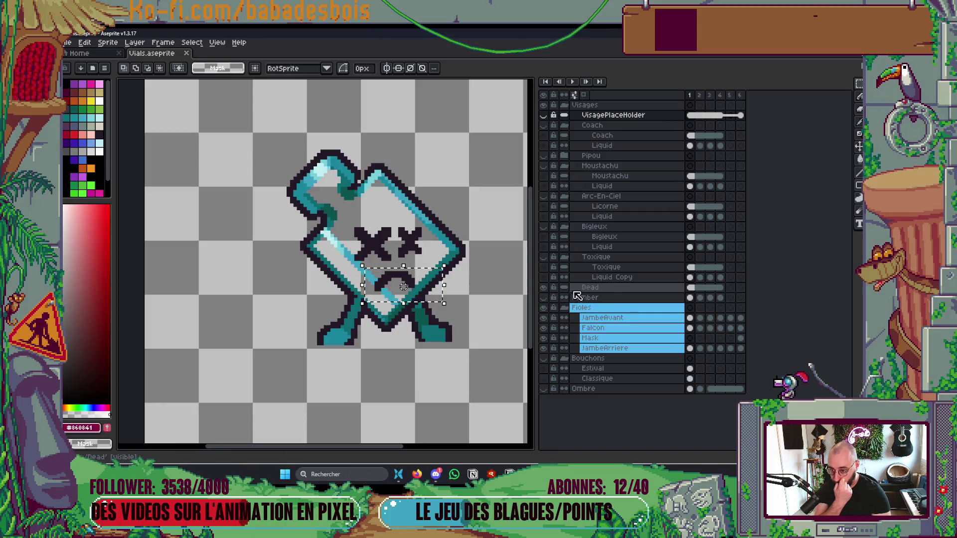
# Step: On the Dead layer, nudge the selected mouth down one pixel and commit it
pyautogui.click(644, 288)
pyautogui.press('Down')
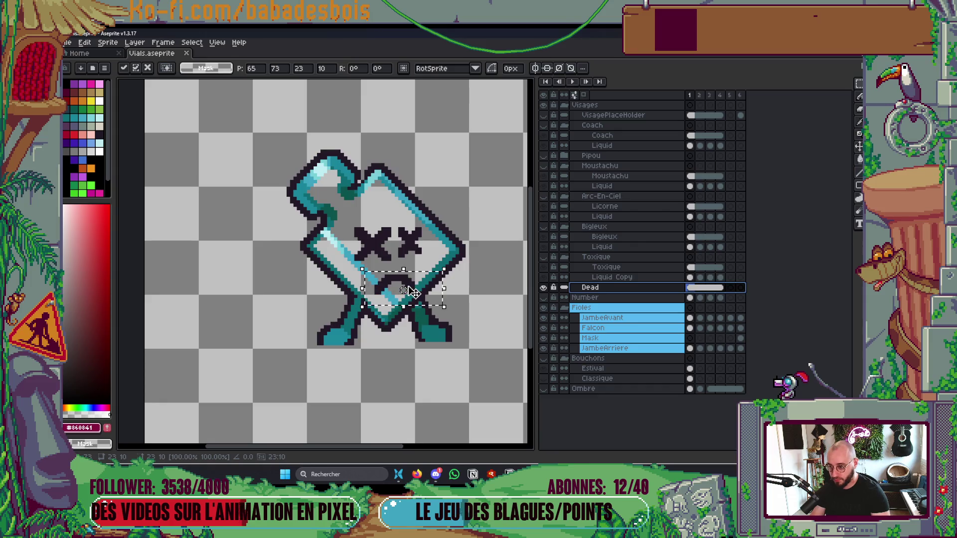
pyautogui.hotkey('ctrl', 'd')
pyautogui.scroll(-2, 431, 302)
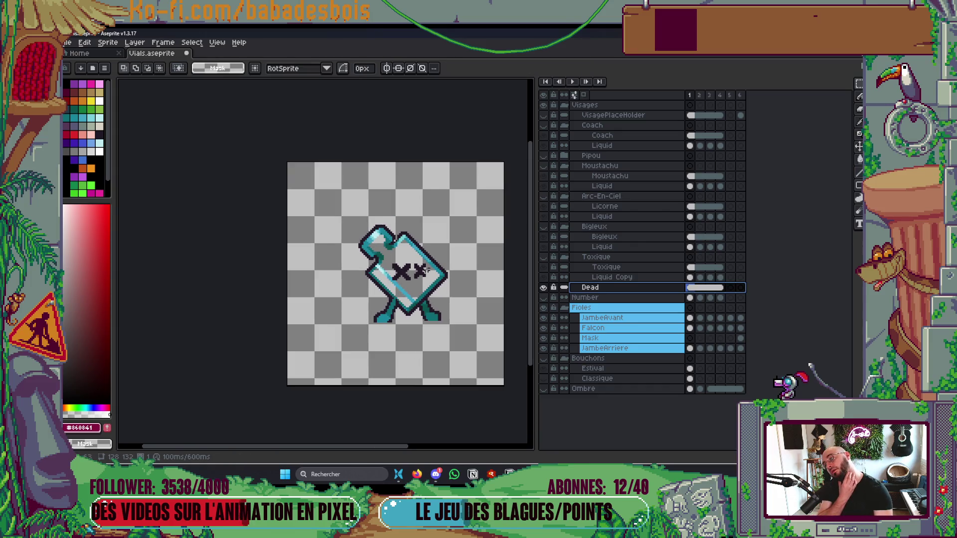
pyautogui.scroll(2, 430, 276)
# Step: Select the xx eyes and shift them slightly left
pyautogui.moveTo(344, 245)
pyautogui.mouseDown()
pyautogui.moveTo(438, 303)
pyautogui.moveTo(478, 310)
pyautogui.mouseUp()
pyautogui.click(449, 275)
pyautogui.moveTo(449, 275); pyautogui.dragTo(445, 274)
pyautogui.click(495, 248)
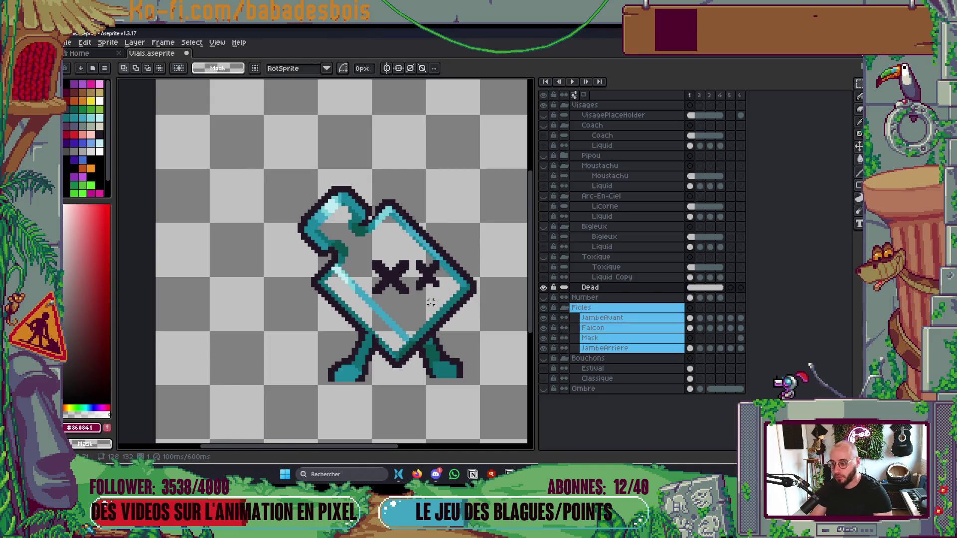
# Step: Sample the dark outline colour #231927 from the sprite for the pencil
pyautogui.scroll(2, 432, 302)
pyautogui.press('i')
pyautogui.click(426, 281)
pyautogui.press('b')
# Step: Marquee the xx eyes and shift them one pixel left and down
pyautogui.press('m')
pyautogui.moveTo(506, 207); pyautogui.dragTo(243, 327)
pyautogui.press('Left')
pyautogui.press('Left')
pyautogui.press('Down')
pyautogui.press('Return')
# Step: Paste the frowning mouth below the eyes and commit it
pyautogui.hotkey('ctrl', 'v')
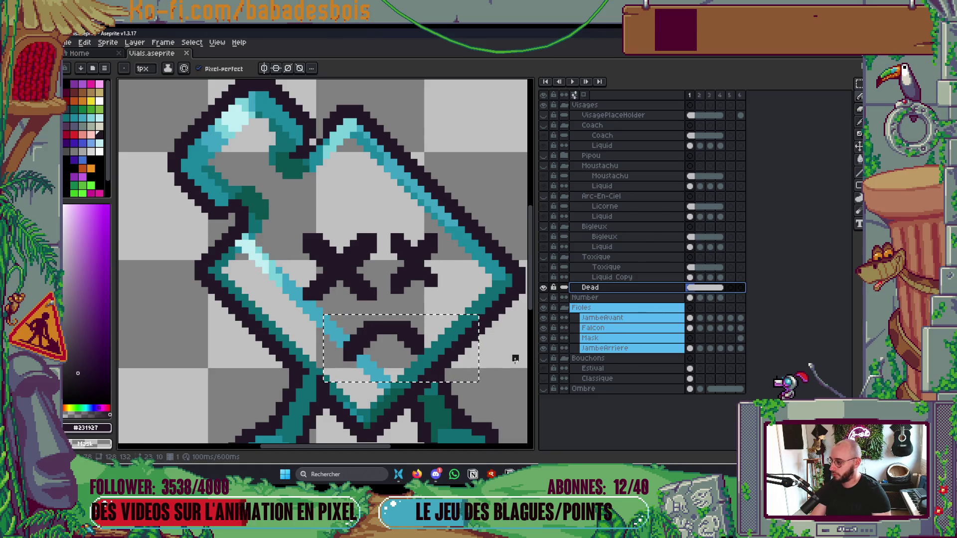
pyautogui.press('v')
pyautogui.rightClick(620, 289)
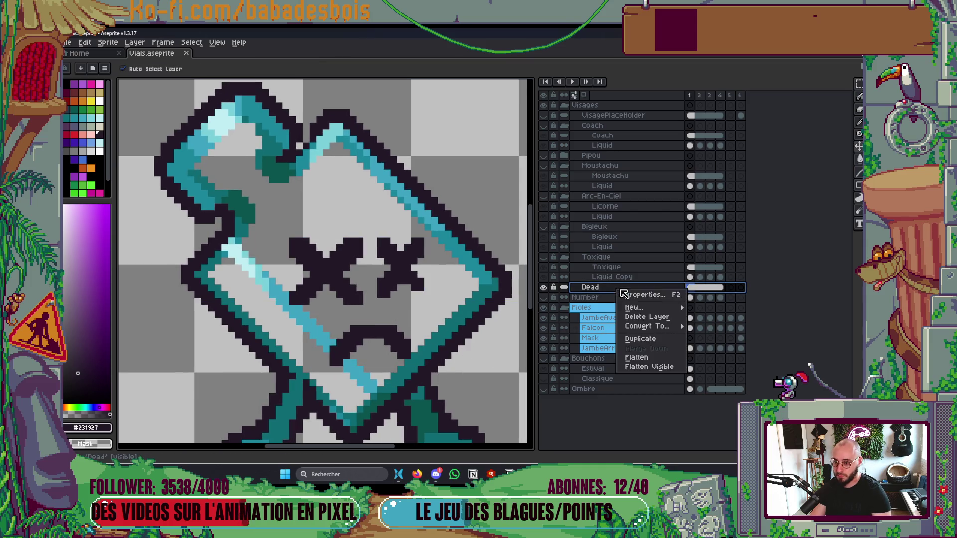
# Step: Add a new layer above Dead and set the pencil to 2 pixels wide
pyautogui.moveTo(633, 308)
pyautogui.click(705, 309)
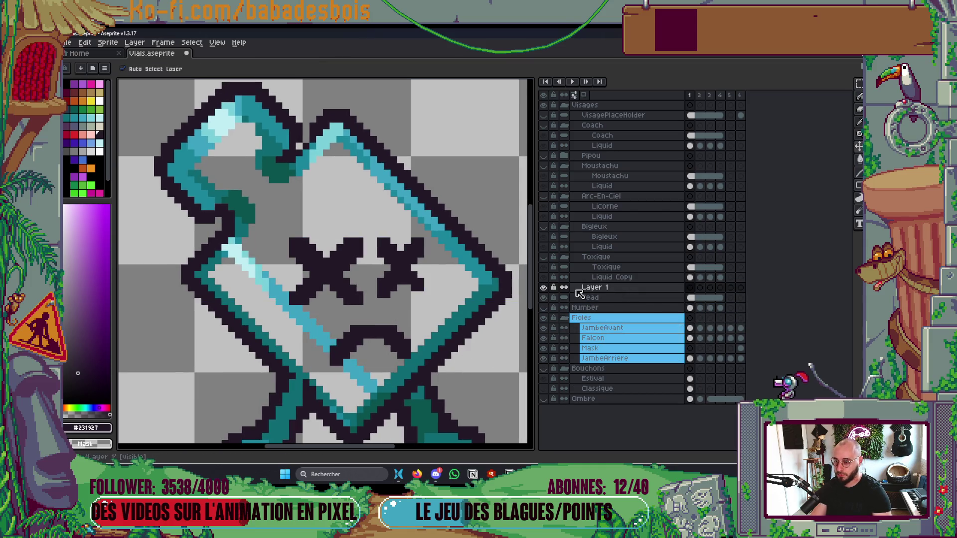
pyautogui.press('b')
pyautogui.scroll(1, 320, 259)
pyautogui.press('+')
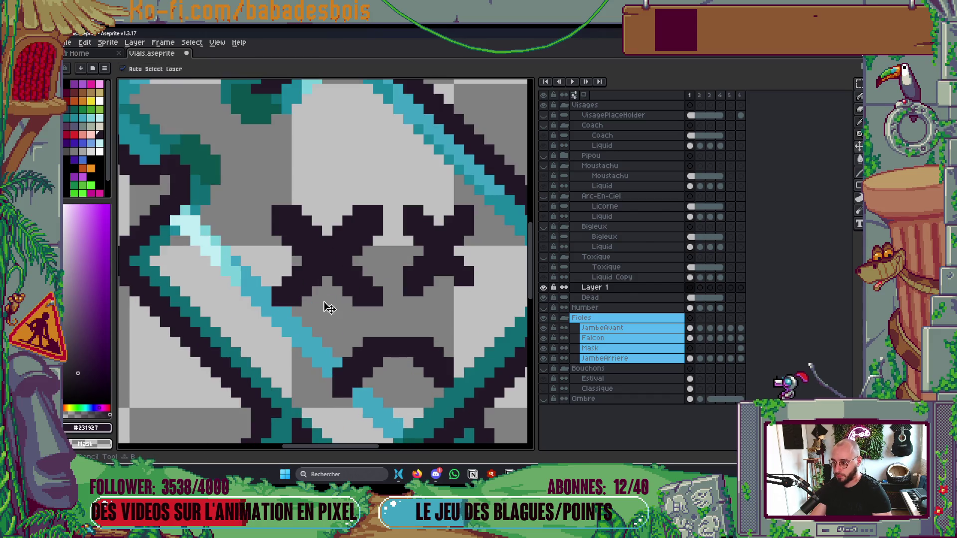
# Step: Hide the Dead layer and draw curved closed sleeping eyes on Layer 1
pyautogui.press('v')
pyautogui.click(543, 297)
pyautogui.click(643, 288)
pyautogui.press('b')
pyautogui.moveTo(302, 225)
pyautogui.mouseDown()
pyautogui.moveTo(314, 241)
pyautogui.moveTo(396, 219)
pyautogui.moveTo(453, 244)
pyautogui.moveTo(459, 261)
pyautogui.moveTo(511, 222)
pyautogui.moveTo(509, 210)
pyautogui.mouseUp()
pyautogui.scroll(-5, 449, 242)
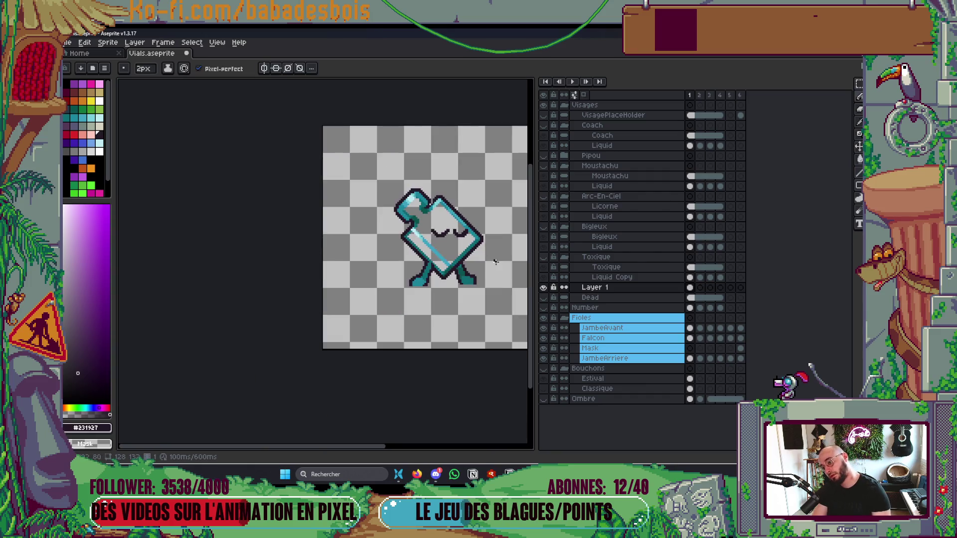
# Step: Draw a small round open mouth below the closed eyes
pyautogui.scroll(5, 419, 241)
pyautogui.moveTo(417, 241)
pyautogui.mouseDown()
pyautogui.moveTo(461, 238)
pyautogui.moveTo(439, 214)
pyautogui.moveTo(419, 227)
pyautogui.moveTo(459, 251)
pyautogui.moveTo(446, 223)
pyautogui.mouseUp()
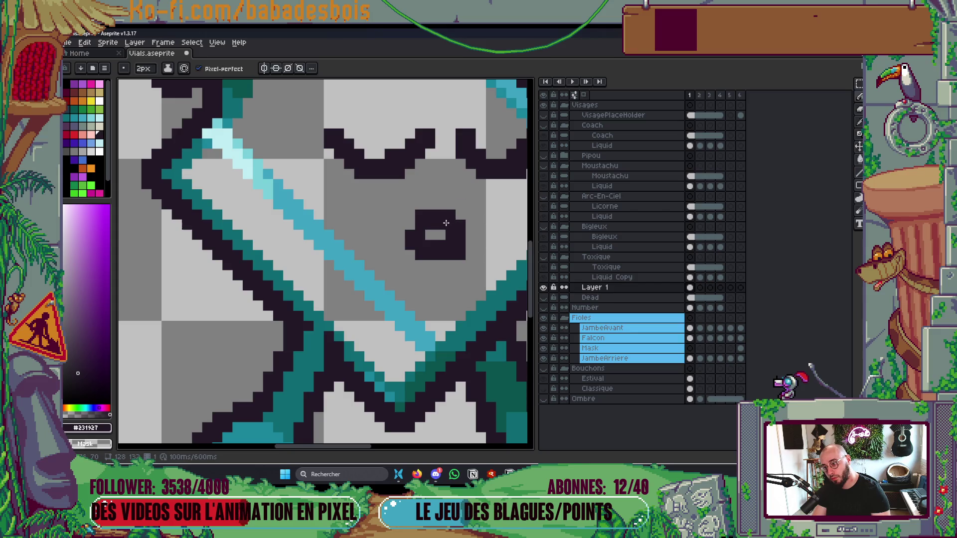
pyautogui.scroll(-6, 464, 250)
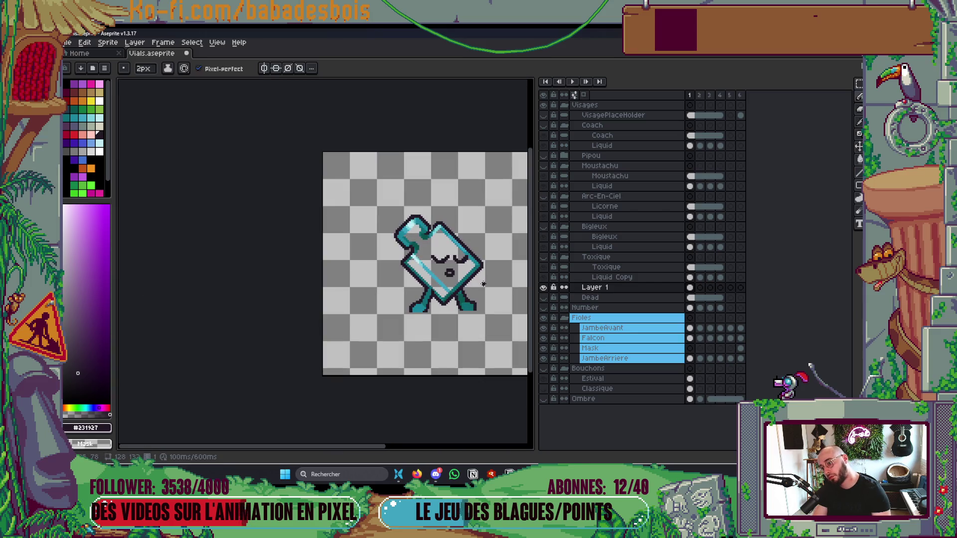
pyautogui.scroll(1, 448, 271)
pyautogui.scroll(2, 449, 271)
pyautogui.scroll(-5, 448, 325)
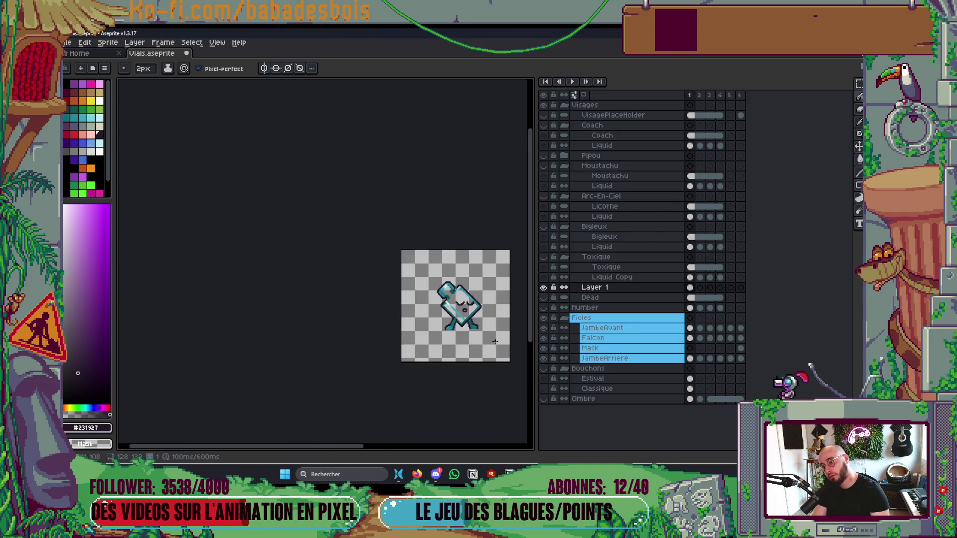
pyautogui.scroll(5, 403, 234)
pyautogui.scroll(1, 403, 235)
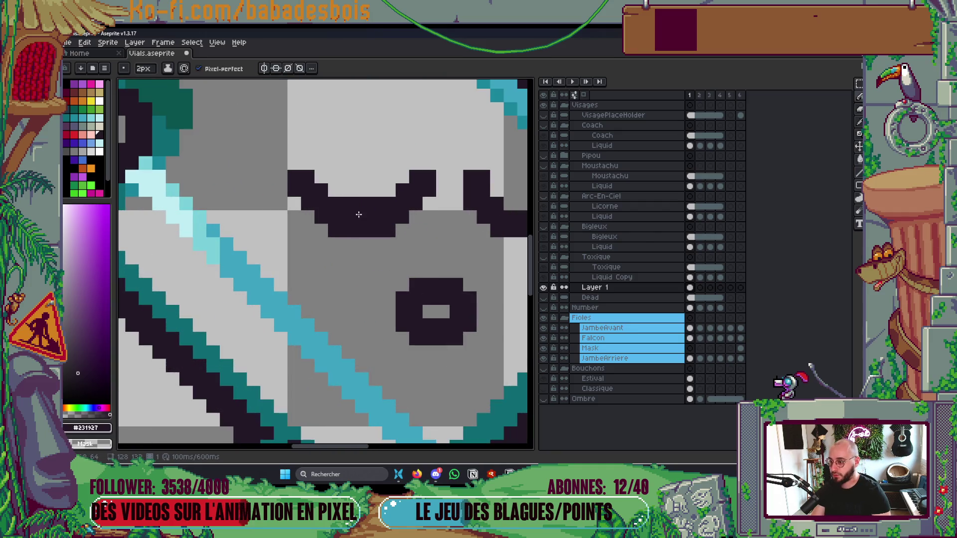
pyautogui.scroll(1, 375, 248)
pyautogui.scroll(-3, 375, 248)
pyautogui.scroll(3, 376, 223)
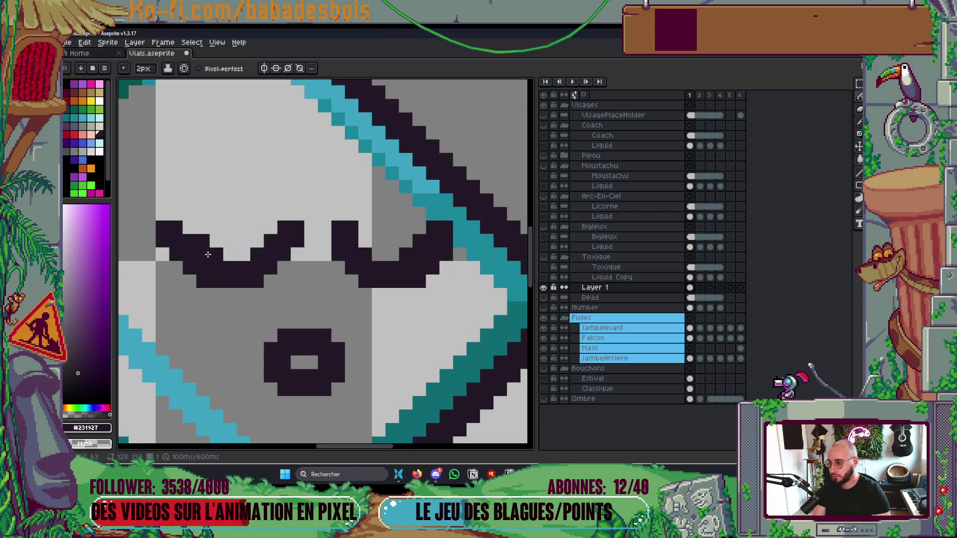
# Step: Erase the left eye's left tip and try reshaping the mouth's left edge, undoing it
pyautogui.rightClick(162, 241)
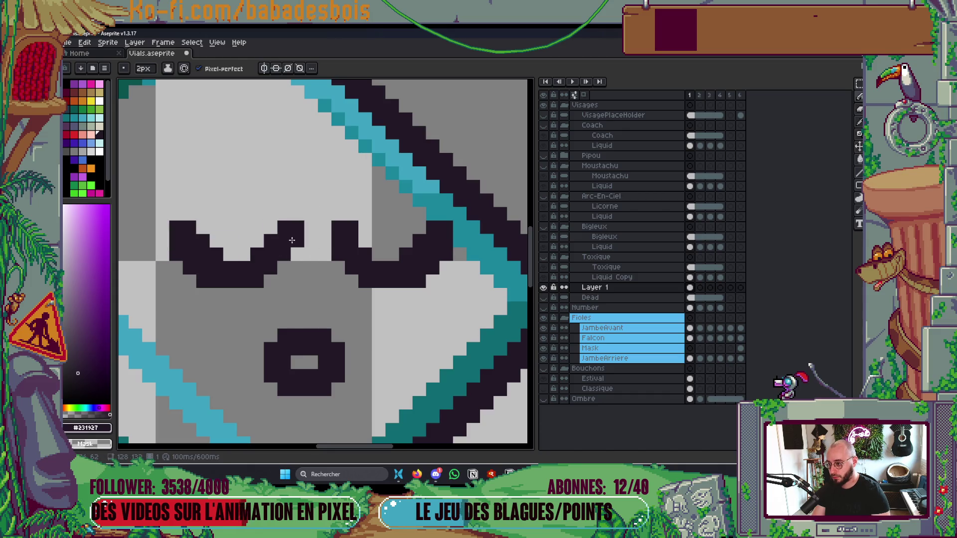
pyautogui.scroll(-8, 368, 254)
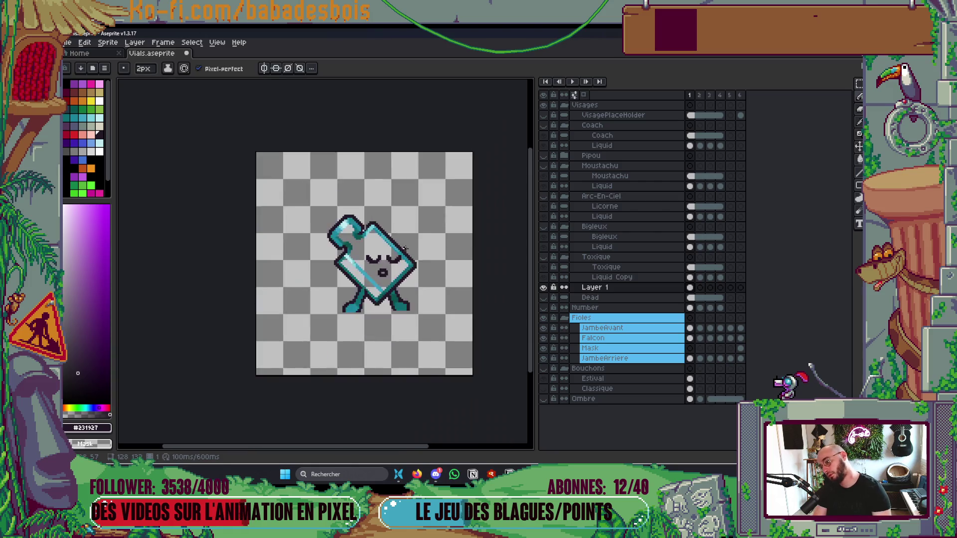
pyautogui.scroll(2, 402, 253)
pyautogui.scroll(5, 402, 253)
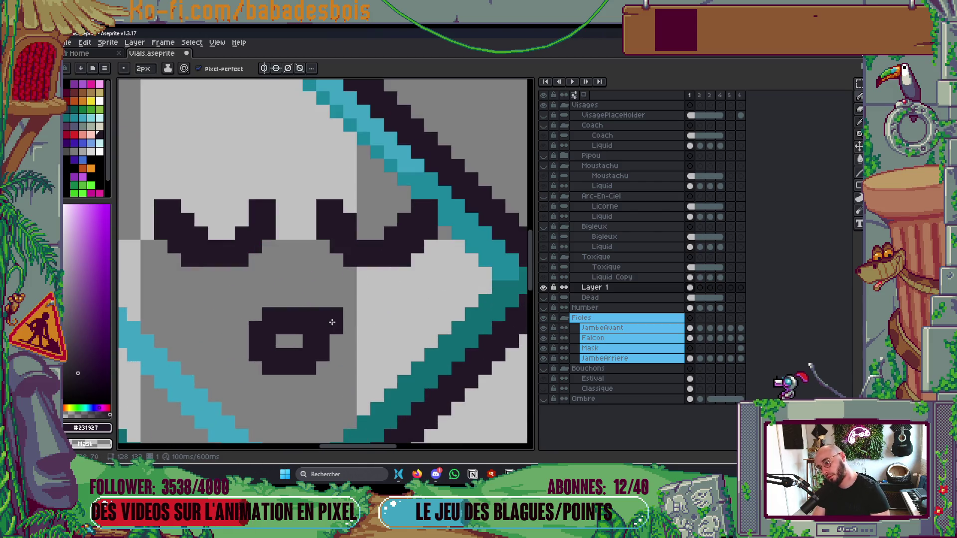
pyautogui.click(275, 347)
pyautogui.moveTo(255, 356)
pyautogui.mouseDown()
pyautogui.moveTo(256, 321)
pyautogui.moveTo(271, 316)
pyautogui.mouseUp()
pyautogui.hotkey('ctrl', 'z')
pyautogui.hotkey('ctrl', 'z')
pyautogui.hotkey('ctrl', 'z')
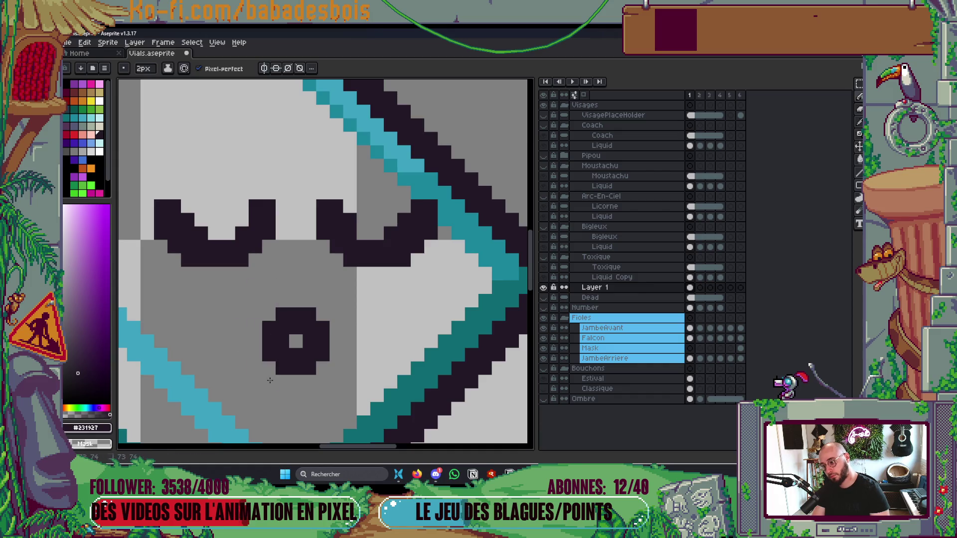
# Step: Test a pixel at the right eye's corner, then undo it
pyautogui.scroll(-5, 382, 293)
pyautogui.scroll(5, 391, 287)
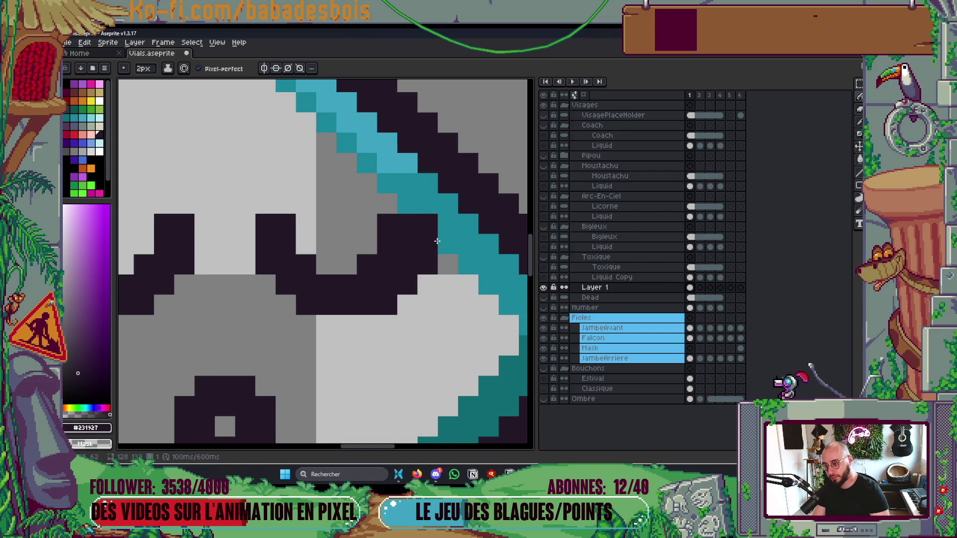
pyautogui.scroll(-3, 447, 265)
pyautogui.scroll(-4, 447, 265)
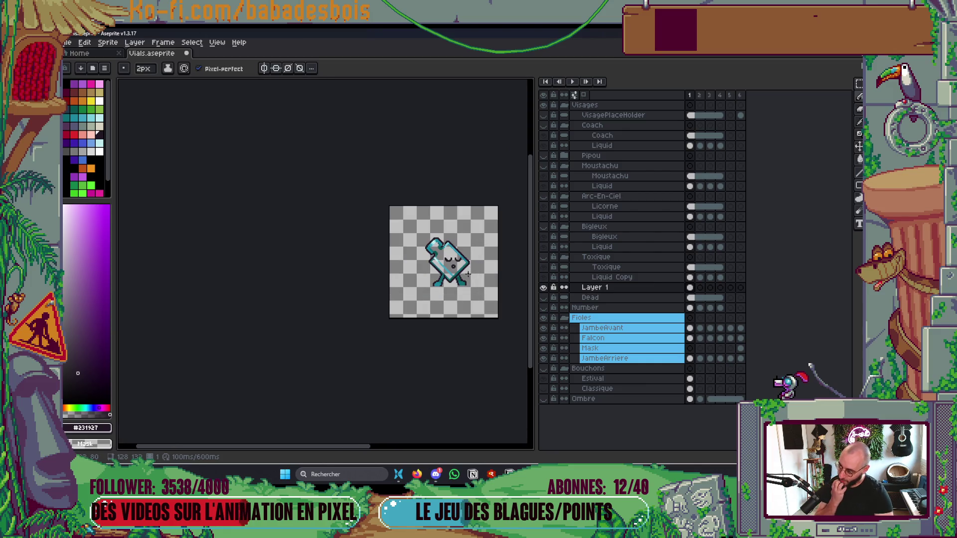
pyautogui.scroll(5, 464, 253)
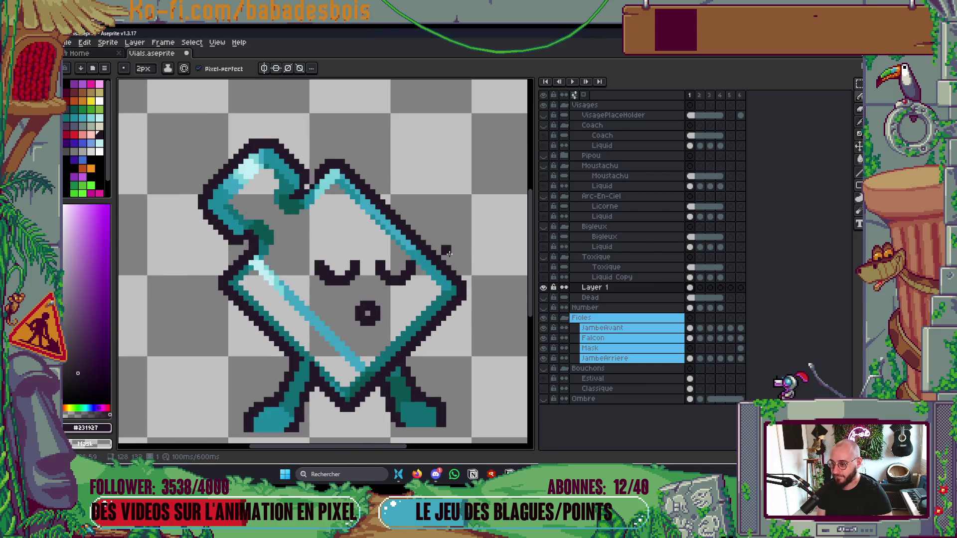
pyautogui.scroll(3, 391, 251)
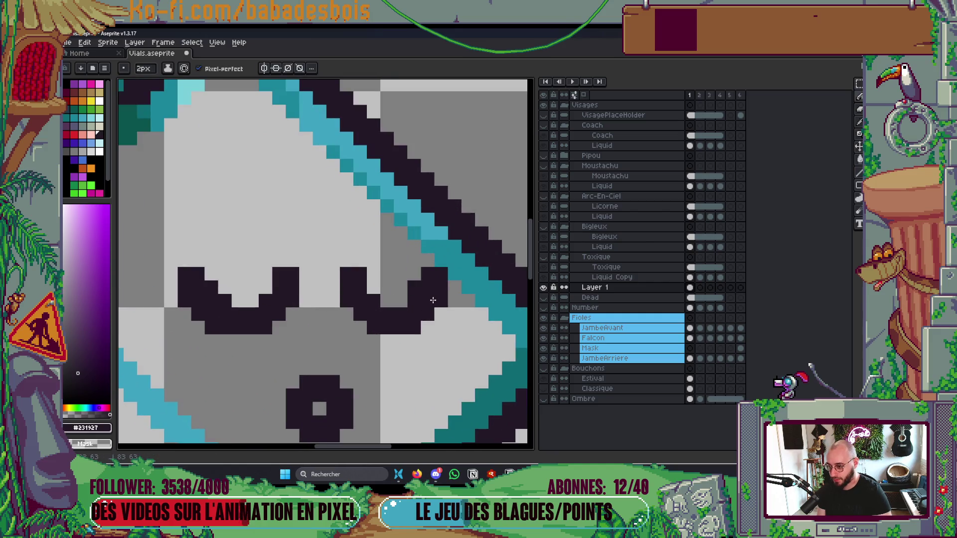
pyautogui.click(431, 285)
pyautogui.scroll(-4, 420, 318)
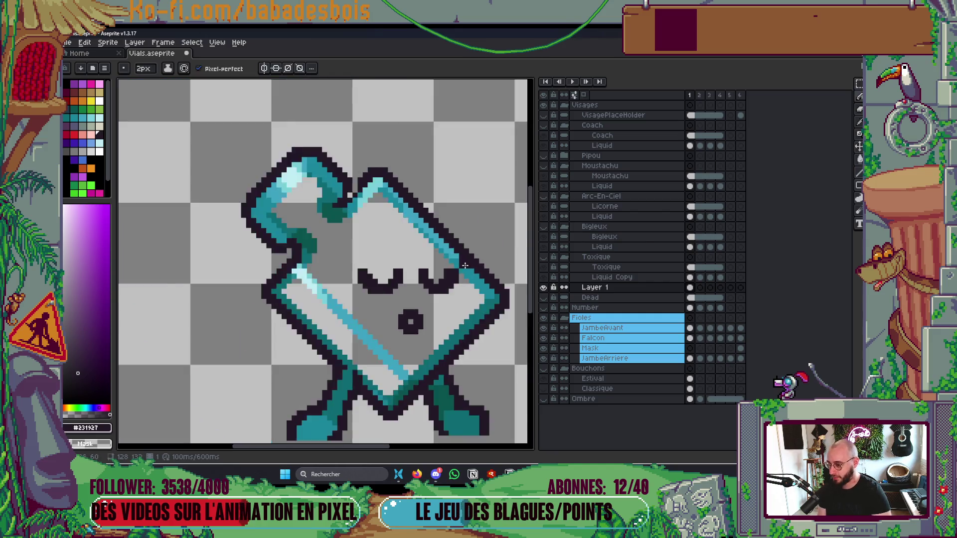
pyautogui.scroll(4, 445, 273)
pyautogui.hotkey('ctrl', 'z')
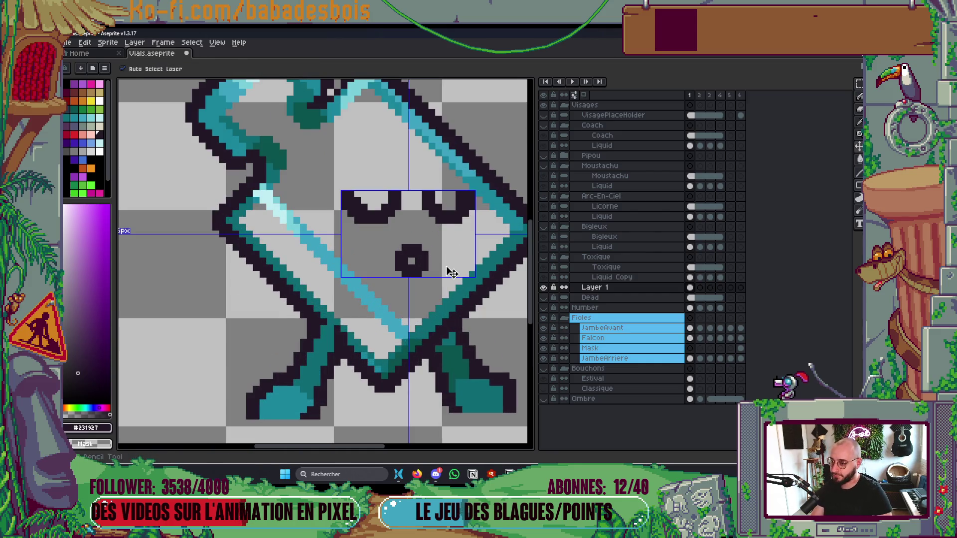
# Step: Recentre the sprite and hide the Fioles vial body layers, leaving only the face
pyautogui.scroll(2, 440, 208)
pyautogui.scroll(-2, 439, 208)
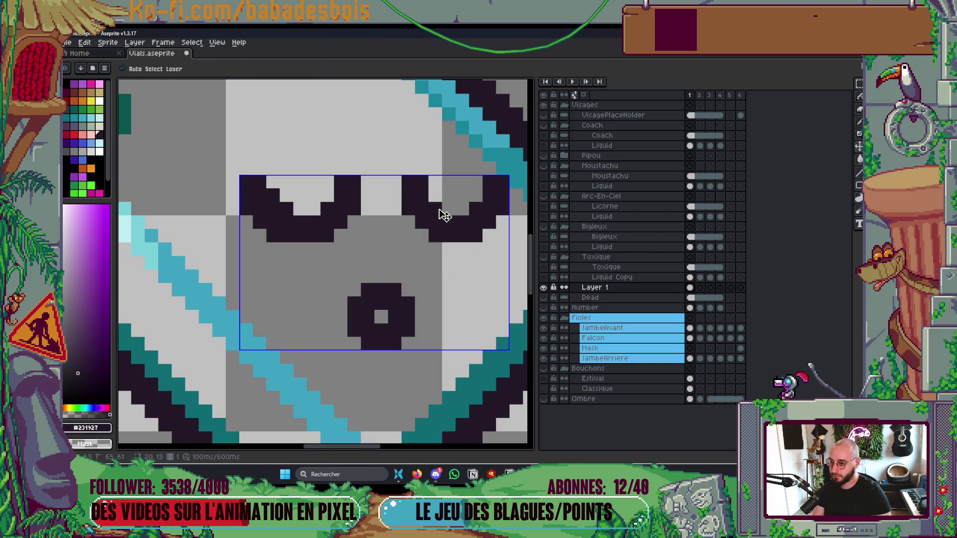
pyautogui.scroll(2, 437, 209)
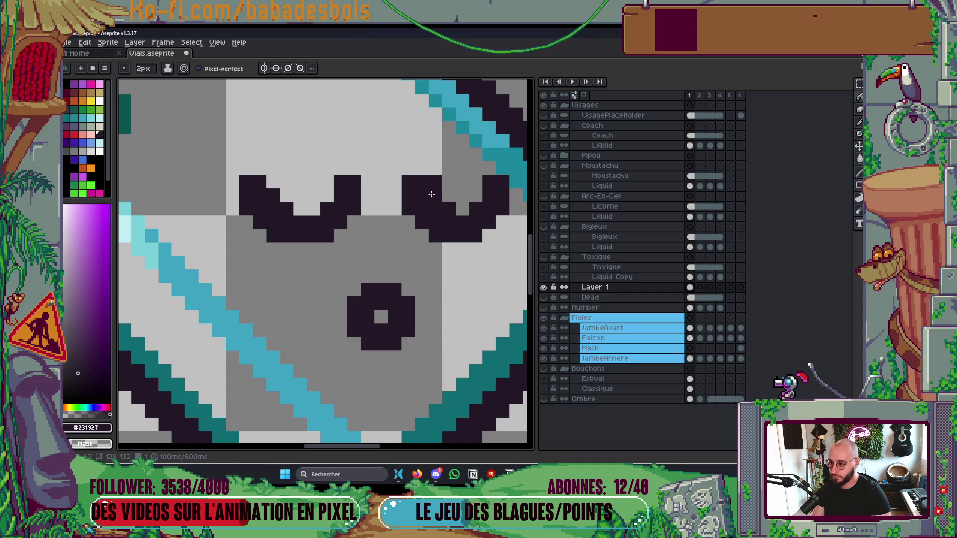
pyautogui.scroll(-5, 386, 193)
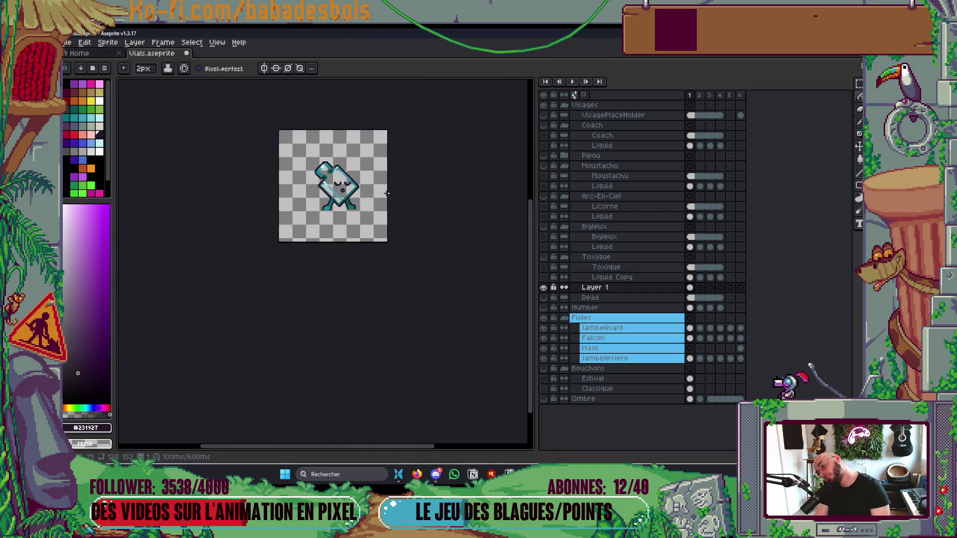
pyautogui.scroll(3, 352, 168)
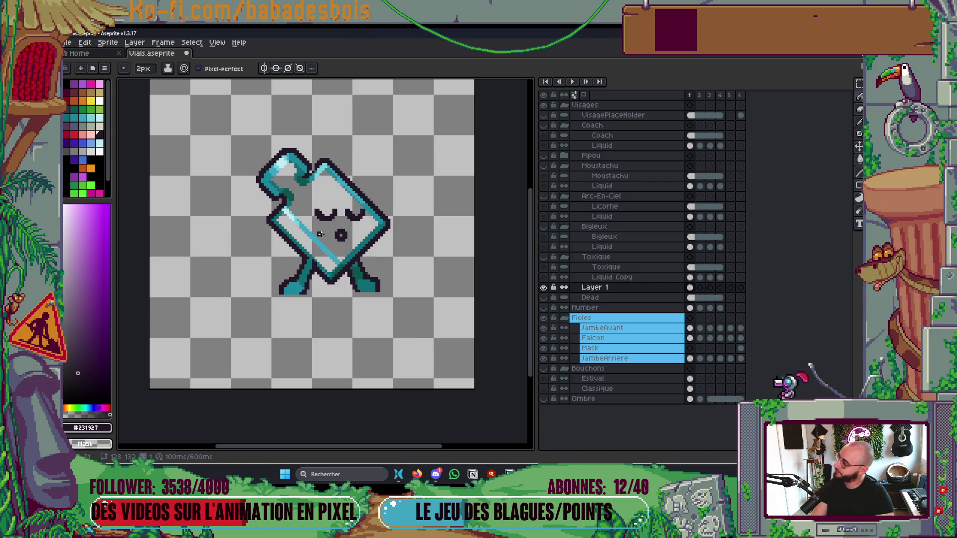
pyautogui.moveTo(437, 288); pyautogui.dragTo(439, 313)
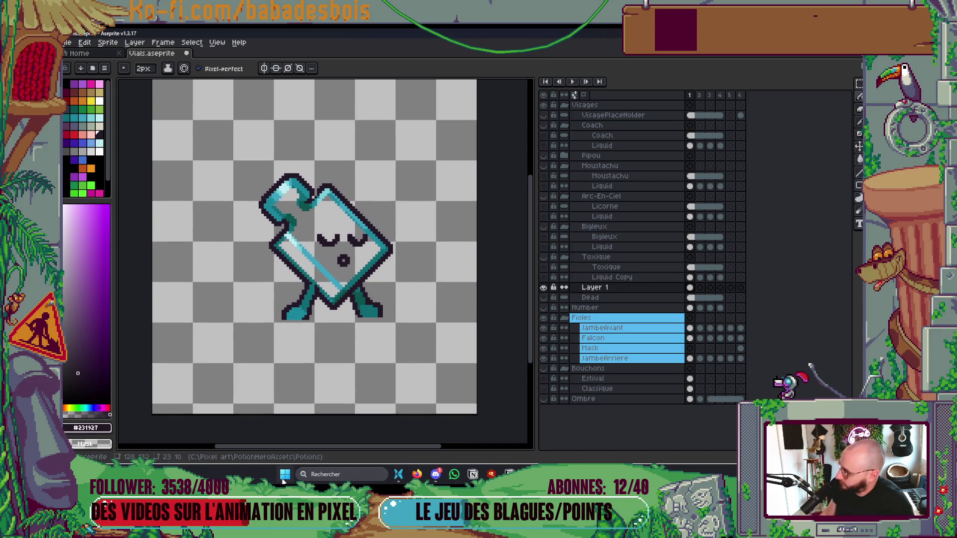
pyautogui.moveTo(413, 210); pyautogui.dragTo(419, 220)
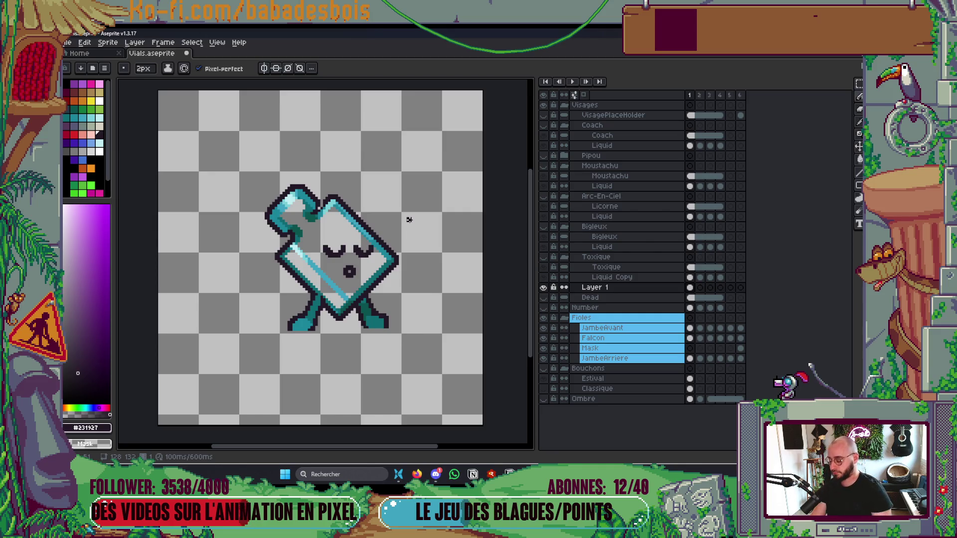
pyautogui.keyDown('alt'); pyautogui.click(544, 289); pyautogui.keyUp('alt')
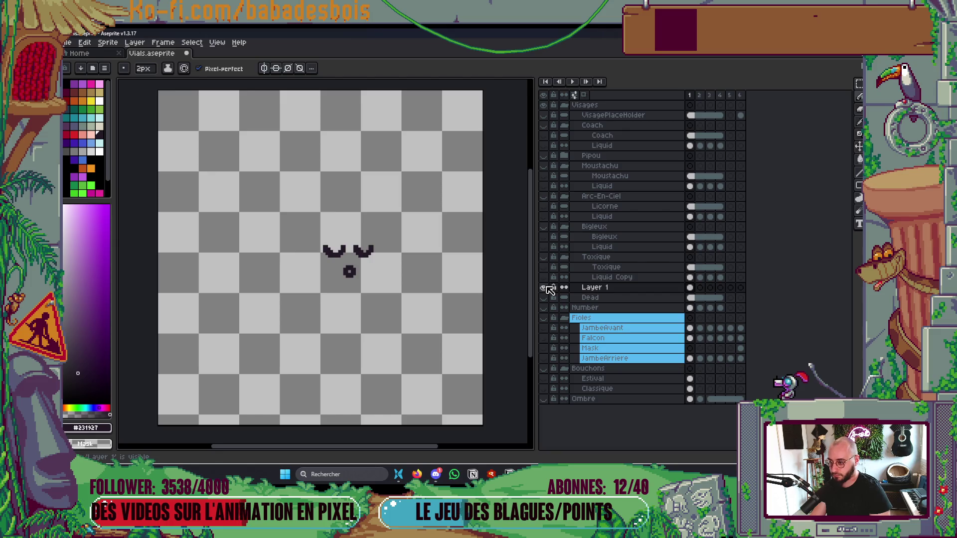
# Step: Check the Home page's recent files, browse for a file, then return to Vials
pyautogui.click(99, 55)
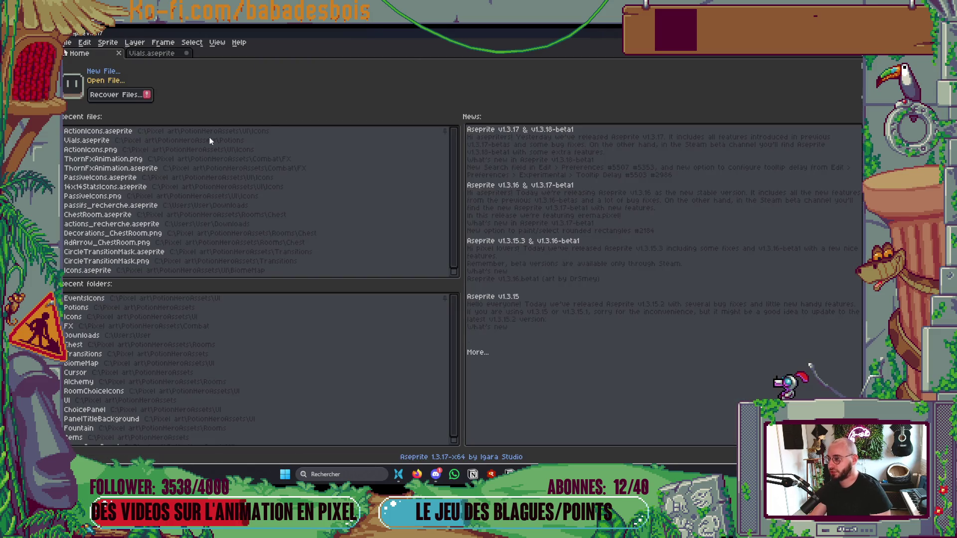
pyautogui.click(695, 76)
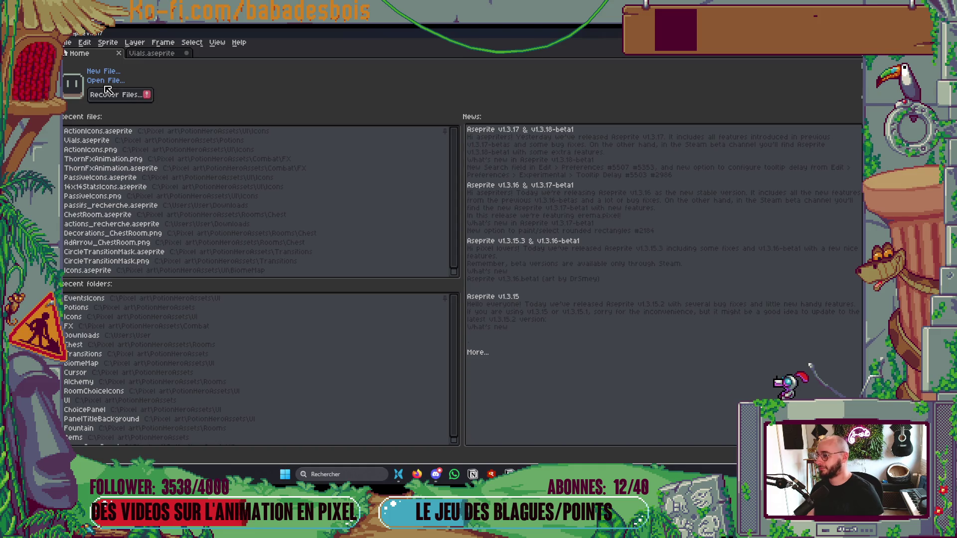
pyautogui.hotkey('ctrl', 'Tab')
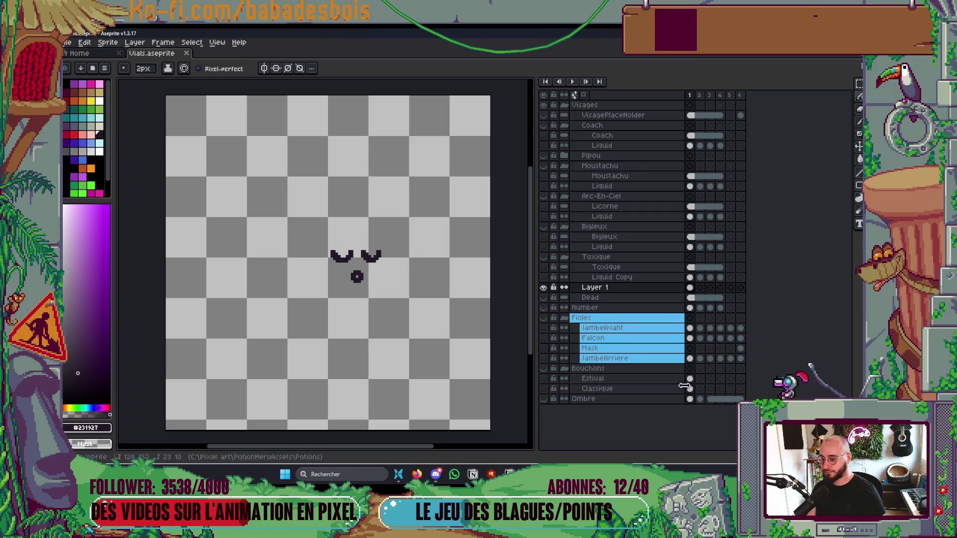
# Step: Compare the MyopicPotionFace and MustachPotionFace images in the Potions folder, then return to Aseprite
pyautogui.hotkey('alt', 'Tab')
pyautogui.scroll(-1, 755, 326)
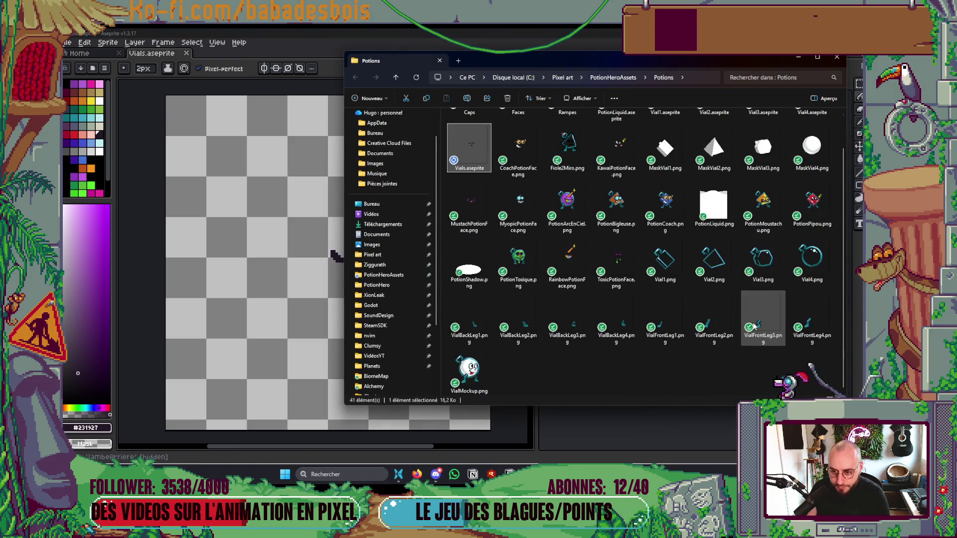
pyautogui.scroll(1, 680, 387)
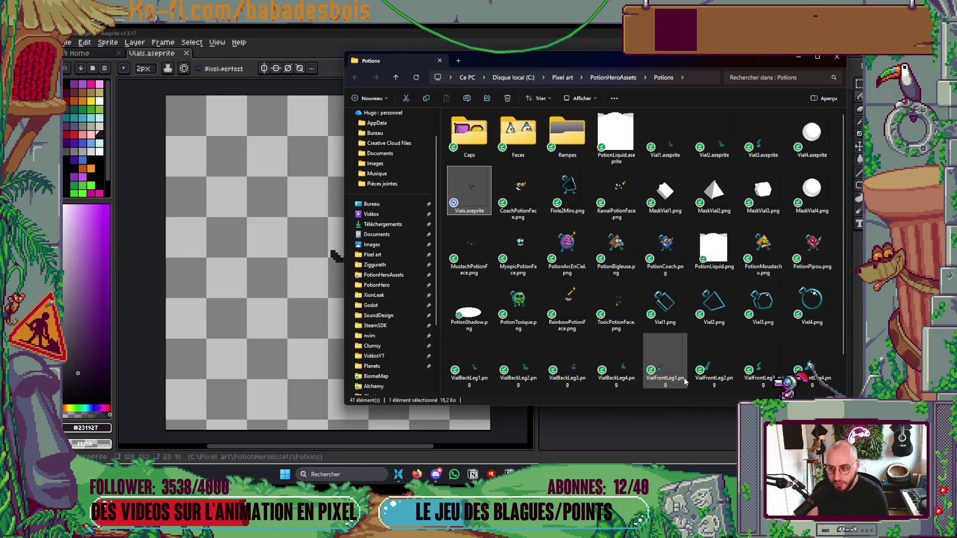
pyautogui.click(528, 252)
pyautogui.click(483, 248)
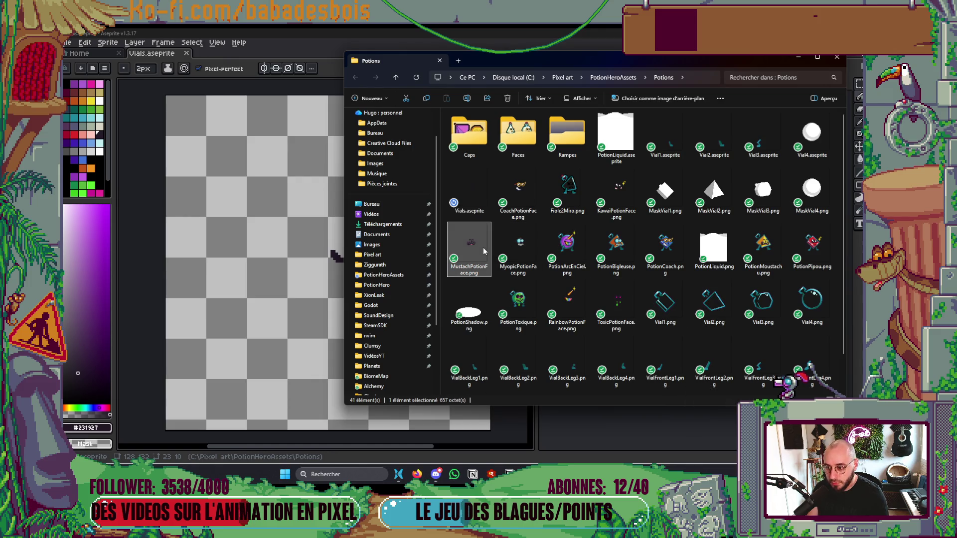
pyautogui.click(530, 254)
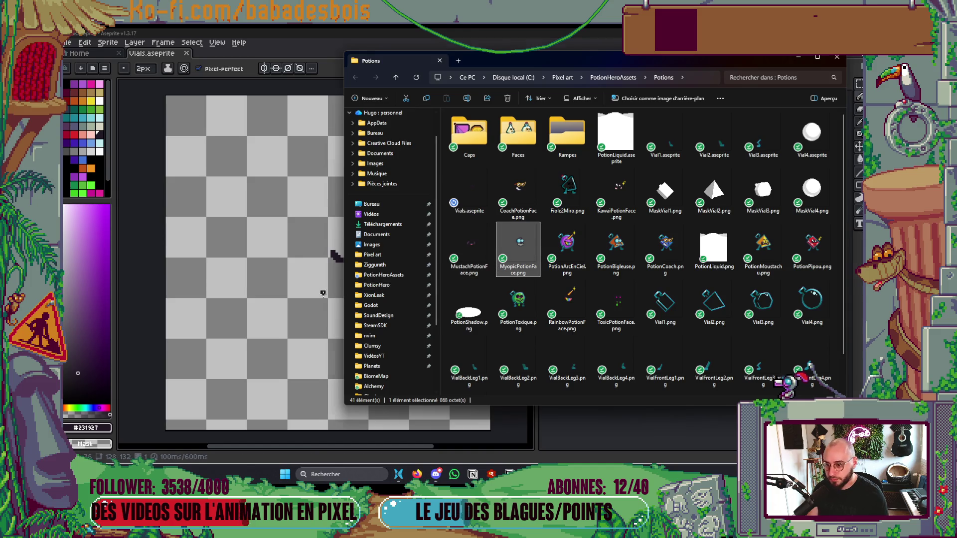
pyautogui.click(328, 291)
pyautogui.hotkey('ctrl', 'o')
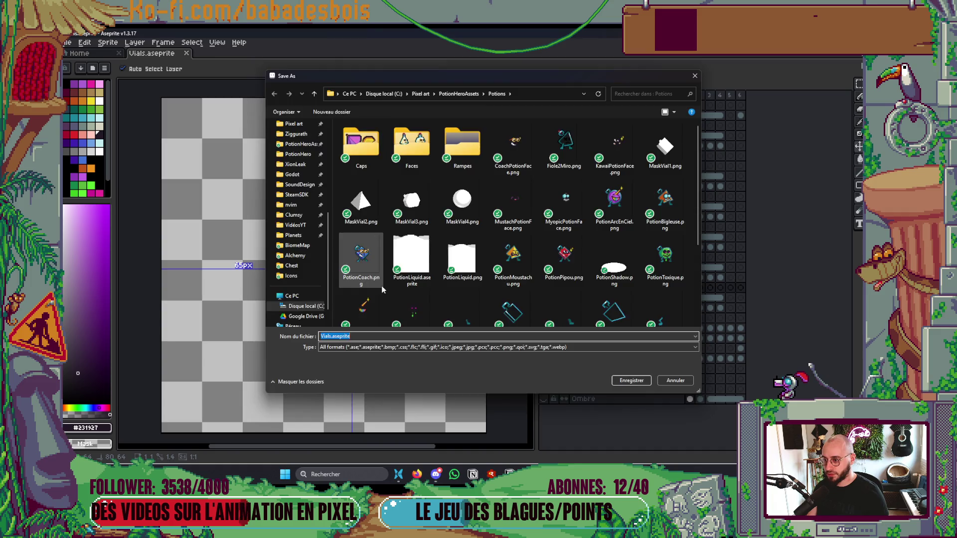
# Step: Export the sprite sheet to Faces\EmptyPotionFace.png, overwriting the existing file
pyautogui.press('Escape')
pyautogui.hotkey('ctrl', 'e')
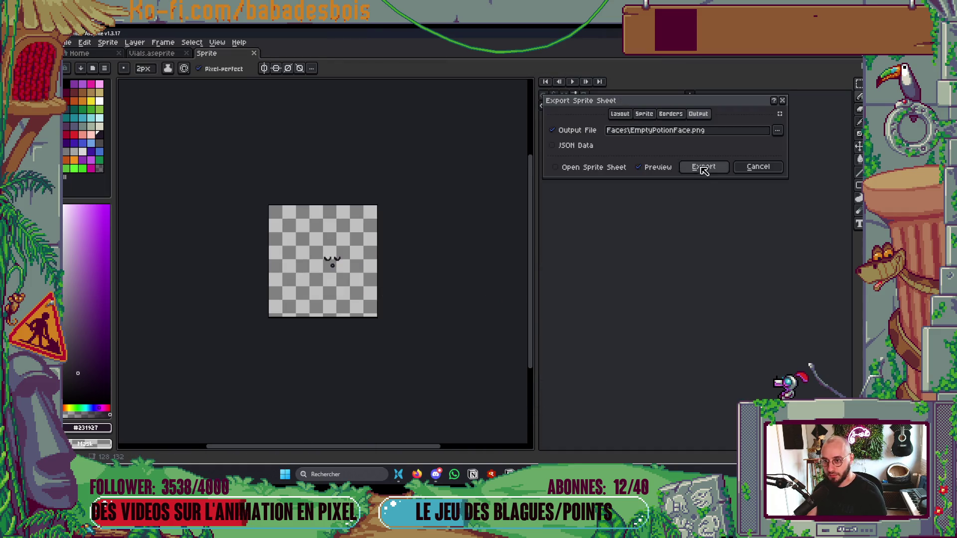
pyautogui.click(644, 114)
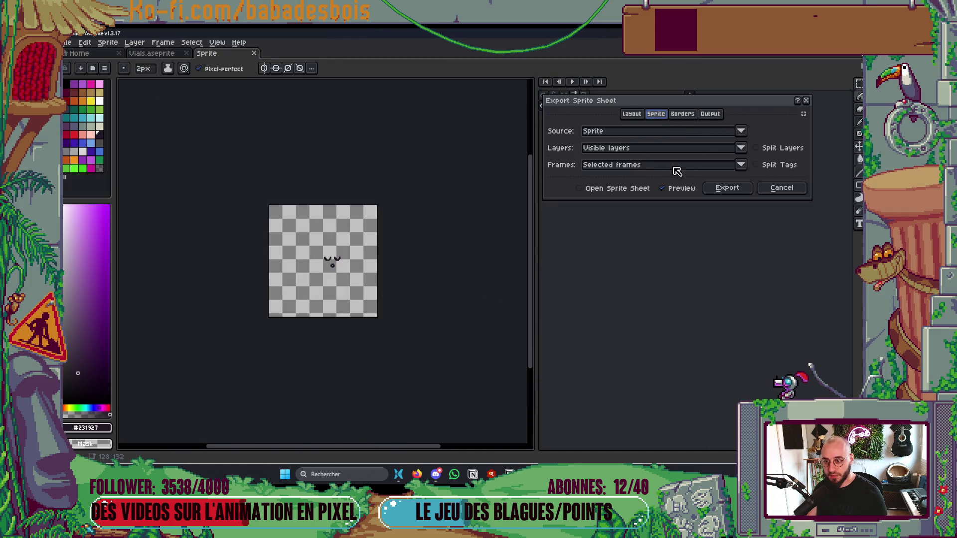
pyautogui.click(710, 115)
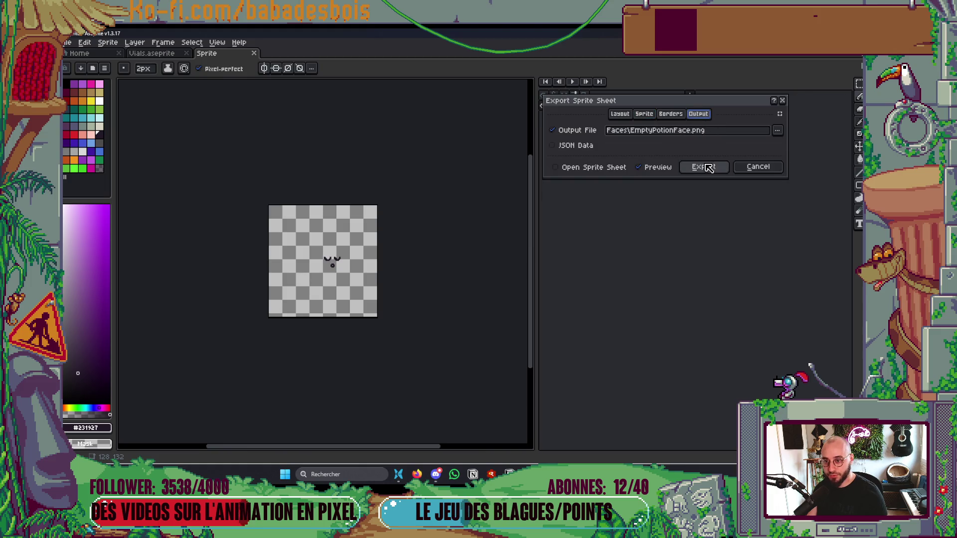
pyautogui.click(713, 168)
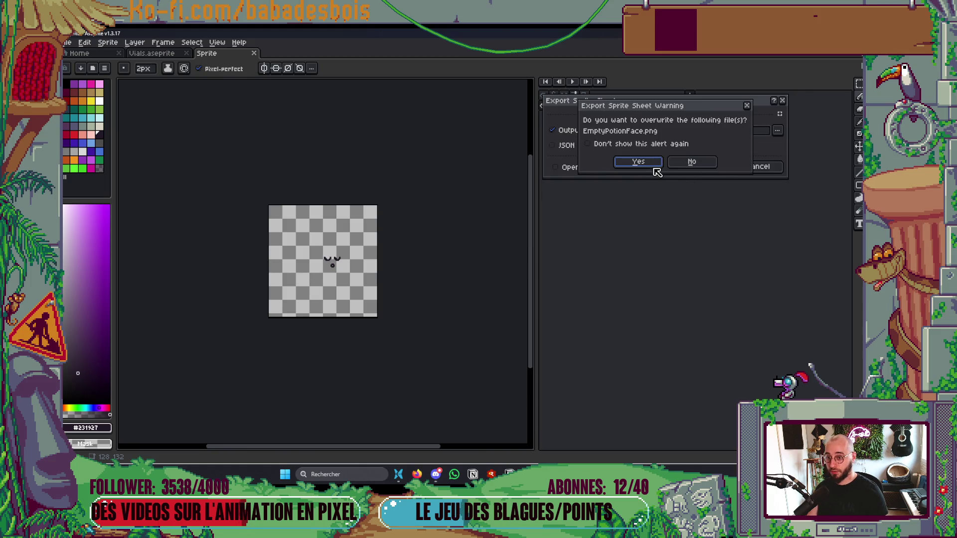
pyautogui.click(654, 166)
pyautogui.hotkey('ctrl', 'w')
pyautogui.hotkey('alt', 'Tab')
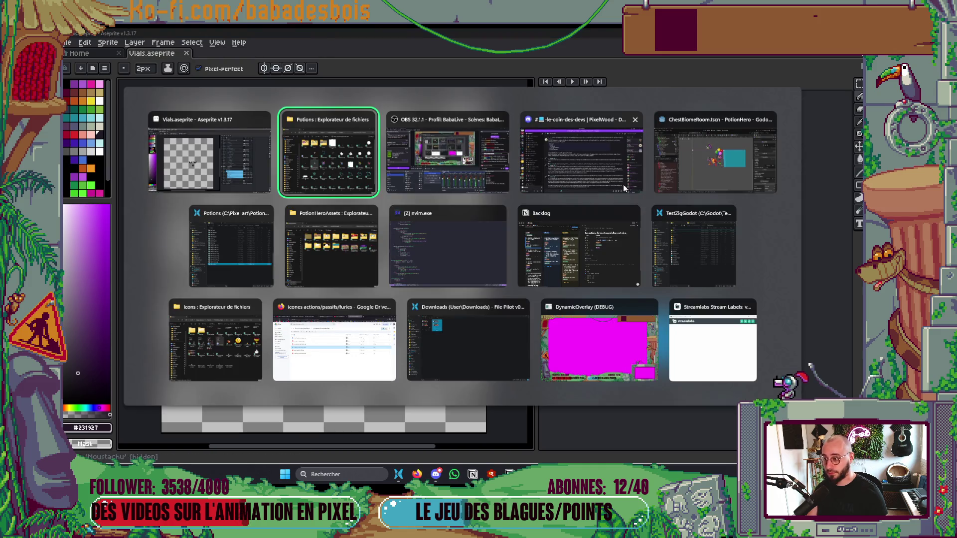
# Step: Move EmptyPotionFace.png from the Faces folder into the Potions folder
pyautogui.scroll(-2, 617, 201)
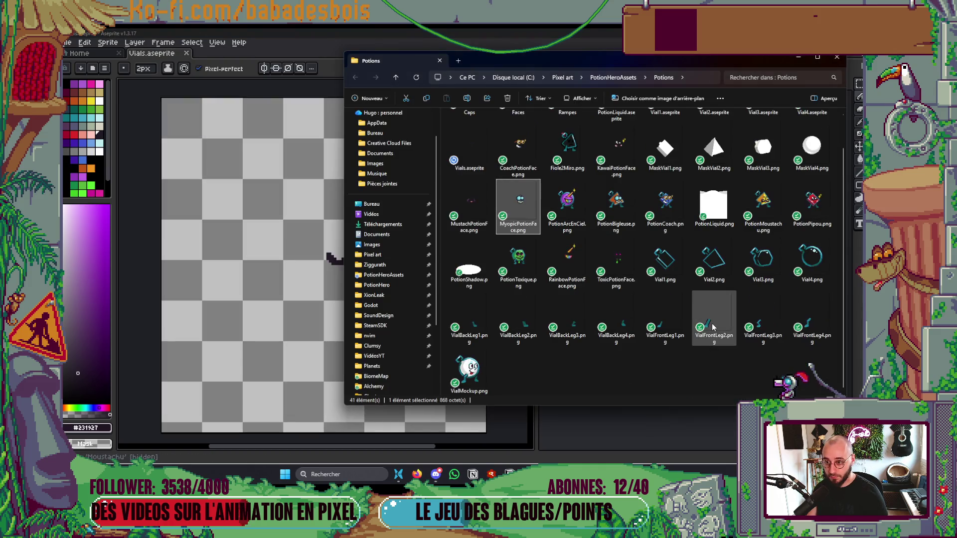
pyautogui.scroll(2, 713, 327)
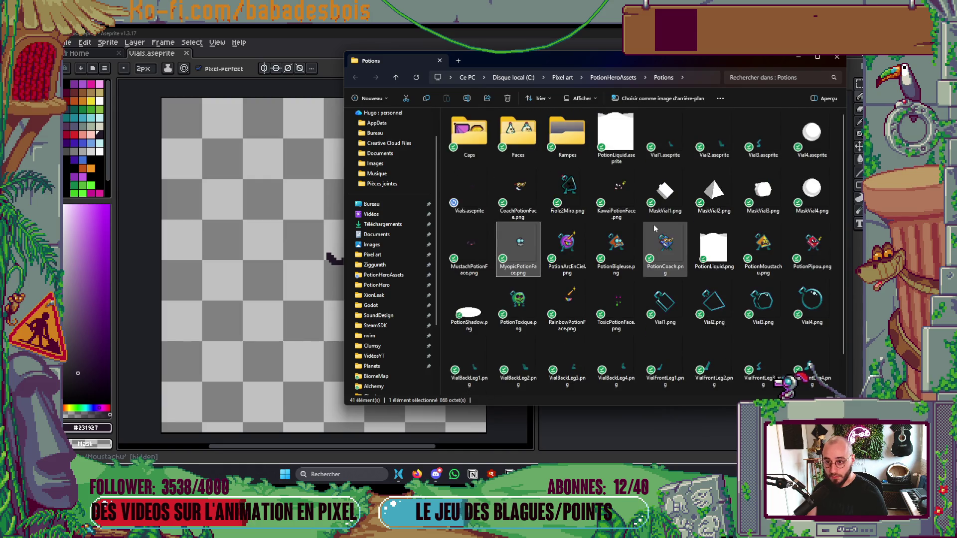
pyautogui.scroll(-1, 732, 242)
pyautogui.scroll(1, 733, 242)
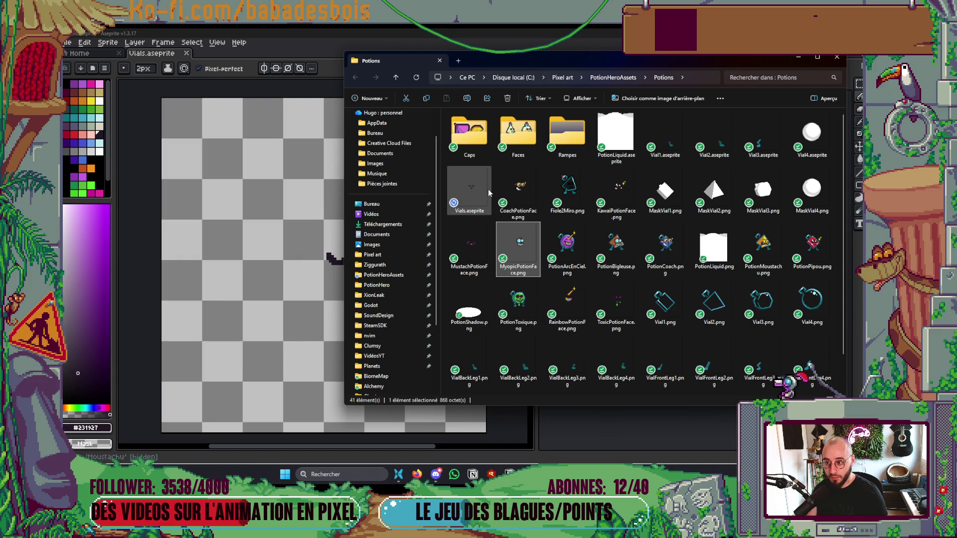
pyautogui.scroll(-1, 781, 288)
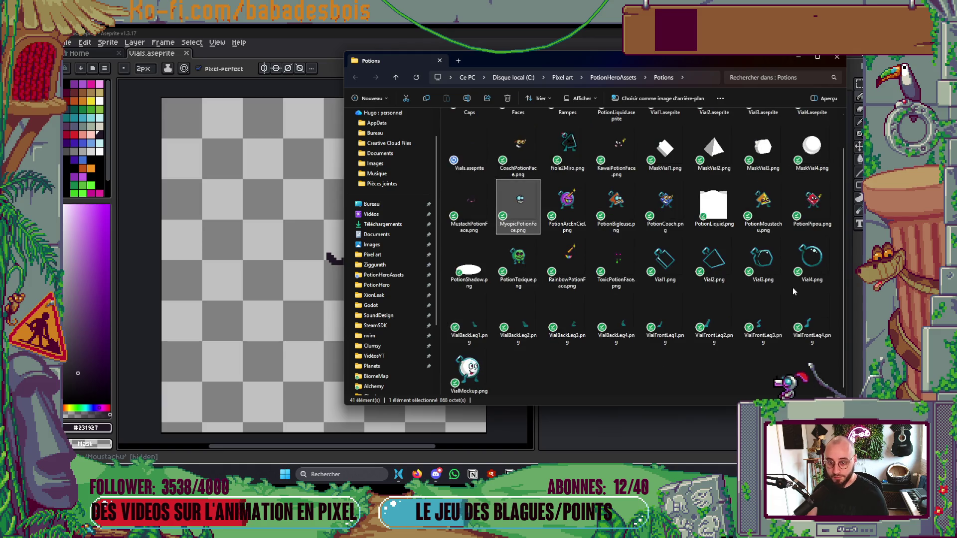
pyautogui.scroll(1, 794, 292)
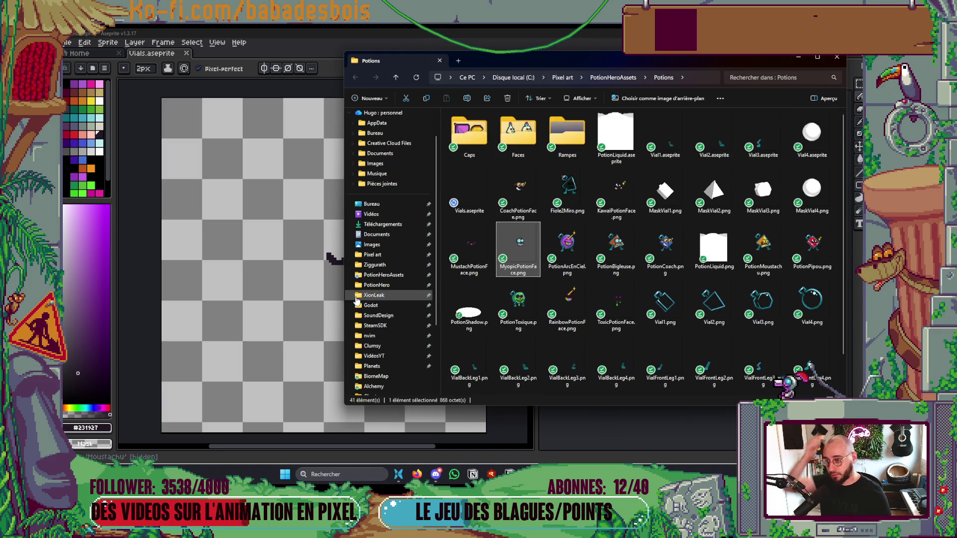
pyautogui.doubleClick(519, 131)
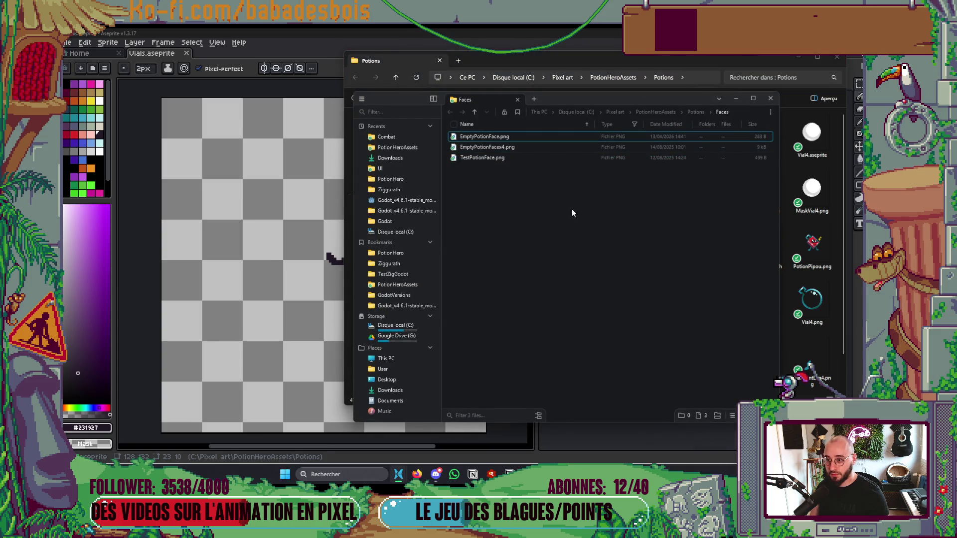
pyautogui.click(517, 138)
pyautogui.moveTo(518, 138); pyautogui.dragTo(828, 345)
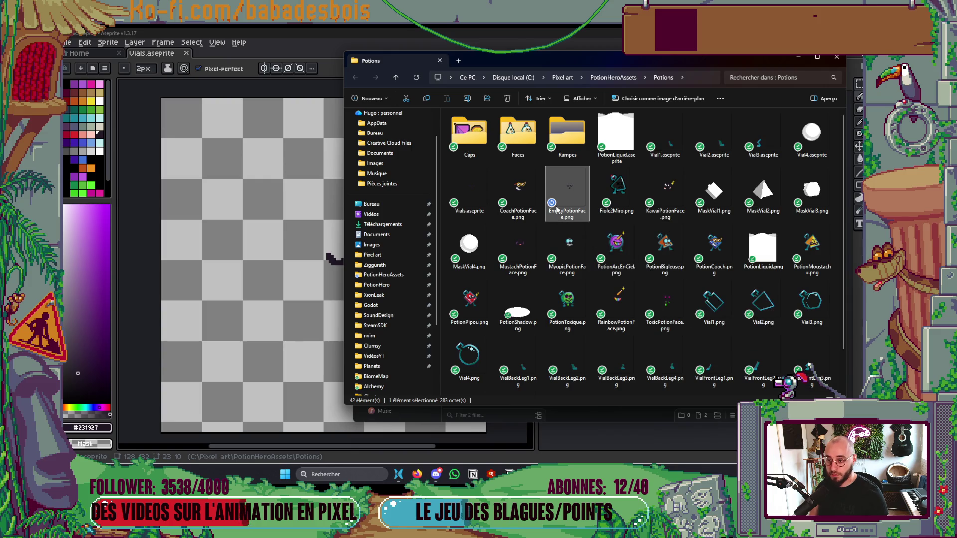
# Step: Close the Faces folder window and recentre the face sprite in Aseprite
pyautogui.doubleClick(518, 133)
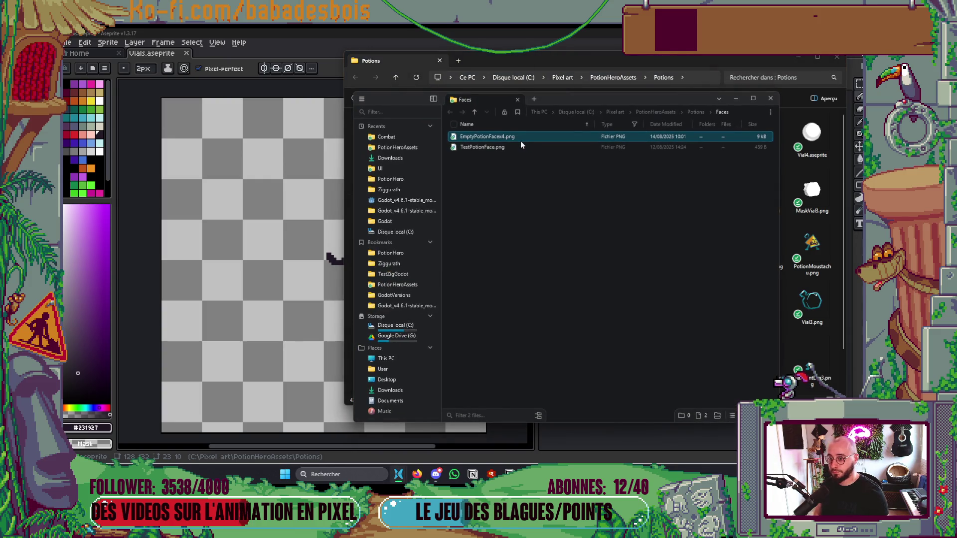
pyautogui.click(771, 98)
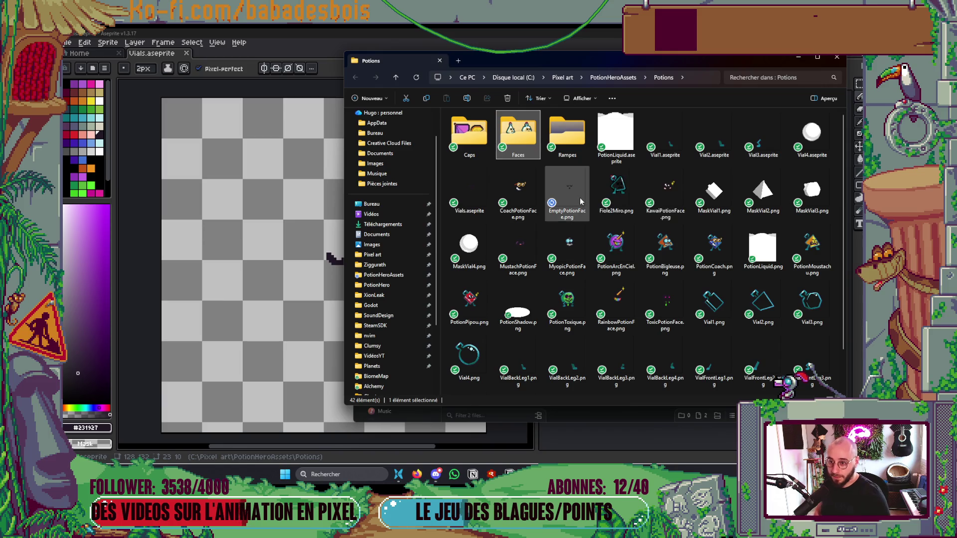
pyautogui.click(294, 300)
pyautogui.moveTo(294, 300); pyautogui.dragTo(297, 277)
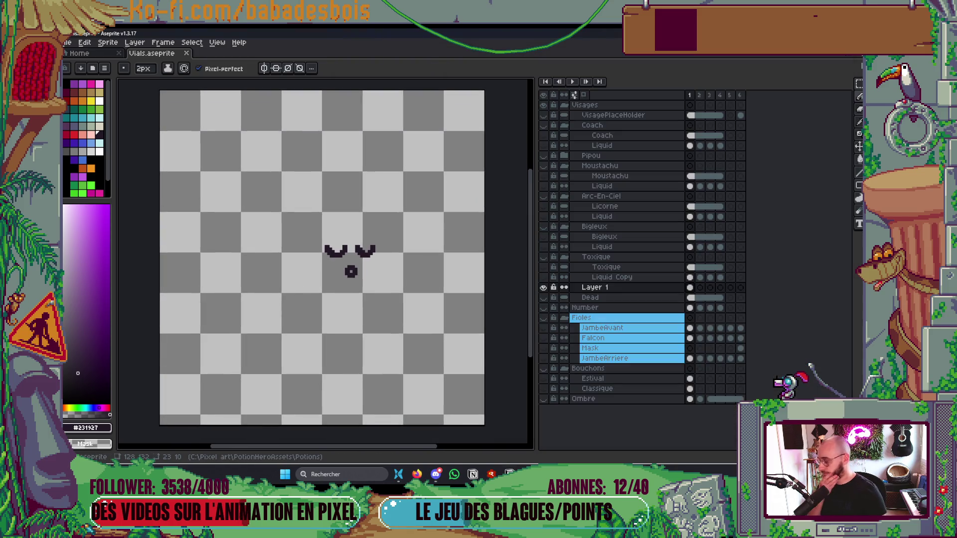
# Step: Filter Godot's FileSystem dock for 'Face' and open the Potions/Faces folder
pyautogui.moveTo(547, 474)
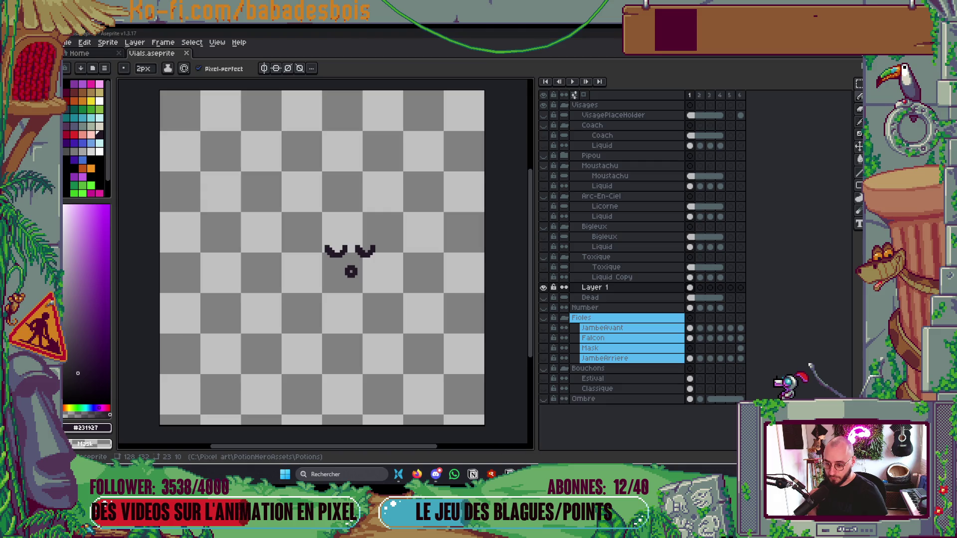
pyautogui.hotkey('alt', 'Tab')
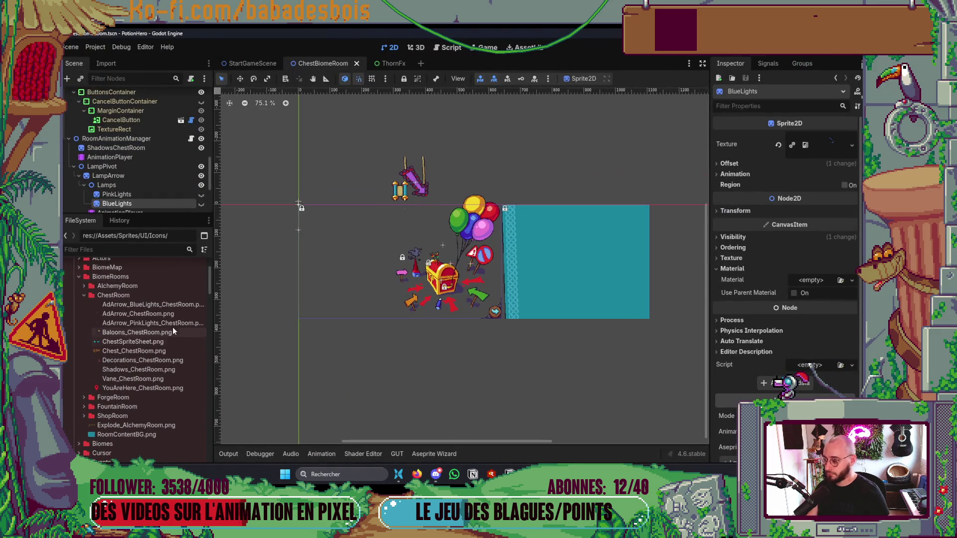
pyautogui.click(124, 248)
pyautogui.write('Face')
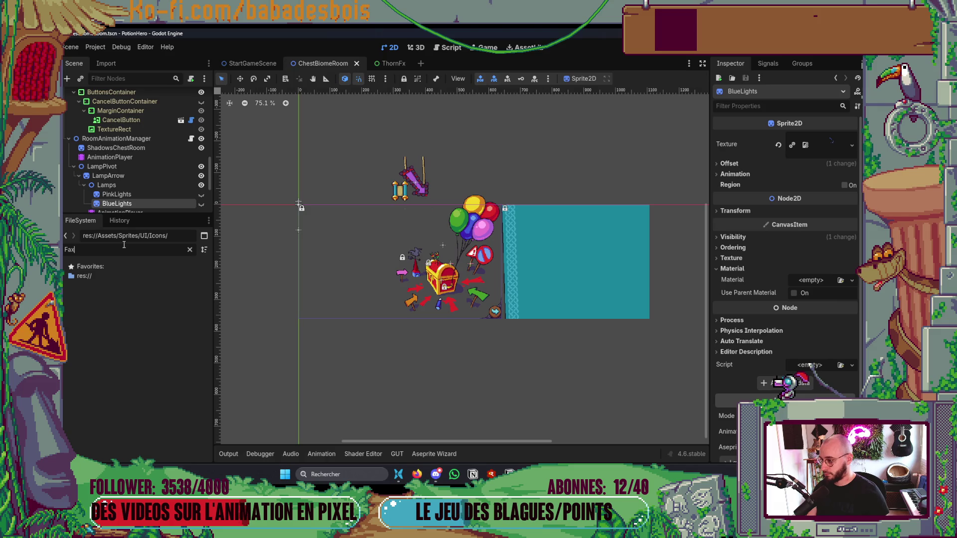
pyautogui.click(106, 359)
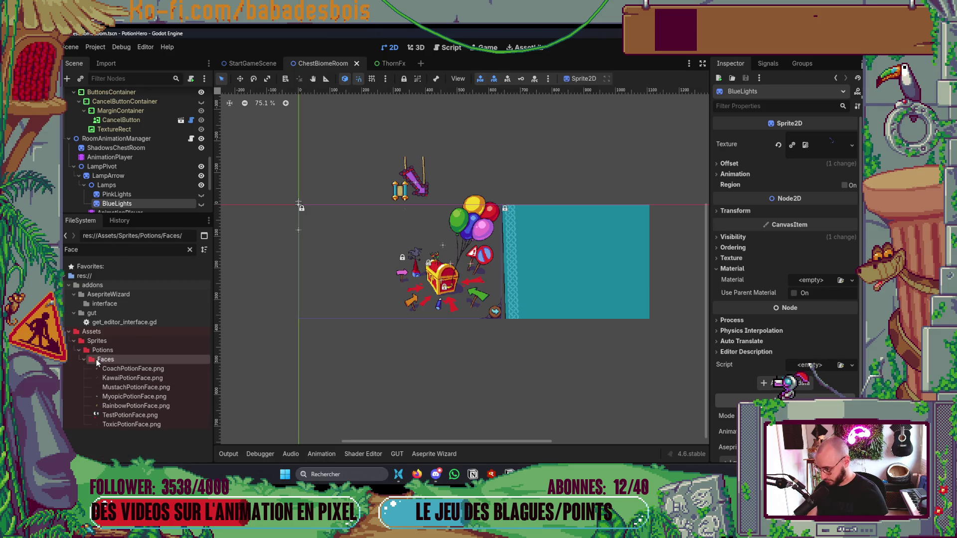
# Step: Drag EmptyPotionFace.png from the Potions folder window into Godot's Faces folder
pyautogui.hotkey('alt', 'Tab')
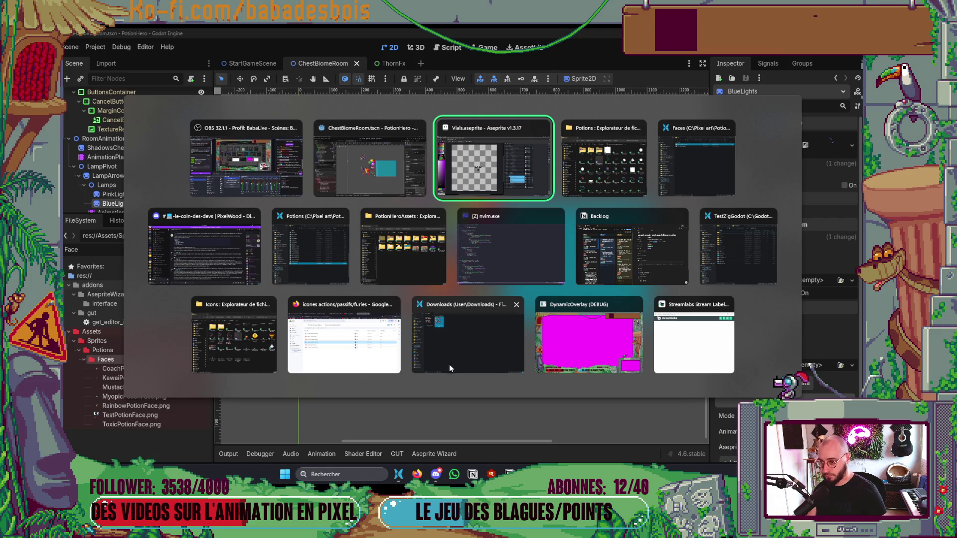
pyautogui.click(398, 181)
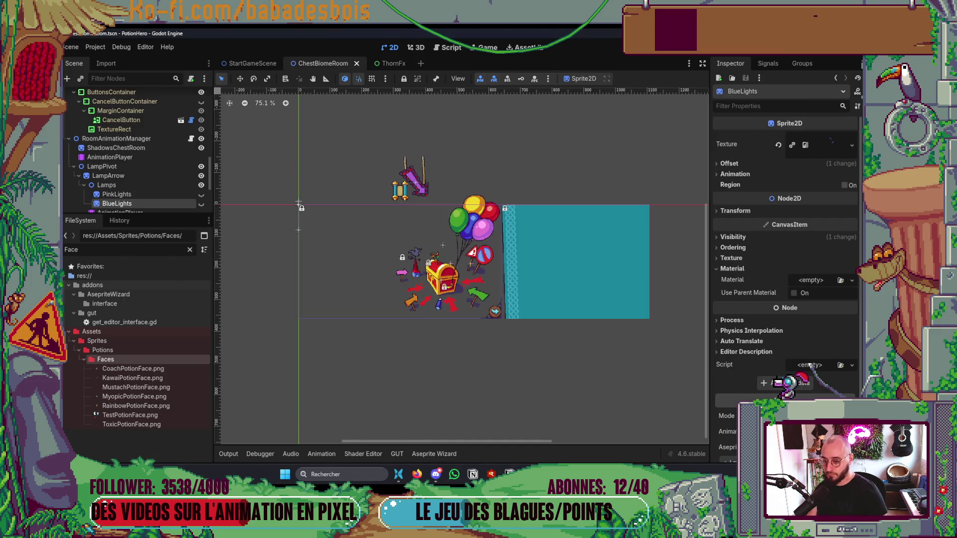
pyautogui.moveTo(641, 475)
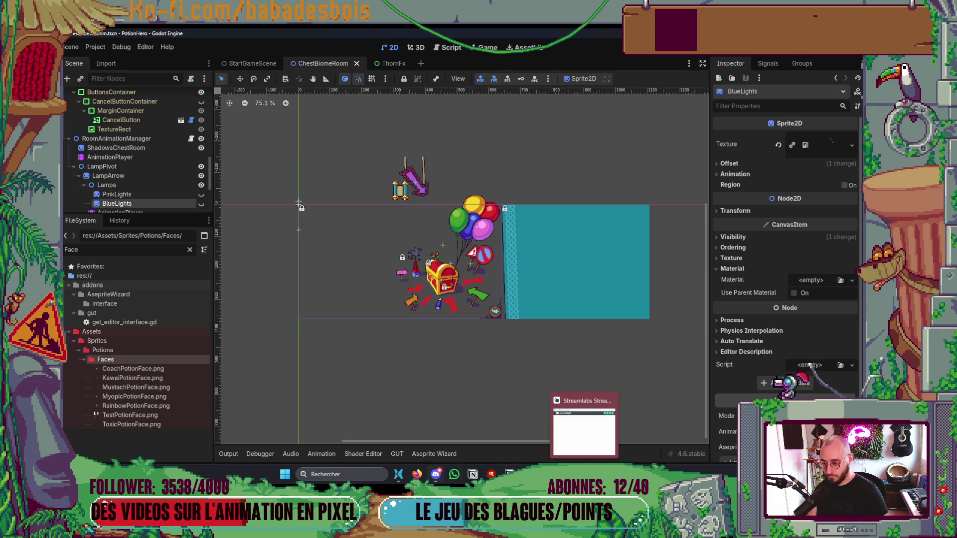
pyautogui.moveTo(436, 474)
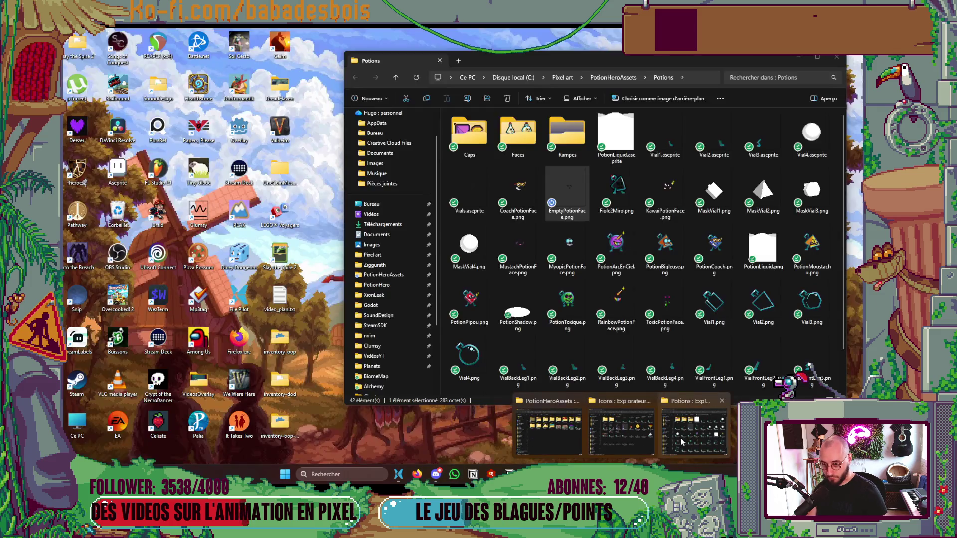
pyautogui.click(681, 441)
pyautogui.moveTo(575, 188); pyautogui.dragTo(165, 370)
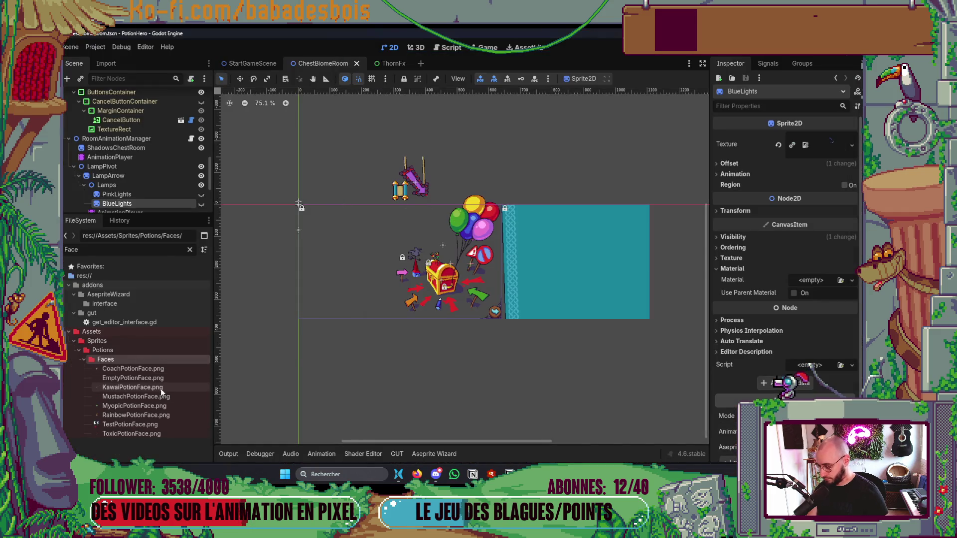
pyautogui.rightClick(148, 429)
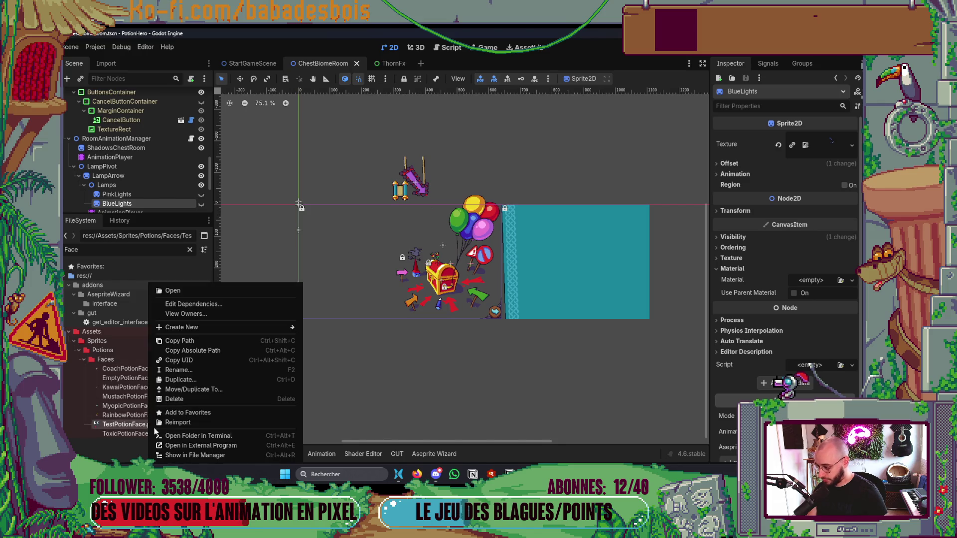
# Step: Review TestPotionFace.png's owners and dependencies
pyautogui.click(211, 312)
pyautogui.click(459, 320)
pyautogui.rightClick(115, 428)
pyautogui.click(185, 313)
pyautogui.press('Return')
# Step: Delete TestPotionFace.png from the project and confirm the removal
pyautogui.rightClick(122, 425)
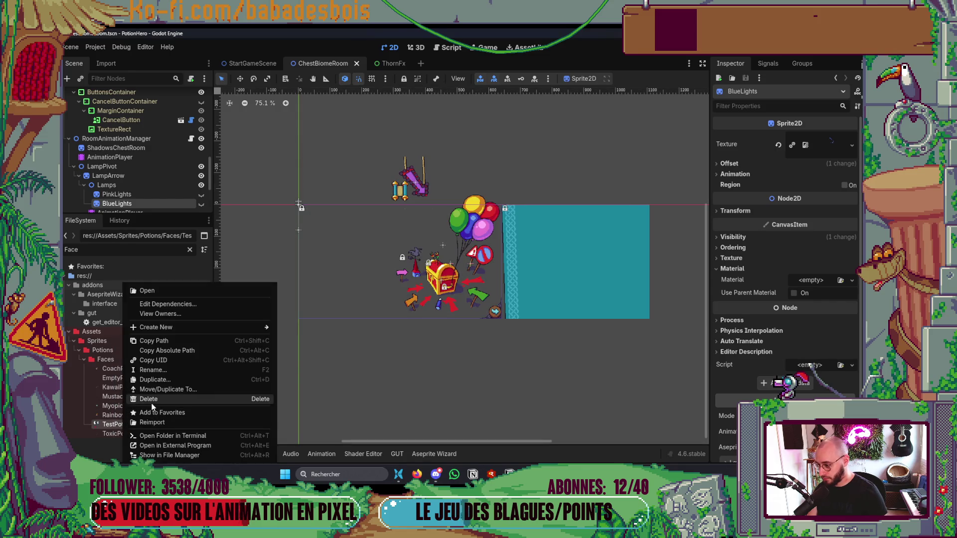
pyautogui.click(151, 402)
pyautogui.press('Return')
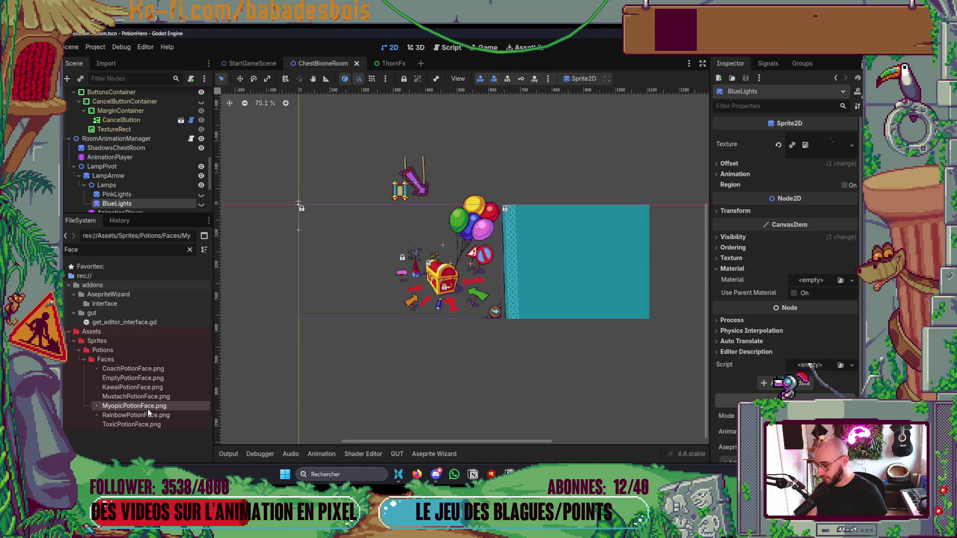
pyautogui.rightClick(148, 409)
pyautogui.click(136, 409)
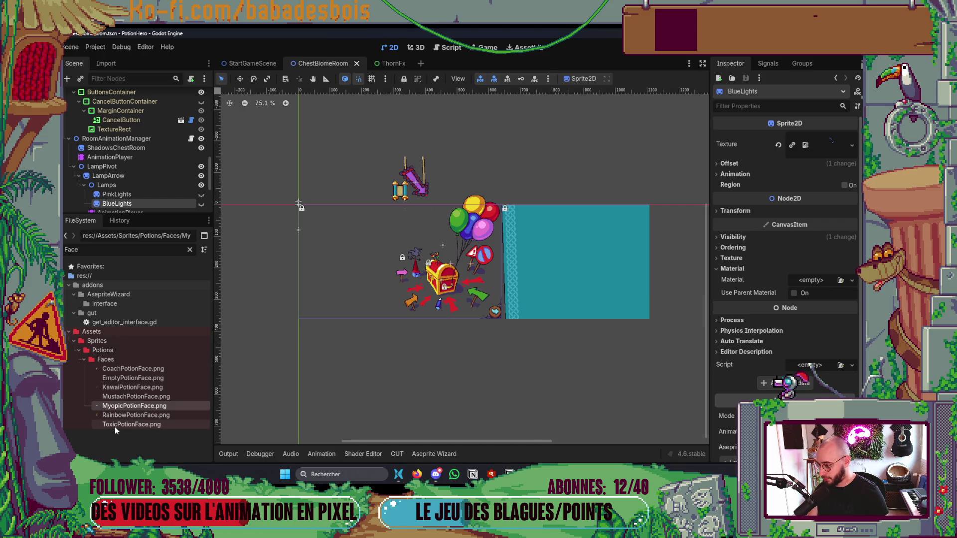
# Step: Preview the CoachPotionFace.png texture, then switch back to Aseprite
pyautogui.moveTo(111, 397)
pyautogui.moveTo(118, 381)
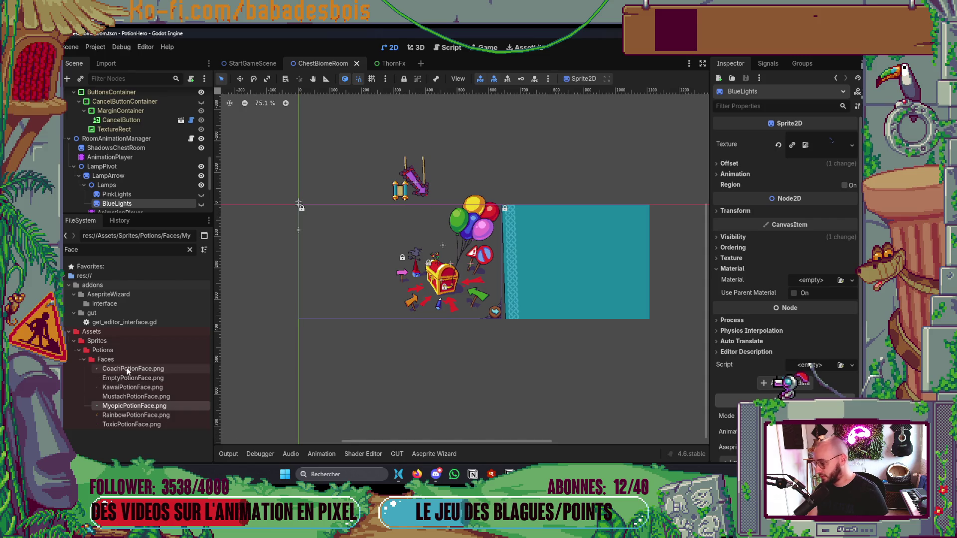
pyautogui.click(122, 369)
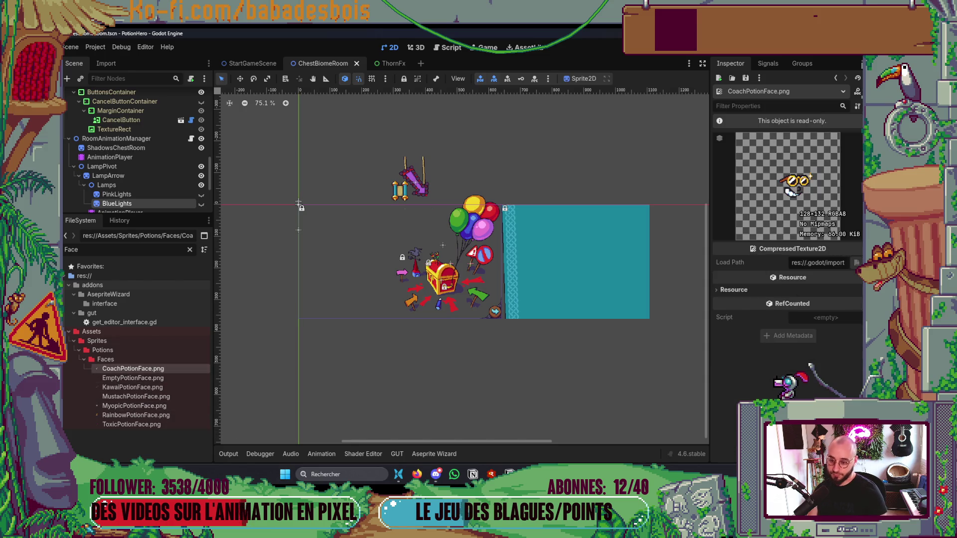
pyautogui.hotkey('alt', 'Tab')
pyautogui.scroll(1, 533, 406)
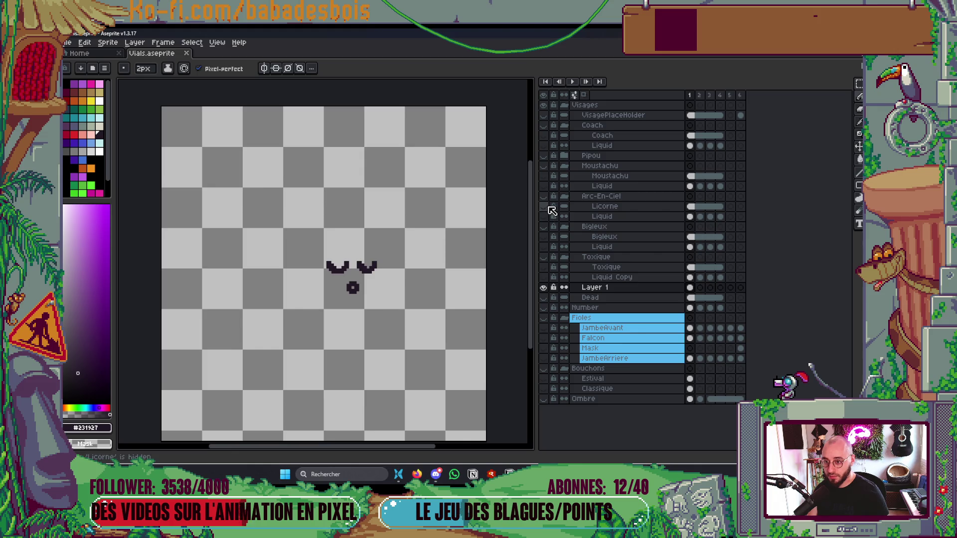
# Step: Toggle the Coach and Liquid layers and sample the white of the Coach face's sparkle
pyautogui.moveTo(546, 135); pyautogui.dragTo(543, 142)
pyautogui.click(545, 145)
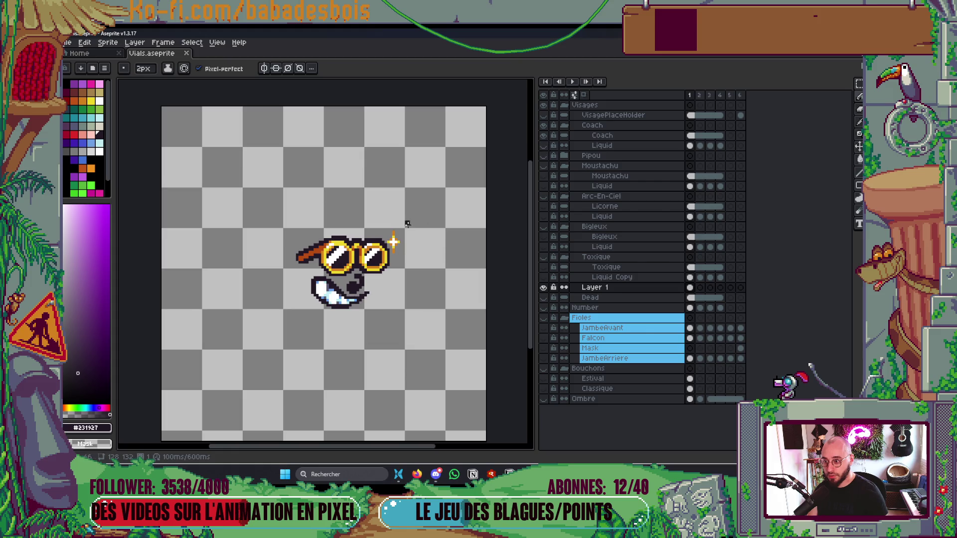
pyautogui.scroll(3, 403, 249)
pyautogui.scroll(2, 403, 250)
pyautogui.keyDown('alt'); pyautogui.click(387, 220); pyautogui.keyUp('alt')
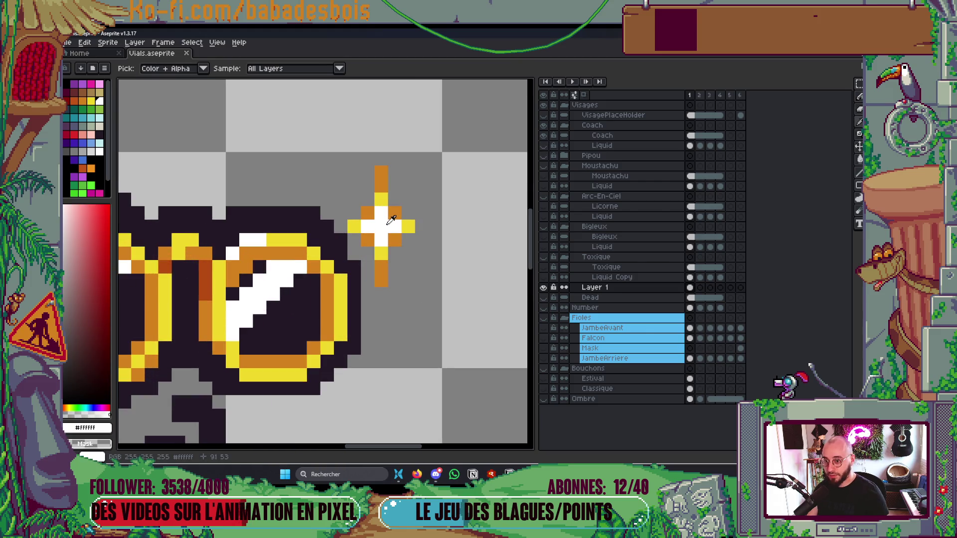
pyautogui.keyDown('ctrl'); pyautogui.click(380, 229); pyautogui.keyUp('ctrl')
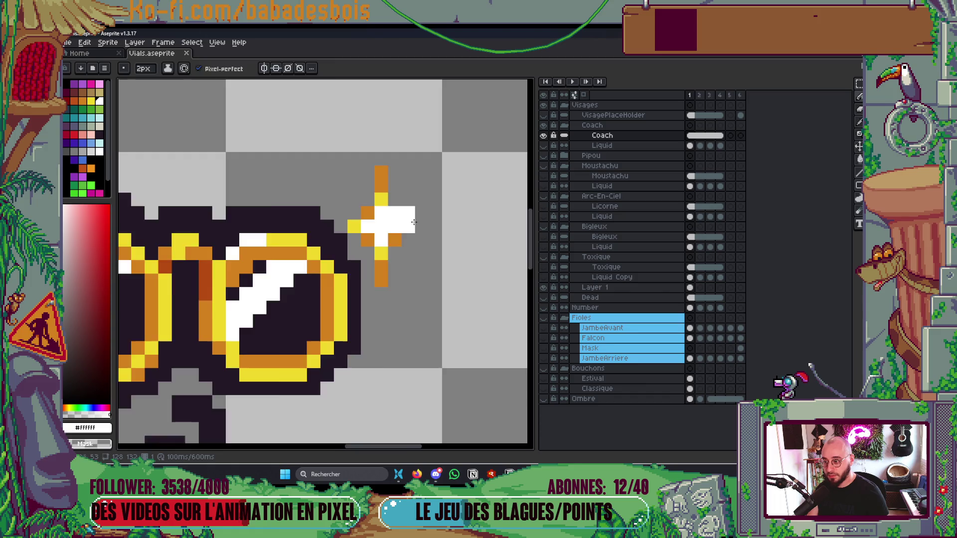
pyautogui.scroll(-3, 416, 221)
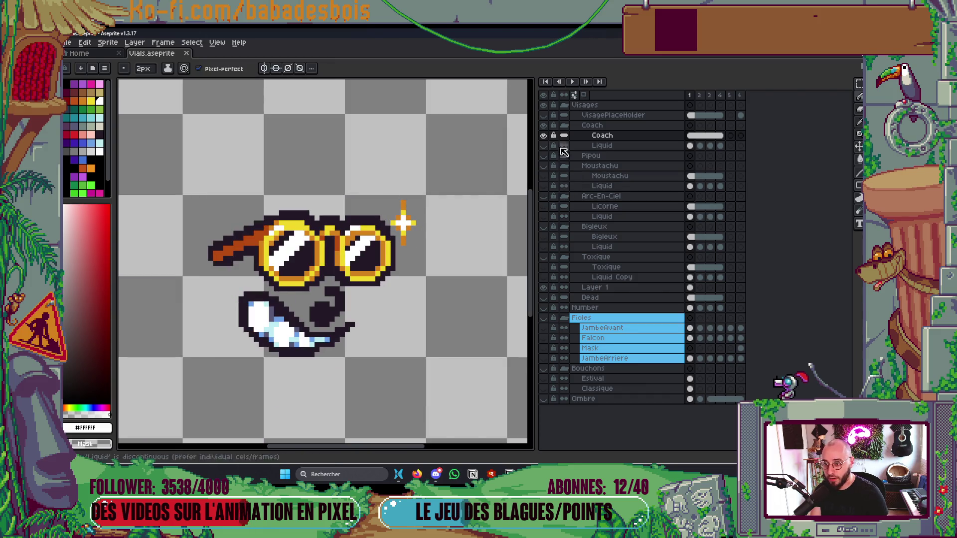
# Step: Hide Coach and Layer 1, sample the yellow from Pipou's face sparkle, then show Coach again
pyautogui.click(543, 135)
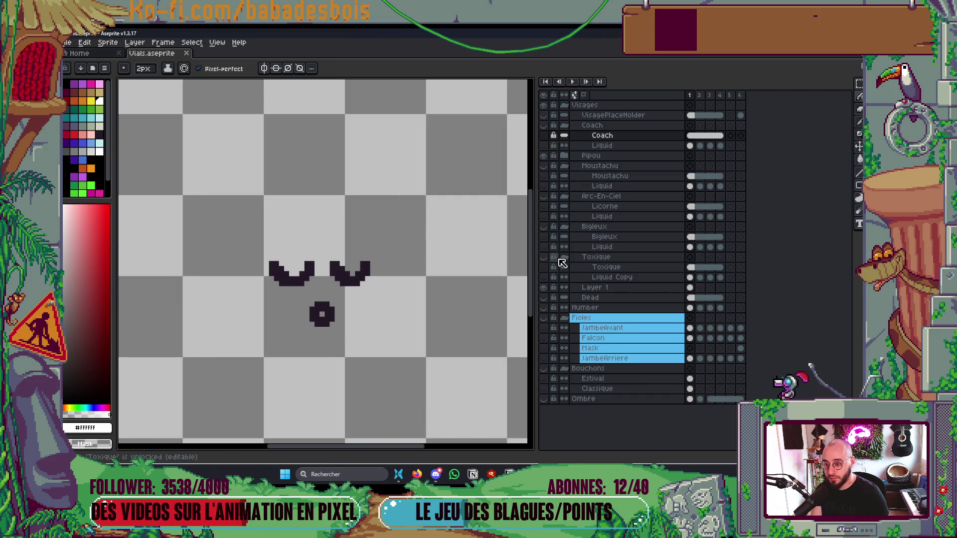
pyautogui.click(544, 288)
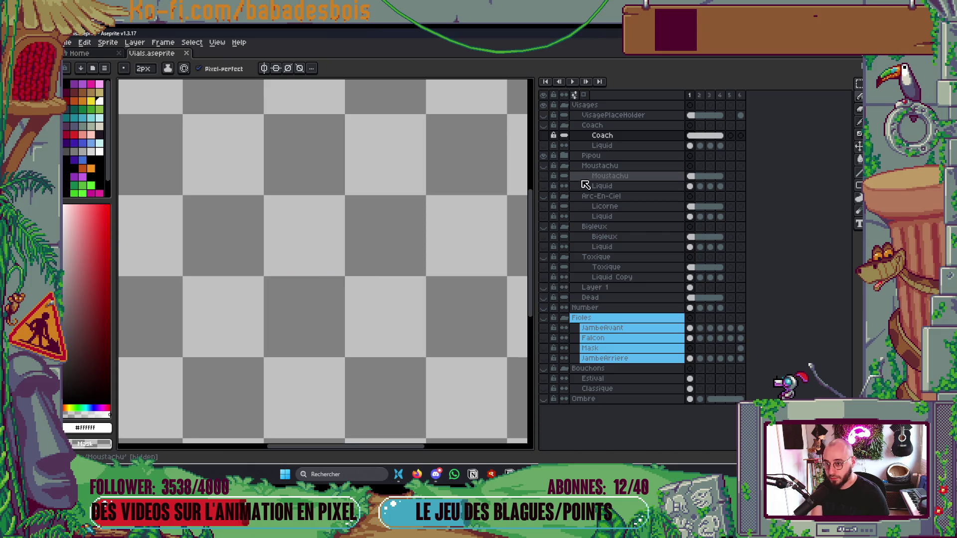
pyautogui.click(564, 155)
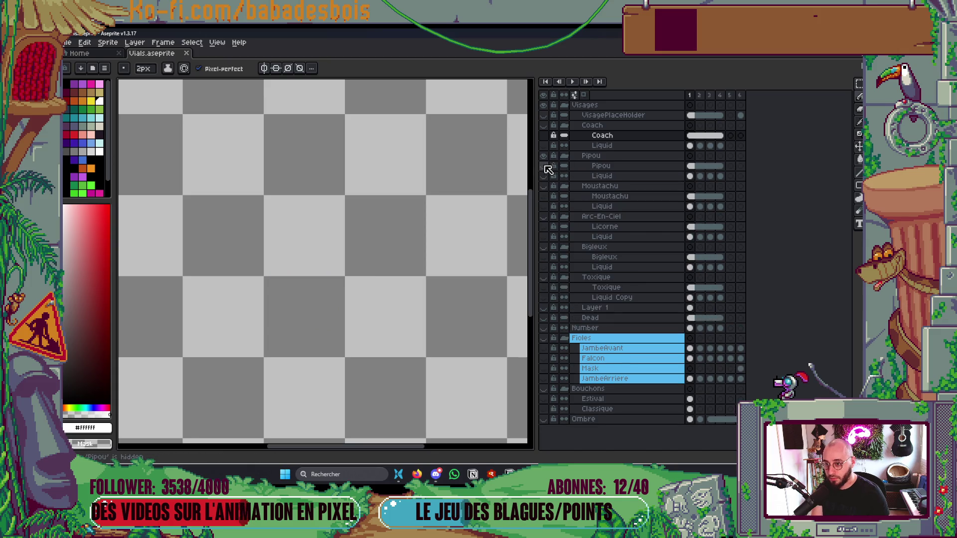
pyautogui.click(544, 165)
pyautogui.keyDown('alt'); pyautogui.click(413, 234); pyautogui.keyUp('alt')
pyautogui.keyDown('ctrl'); pyautogui.click(409, 262); pyautogui.keyUp('ctrl')
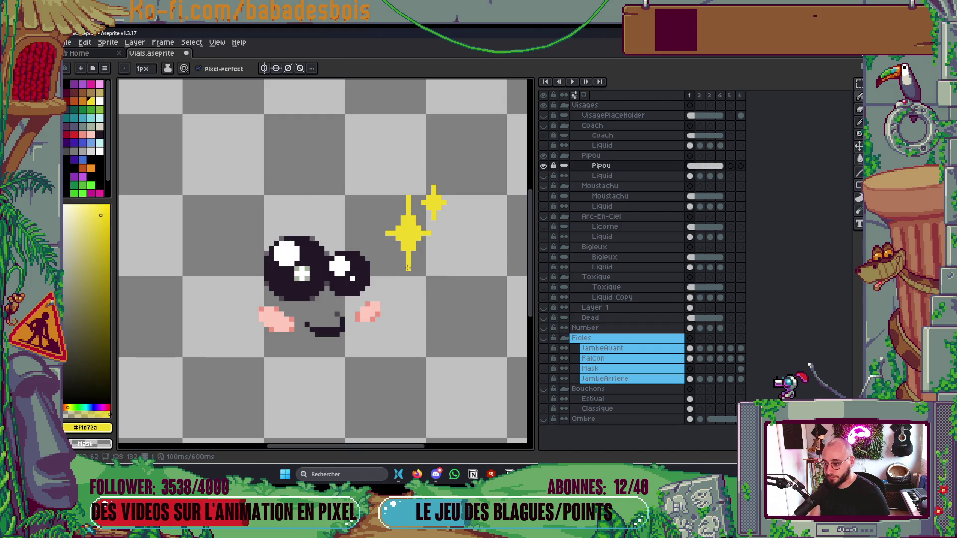
pyautogui.click(543, 165)
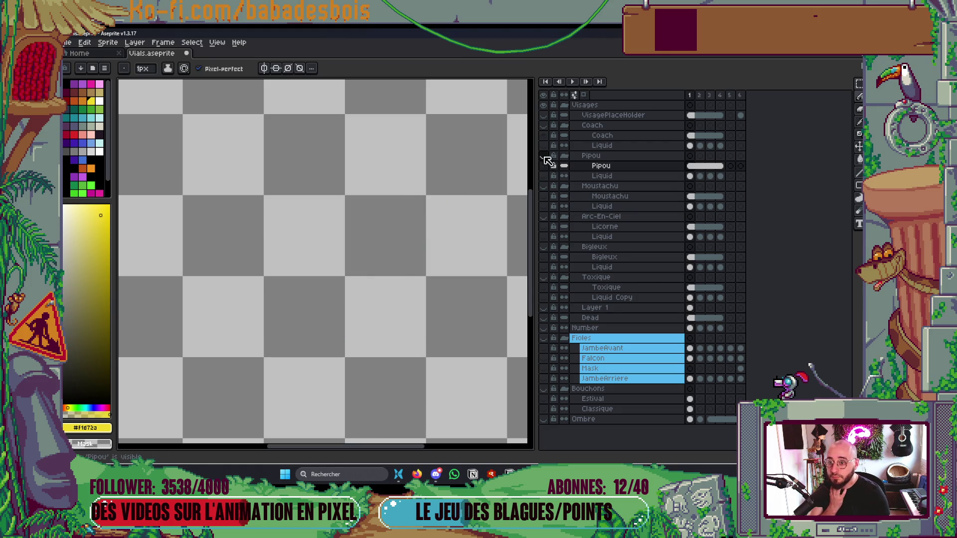
pyautogui.moveTo(544, 126); pyautogui.dragTo(543, 135)
# Step: Fill the Coach face's sparkle yellow with the Paint Bucket set to Contiguous
pyautogui.scroll(1, 416, 227)
pyautogui.scroll(2, 405, 241)
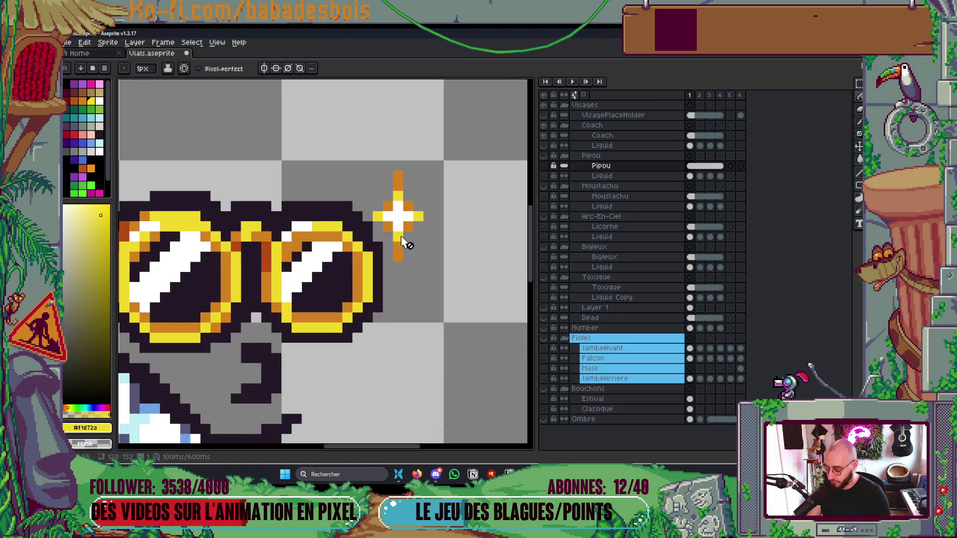
pyautogui.press('g')
pyautogui.keyDown('ctrl'); pyautogui.click(397, 215); pyautogui.keyUp('ctrl')
pyautogui.click(399, 217)
pyautogui.hotkey('ctrl', 'z')
pyautogui.click(207, 68)
pyautogui.click(398, 211)
# Step: Repaint the three orange sparkle end pixels yellow with the Pencil
pyautogui.press('b')
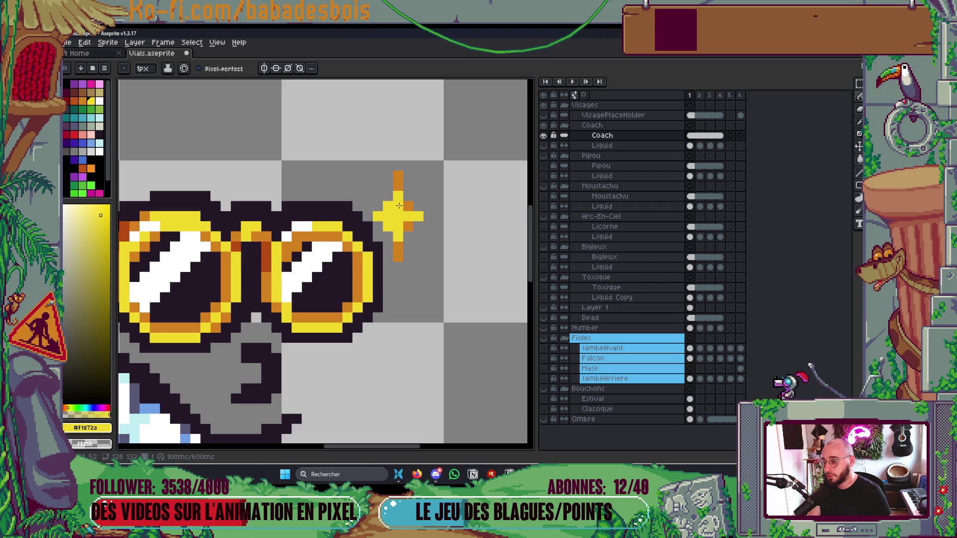
pyautogui.click(398, 257)
pyautogui.click(398, 185)
pyautogui.click(398, 175)
pyautogui.scroll(-8, 414, 176)
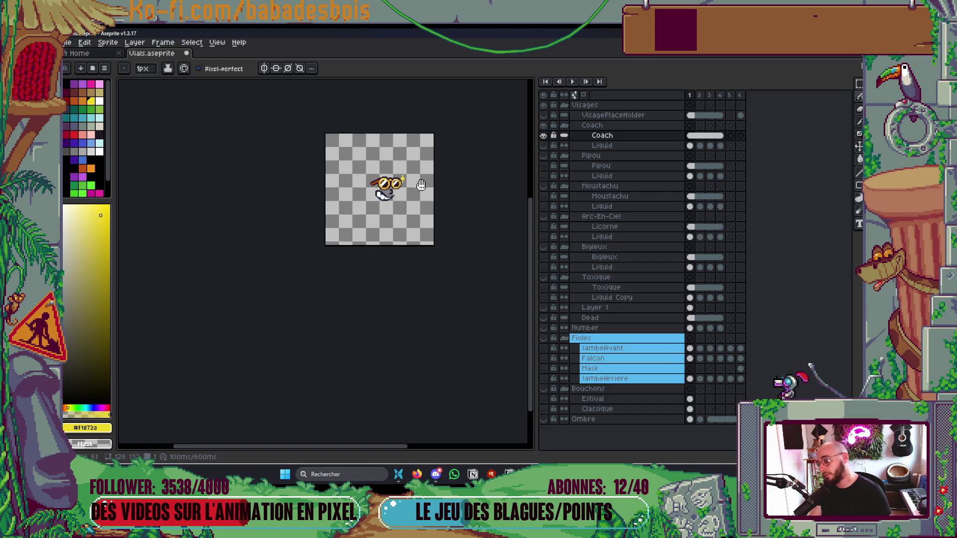
pyautogui.moveTo(422, 184); pyautogui.dragTo(416, 207)
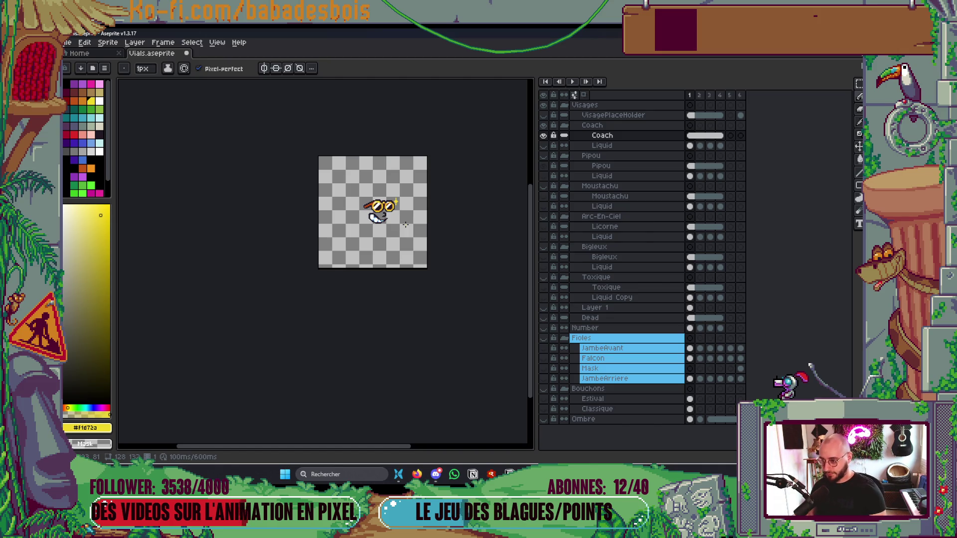
# Step: Select the sparkle and nudge it one pixel up and one pixel right
pyautogui.scroll(2, 406, 219)
pyautogui.scroll(3, 386, 189)
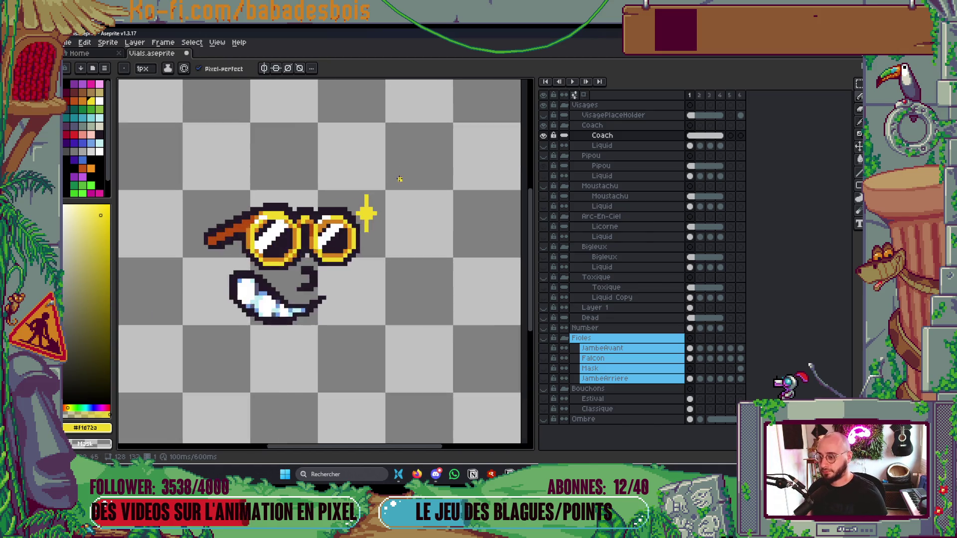
pyautogui.press('m')
pyautogui.moveTo(386, 190); pyautogui.dragTo(349, 245)
pyautogui.press('Right')
pyautogui.press('Up')
pyautogui.press('Return')
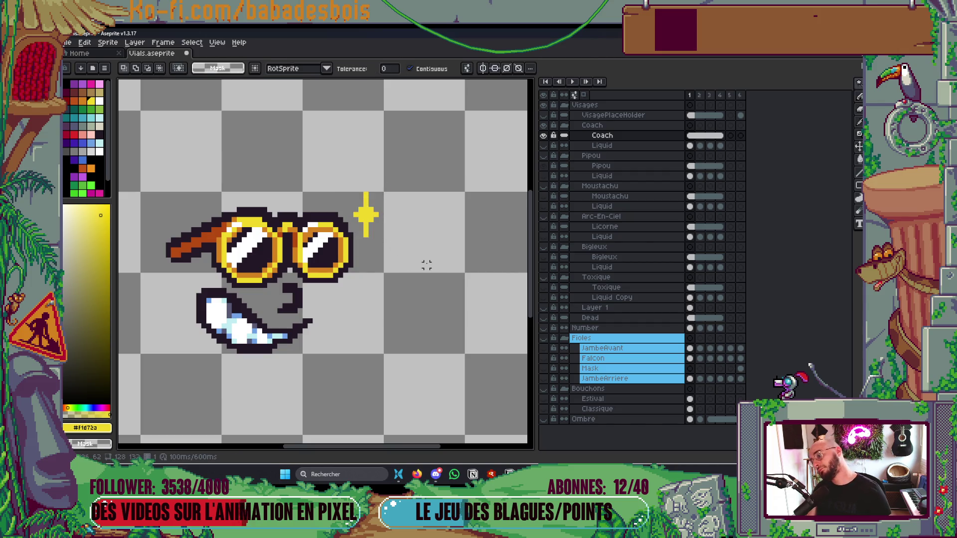
# Step: Save Vials.aseprite and bring up the Export Sprite Sheet settings
pyautogui.scroll(-5, 429, 272)
pyautogui.hotkey('ctrl', 's')
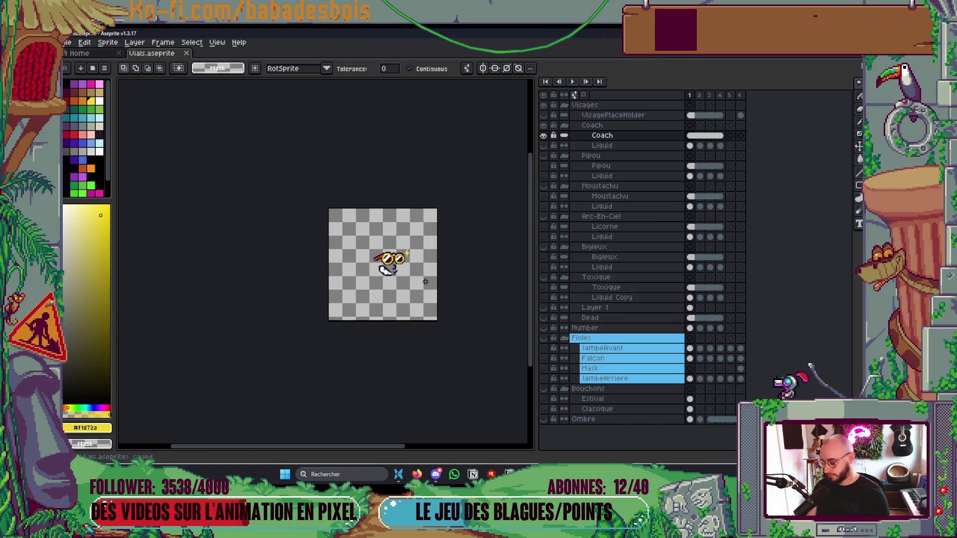
pyautogui.hotkey('ctrl', 'e')
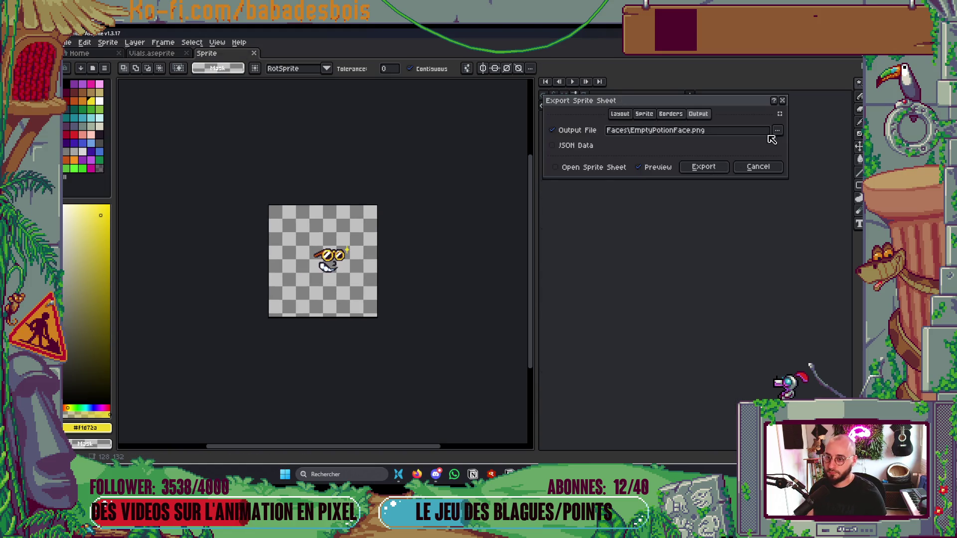
# Step: Export the sprite sheet to CoachPotionFace.png in the Potions folder, overwriting the existing file
pyautogui.press('Return')
pyautogui.hotkey('ctrl', 'e')
pyautogui.click(778, 130)
pyautogui.click(745, 147)
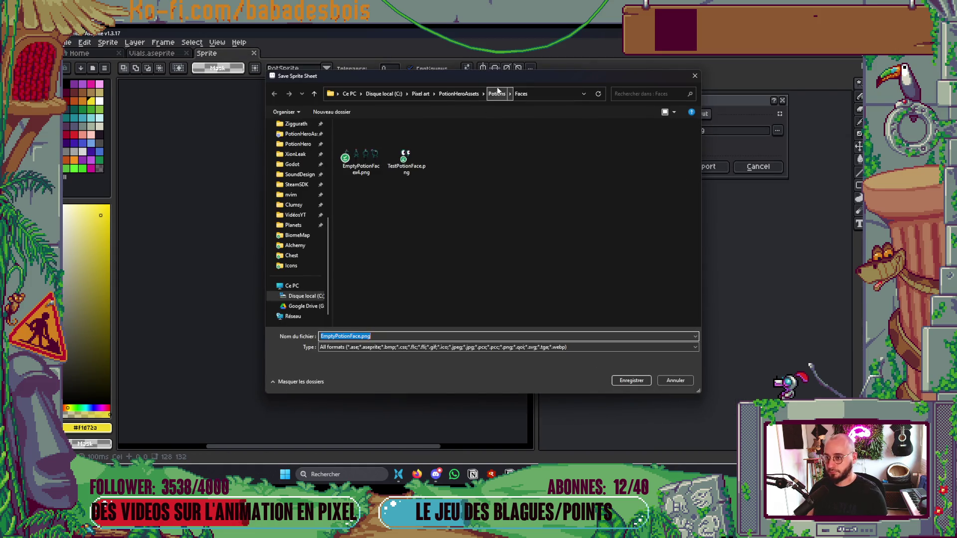
pyautogui.click(498, 90)
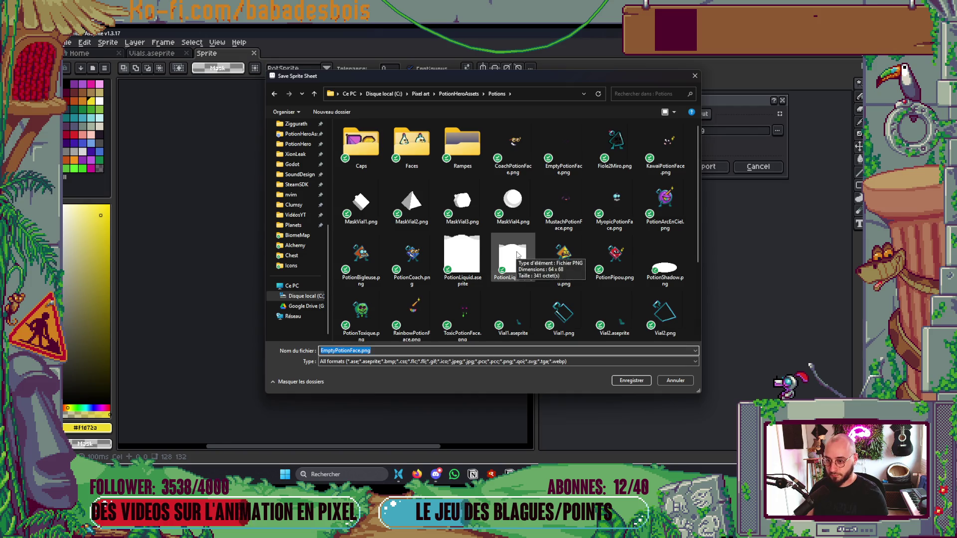
pyautogui.scroll(-2, 519, 252)
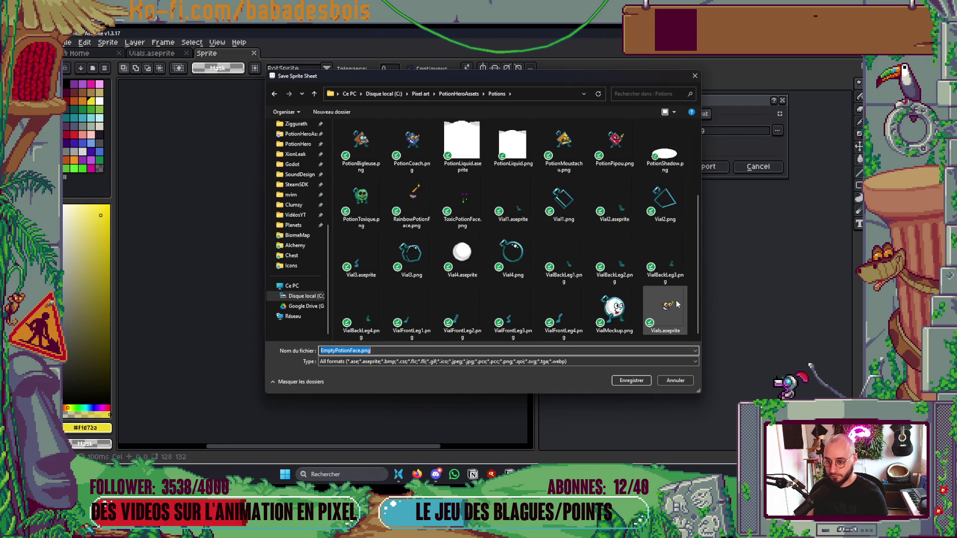
pyautogui.scroll(2, 402, 234)
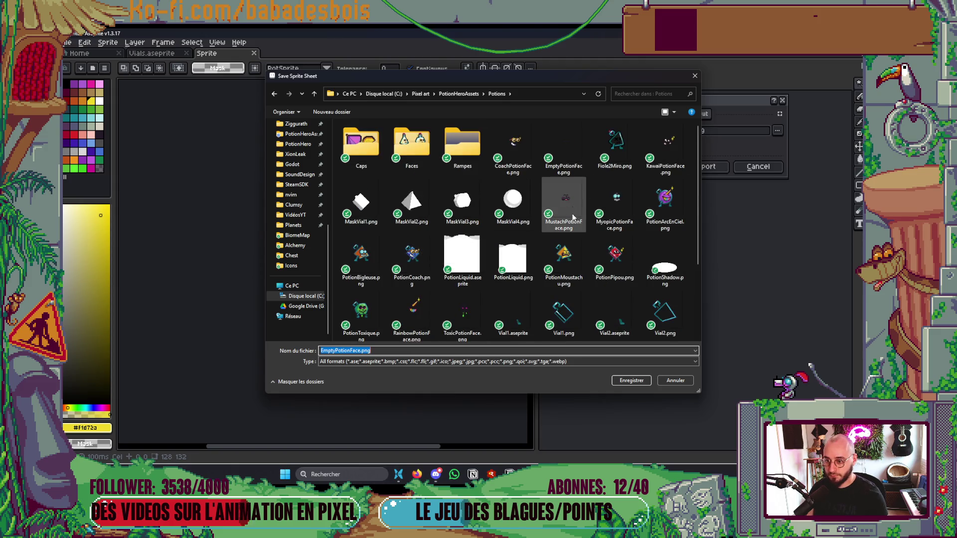
pyautogui.click(516, 144)
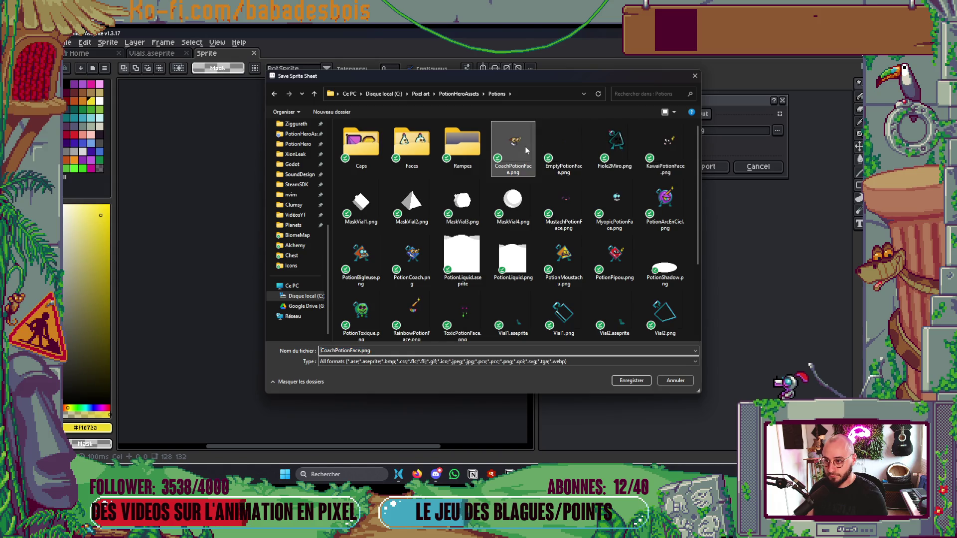
pyautogui.click(632, 381)
pyautogui.click(481, 251)
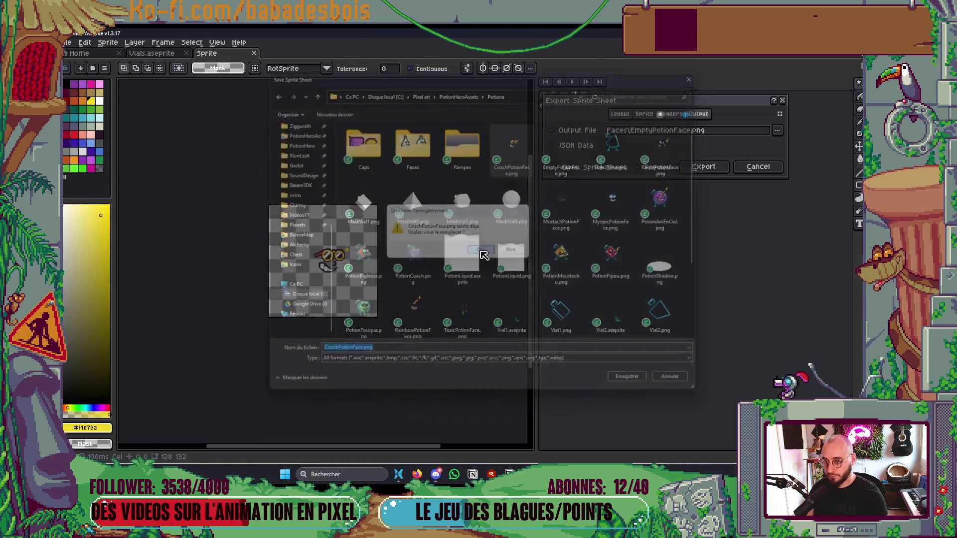
pyautogui.click(704, 167)
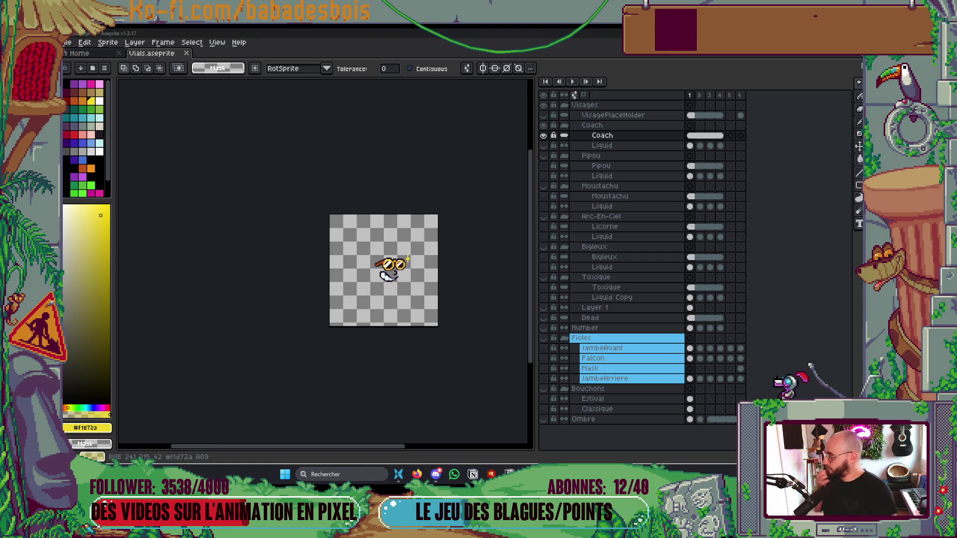
# Step: Drag the selected face PNGs, including CoachPotionFace.png, from the Potions folder into the Godot project
pyautogui.hotkey('alt', 'Tab')
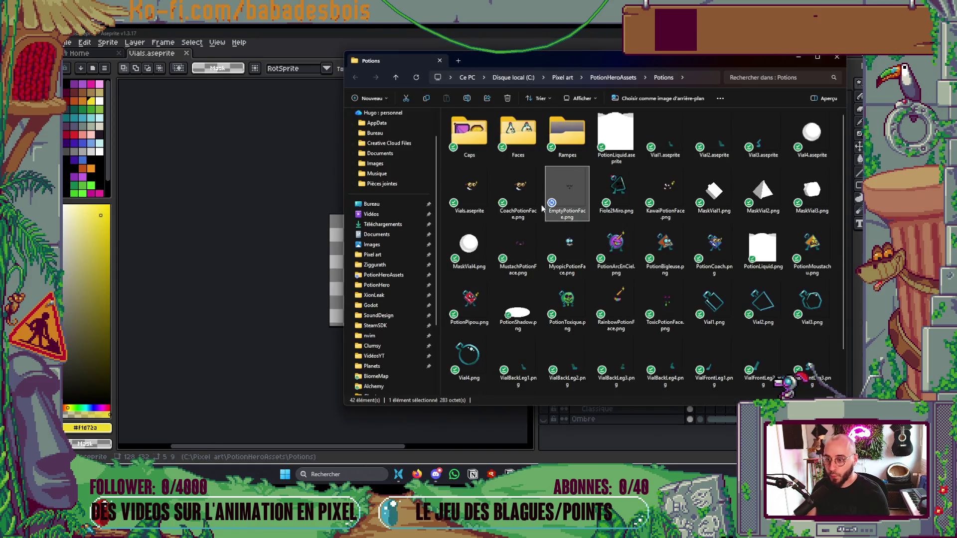
pyautogui.keyDown('ctrl'); pyautogui.click(520, 194); pyautogui.keyUp('ctrl')
pyautogui.hotkey('alt', 'Tab')
pyautogui.hotkey('alt', 'Tab')
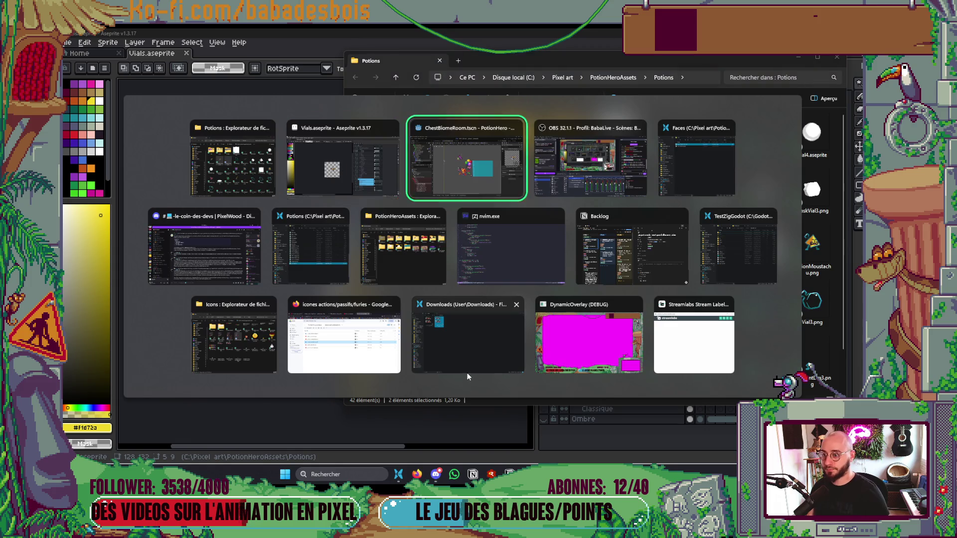
pyautogui.hotkey('alt', 'Tab')
pyautogui.moveTo(518, 194); pyautogui.dragTo(130, 371)
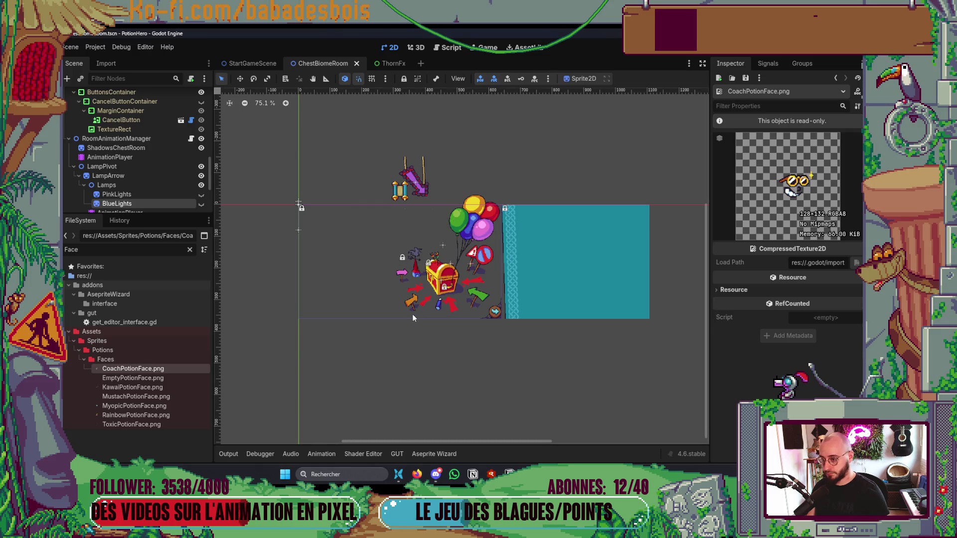
pyautogui.moveTo(411, 314); pyautogui.dragTo(421, 289)
# Step: Switch to the Neovim code editor window and start its file finder
pyautogui.hotkey('alt', 'Tab')
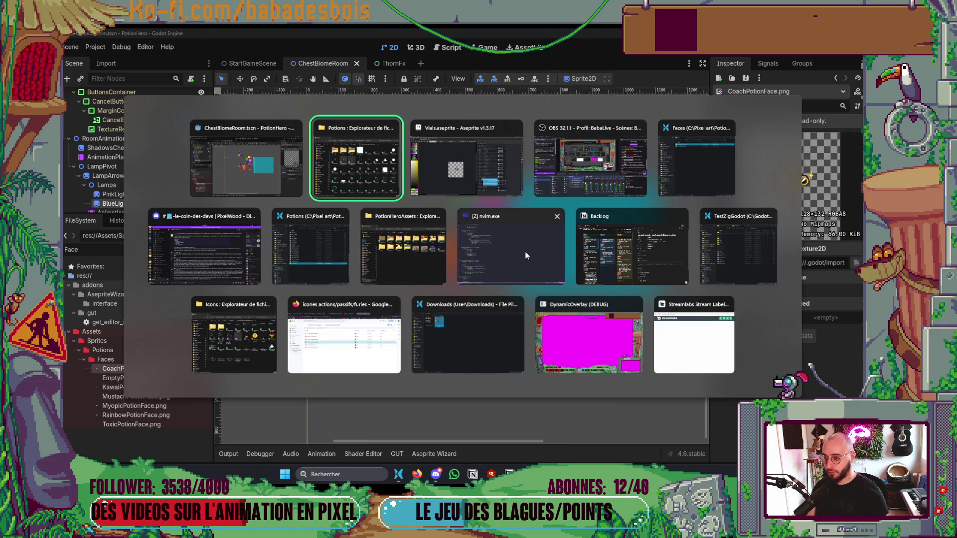
pyautogui.click(525, 251)
pyautogui.press('space')
# Step: Find and open PotionVue.gd with the file finder query 'PotionVue'
pyautogui.press('f')
pyautogui.press('f')
pyautogui.write('PotionVue')
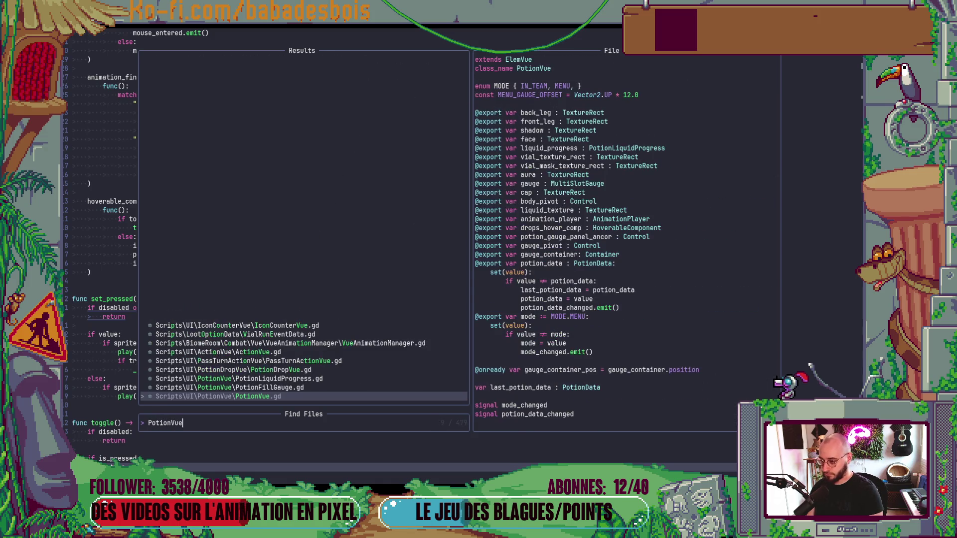
pyautogui.press('Return')
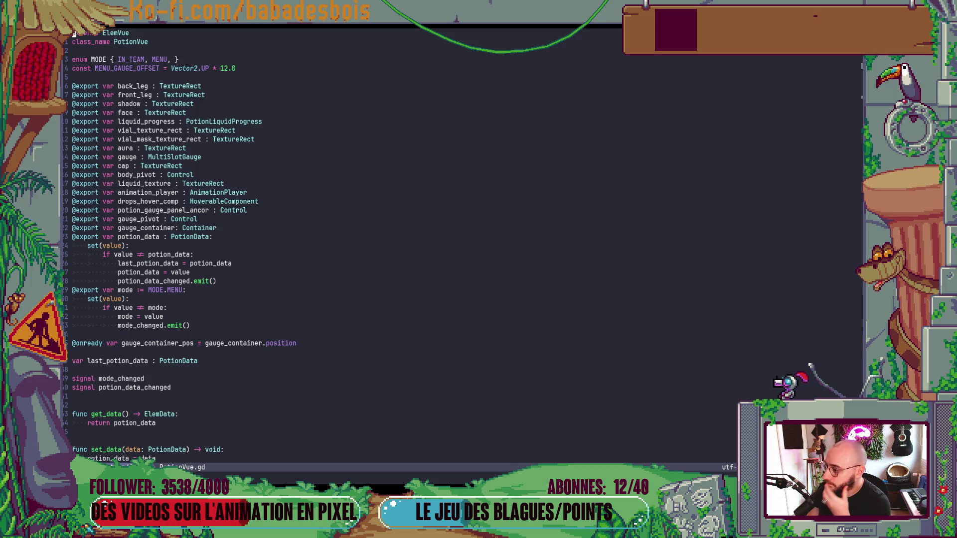
# Step: Jump to the update() function through the symbol list and bring it near the top
pyautogui.hotkey('ctrl', 'd')
pyautogui.hotkey('ctrl', 'd')
pyautogui.hotkey('ctrl', 'd')
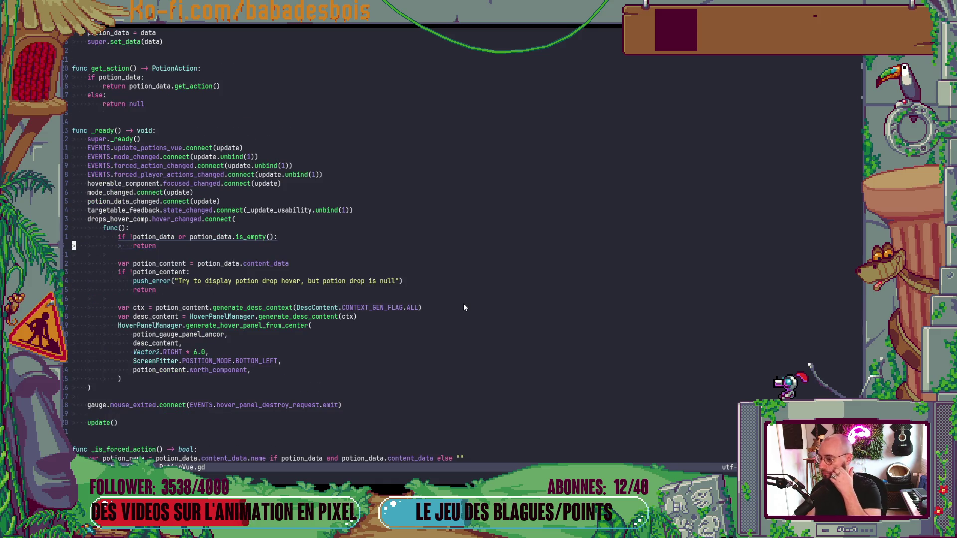
pyautogui.press('space')
pyautogui.write('supd')
pyautogui.press('Return')
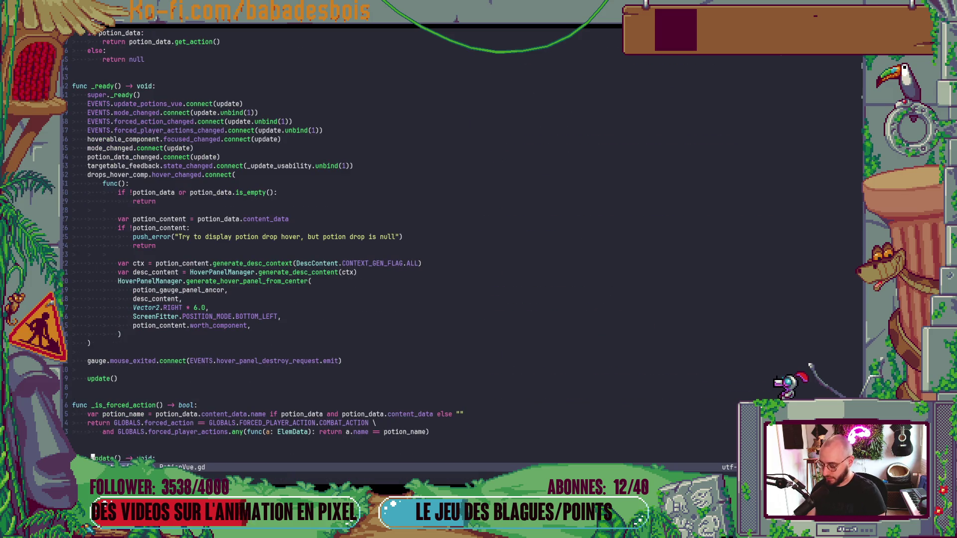
pyautogui.press('z')
pyautogui.press('z')
pyautogui.press('z')
pyautogui.press('t')
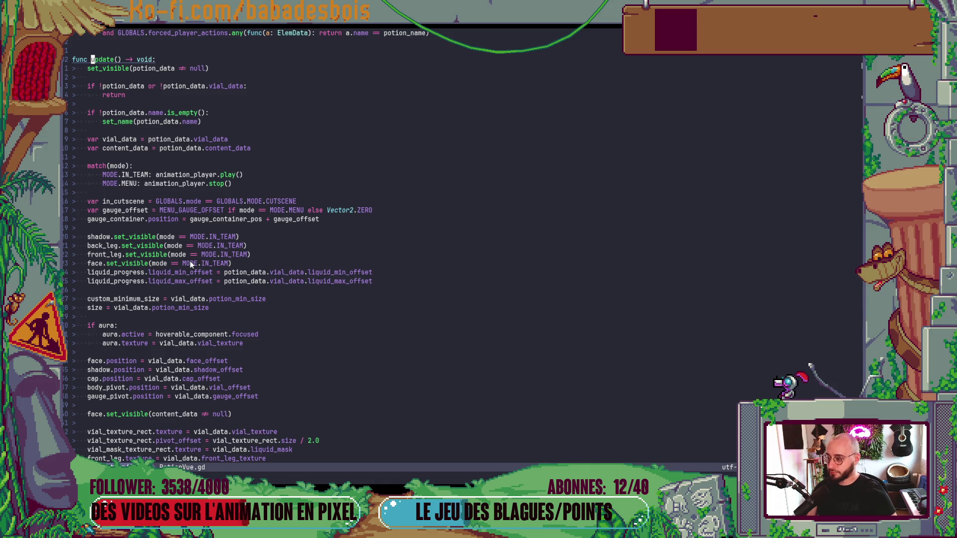
# Step: Delete the face.set_visible(mode == MODE.IN_TEAM) line and save the file
pyautogui.click(222, 415)
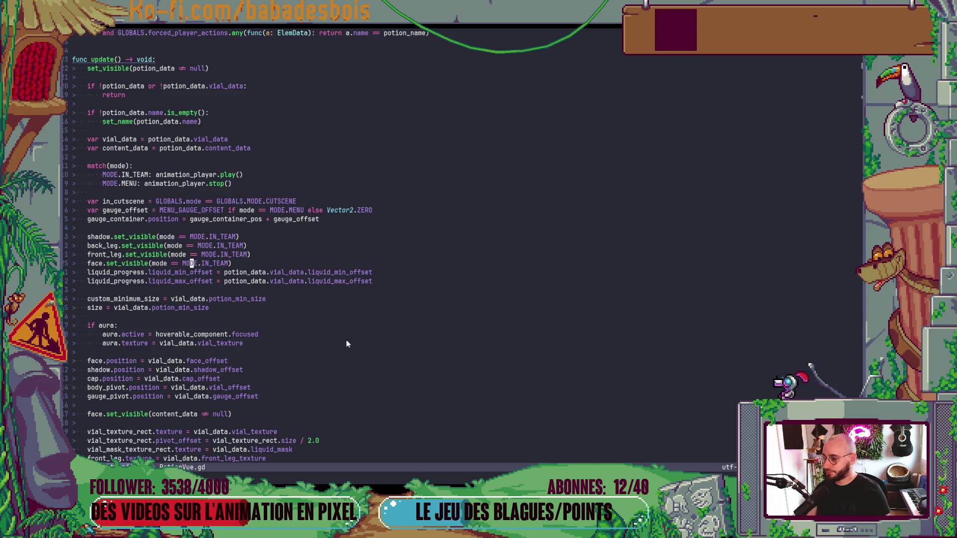
pyautogui.click(182, 264)
pyautogui.press('d')
pyautogui.press('d')
pyautogui.write(':w')
pyautogui.press('Return')
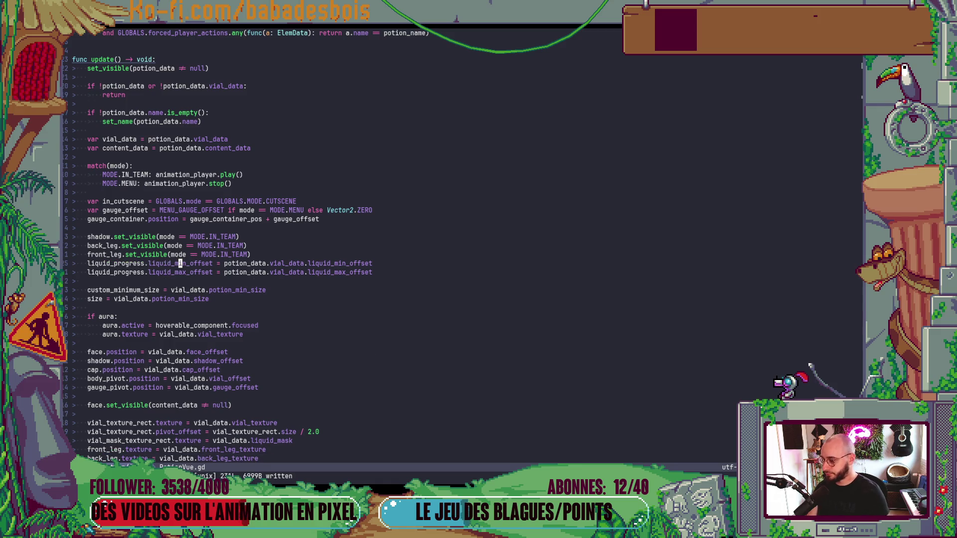
# Step: Delete the face.set_visible(content_data != null) line, save, then undo both deletions
pyautogui.scroll(-4, 248, 352)
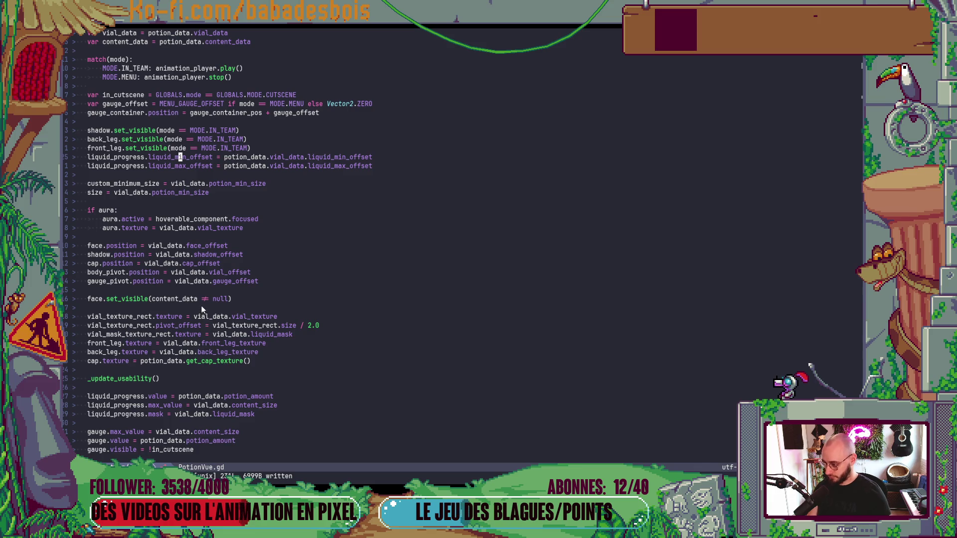
pyautogui.click(165, 300)
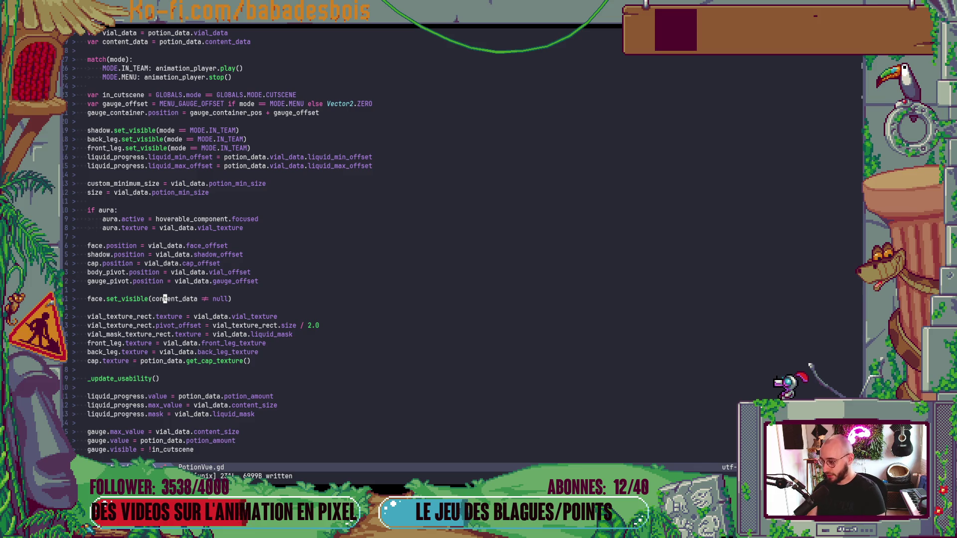
pyautogui.press('d')
pyautogui.press('d')
pyautogui.press('d')
pyautogui.press('d')
pyautogui.write(':w')
pyautogui.press('Return')
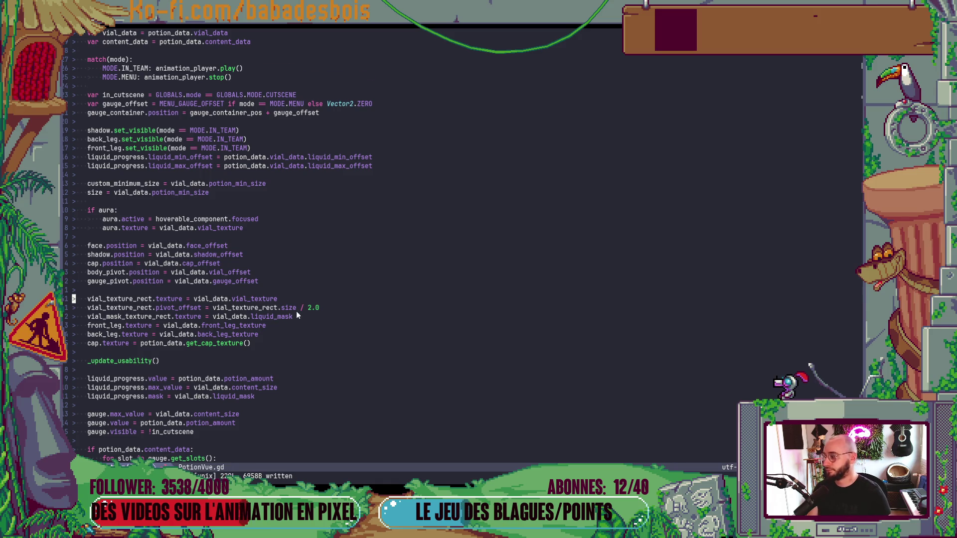
pyautogui.scroll(-3, 296, 313)
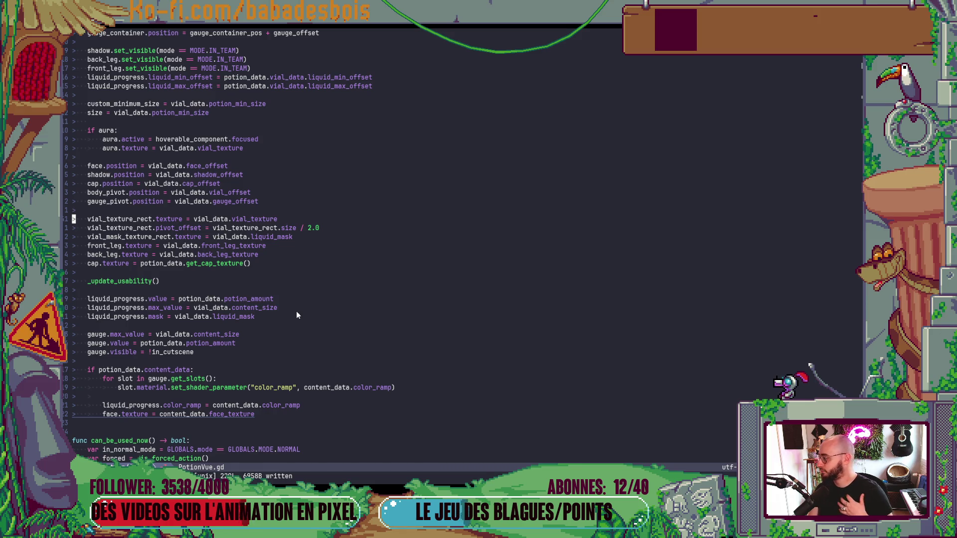
pyautogui.press('u')
pyautogui.press('u')
pyautogui.press('u')
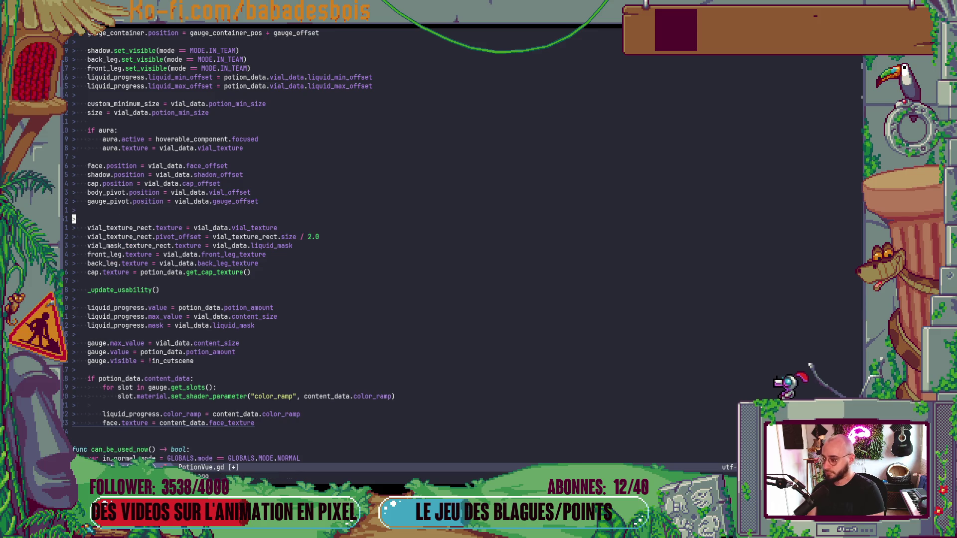
# Step: Remove both face.set_visible lines with a linewise visual selection and save with :w
pyautogui.press('j')
pyautogui.press('j')
pyautogui.press('j')
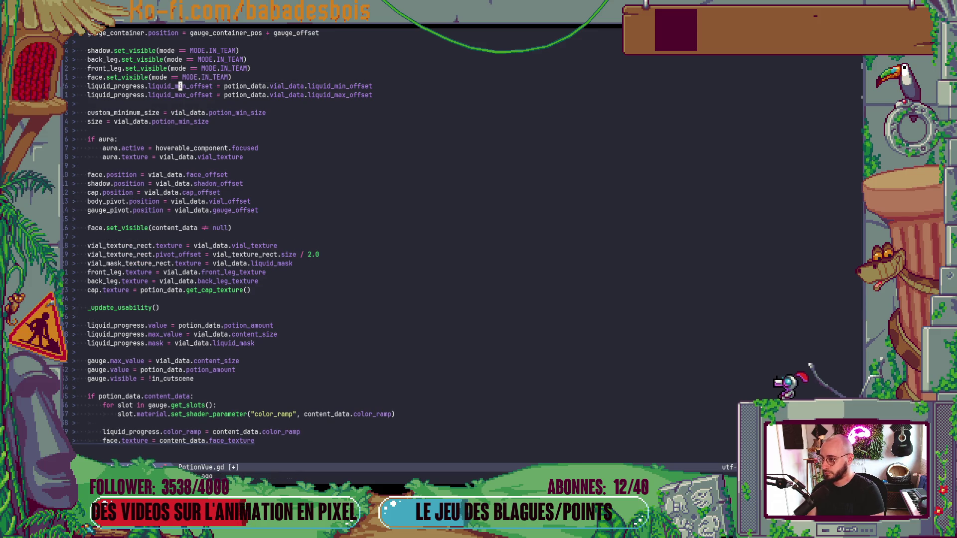
pyautogui.press('k')
pyautogui.press('k')
pyautogui.press('k')
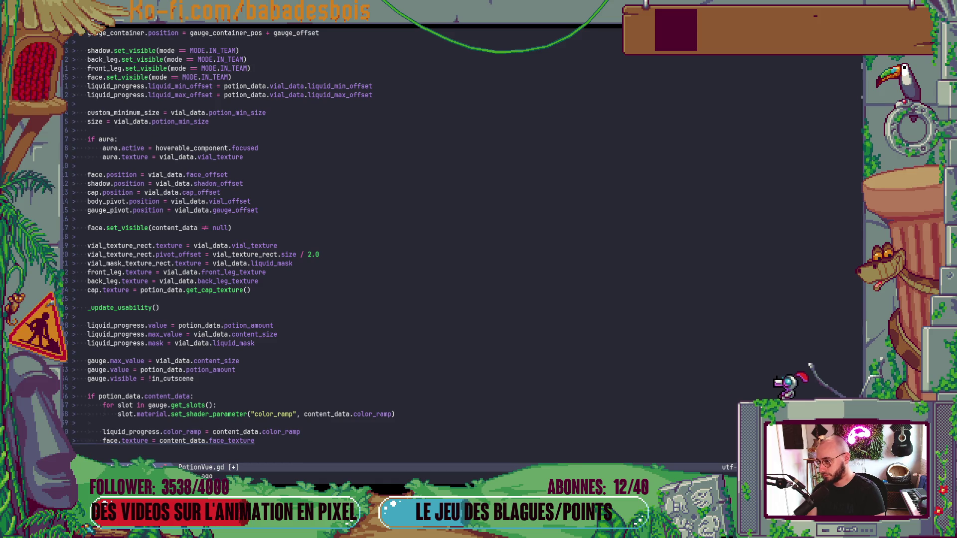
pyautogui.press('d')
pyautogui.press('d')
pyautogui.press('j')
pyautogui.press('j')
pyautogui.press('j')
pyautogui.press('j')
pyautogui.press('j')
pyautogui.press('j')
pyautogui.press('k')
pyautogui.press('k')
pyautogui.hotkey('shift', 'v')
pyautogui.press('j')
pyautogui.press('d')
pyautogui.press(':')
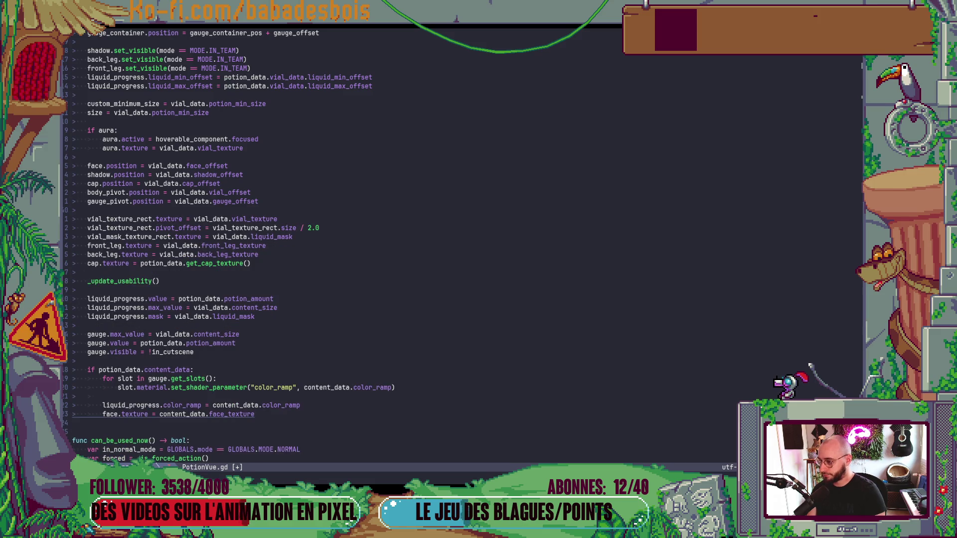
pyautogui.write('w')
pyautogui.press('Return')
pyautogui.press('g')
pyautogui.press('g')
pyautogui.press('j')
pyautogui.press('j')
pyautogui.press('j')
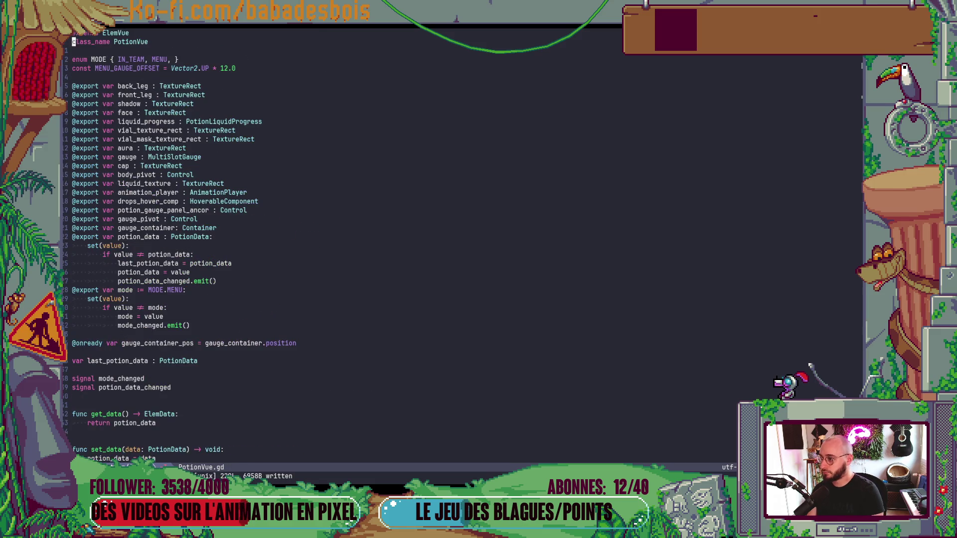
pyautogui.press('j')
pyautogui.press('j')
pyautogui.write('O@ex')
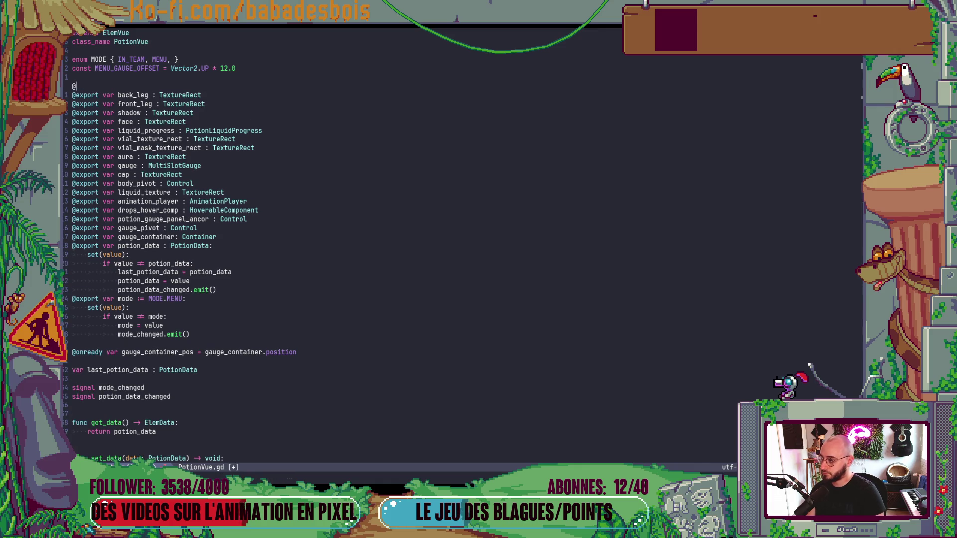
pyautogui.write('port var')
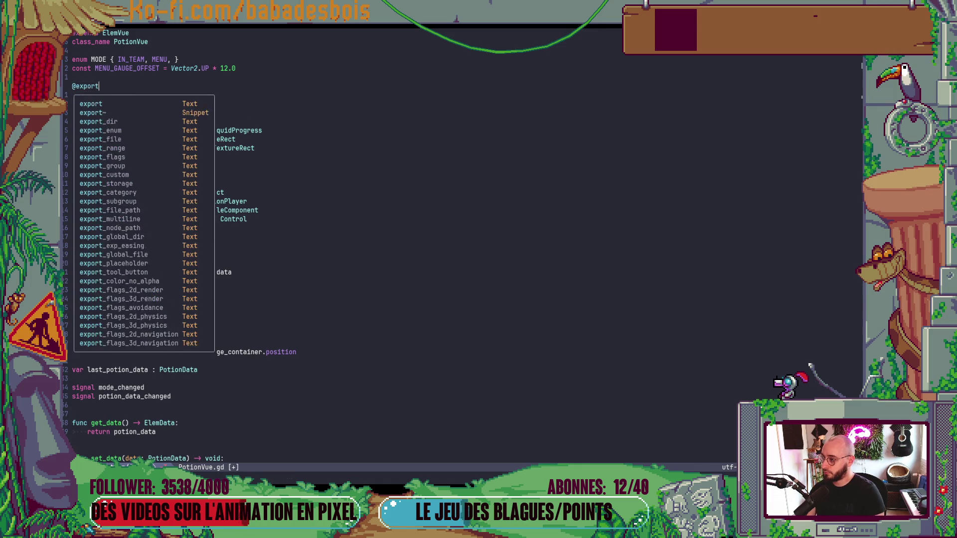
pyautogui.write(' emp')
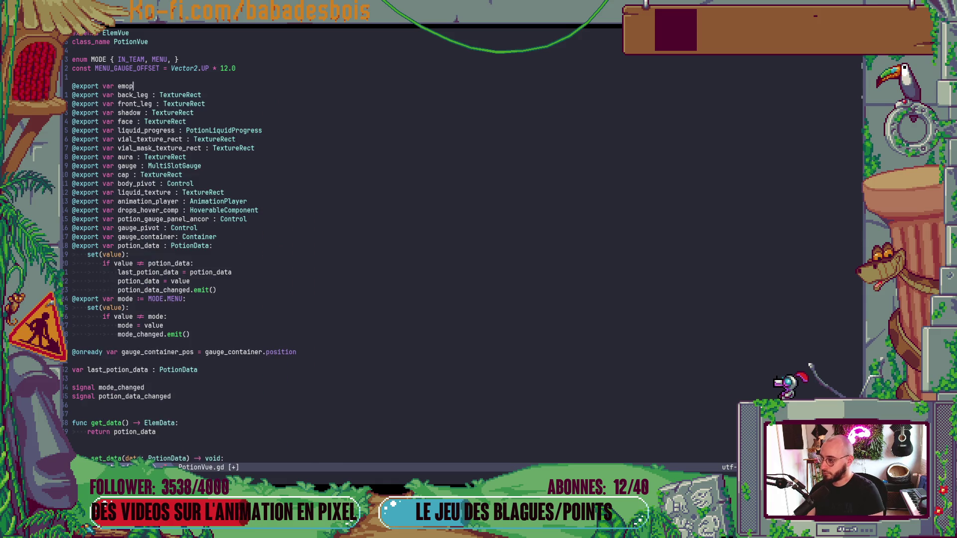
pyautogui.write('ty_po')
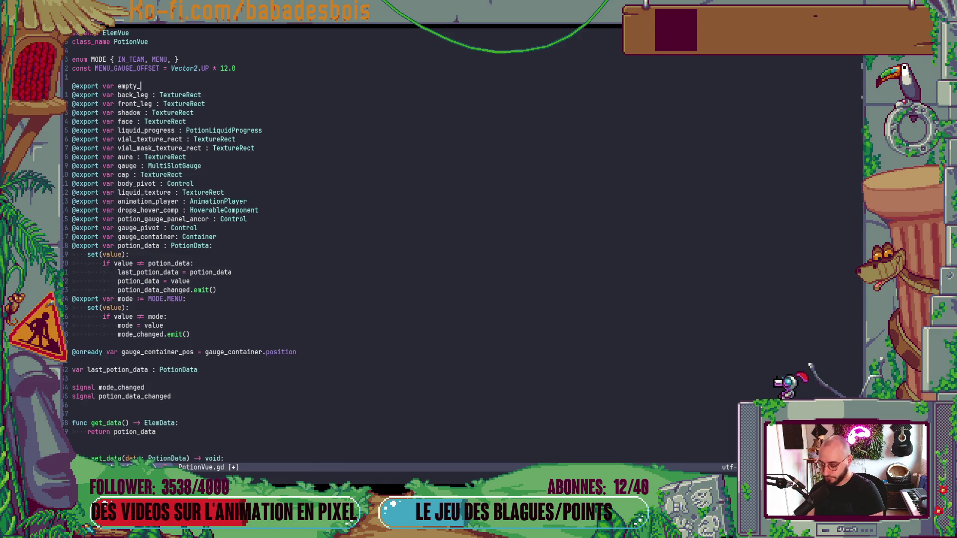
pyautogui.write('tion_fa')
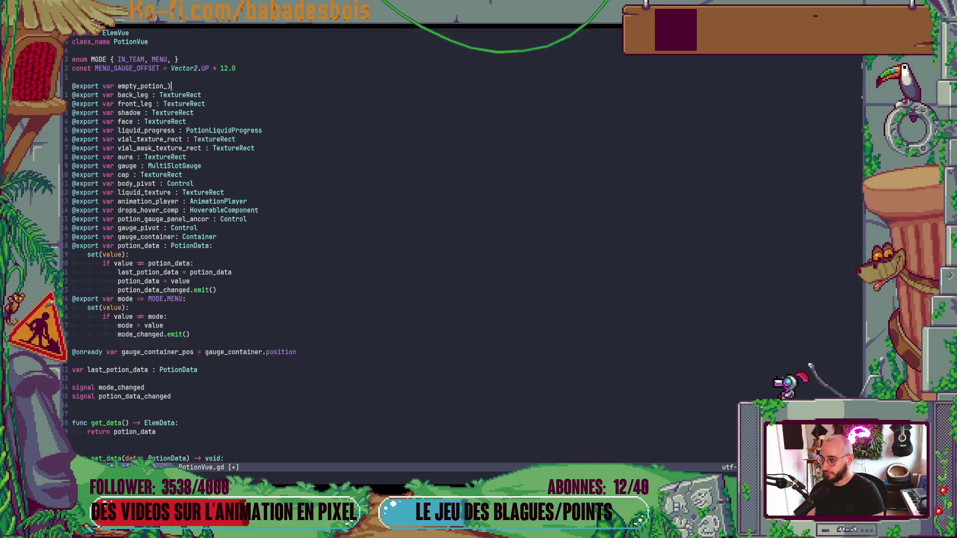
pyautogui.write('ce : te')
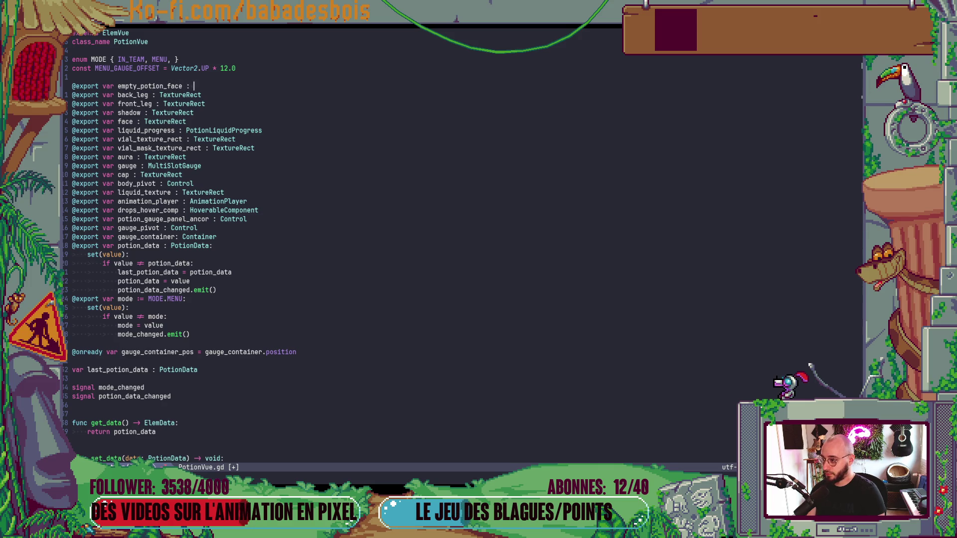
pyautogui.press('Tab')
pyautogui.press('Return')
pyautogui.press('Escape')
pyautogui.write(':w')
pyautogui.press('Return')
# Step: Rename the variable to empty_potion_face_texture and save the file
pyautogui.press('b')
pyautogui.press('b')
pyautogui.press('b')
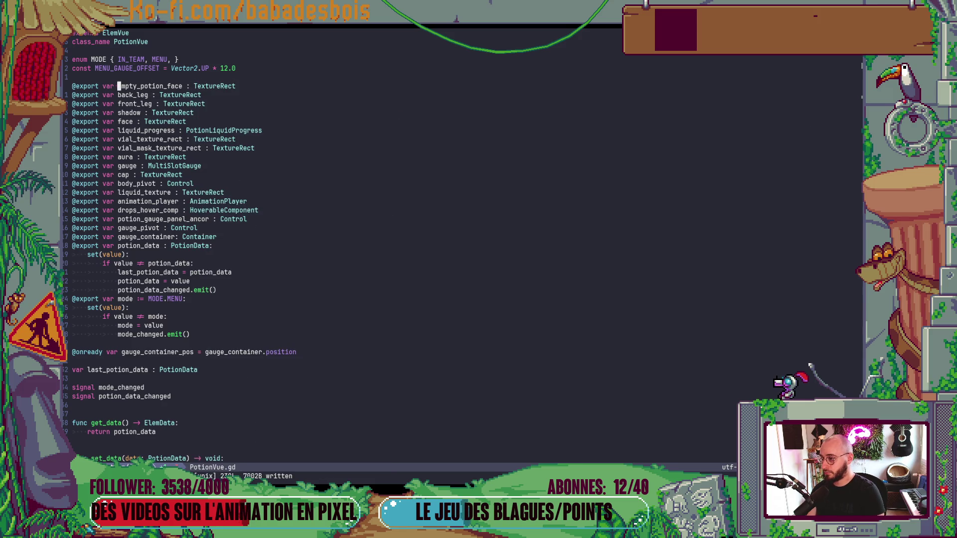
pyautogui.write('ea_te')
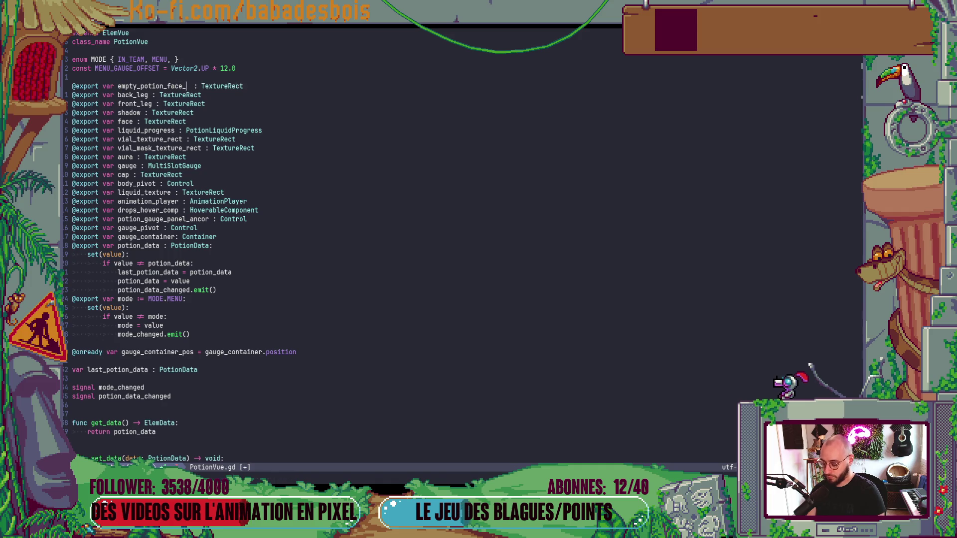
pyautogui.write('xture')
pyautogui.press('Escape')
pyautogui.write(':w')
pyautogui.press('Return')
pyautogui.hotkey('ctrl', 'o')
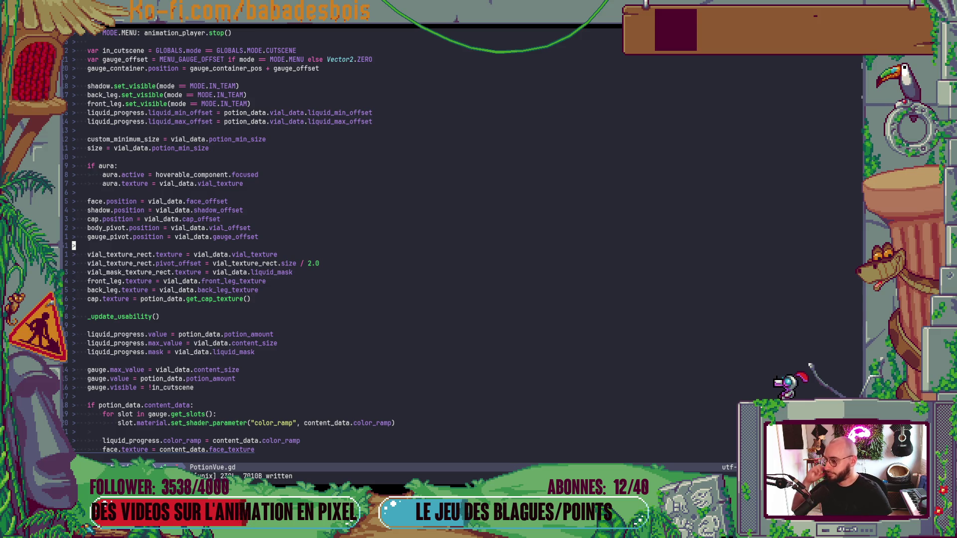
# Step: Search update() for 'face' to find face.texture = content_data.face_texture inside the content_data branch
pyautogui.scroll(-3, 324, 341)
pyautogui.scroll(-2, 324, 344)
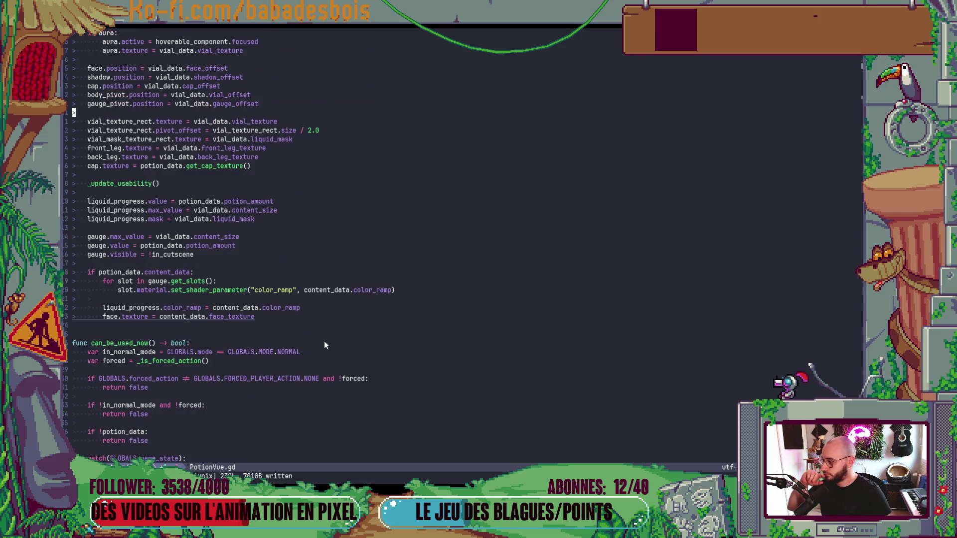
pyautogui.scroll(5, 324, 345)
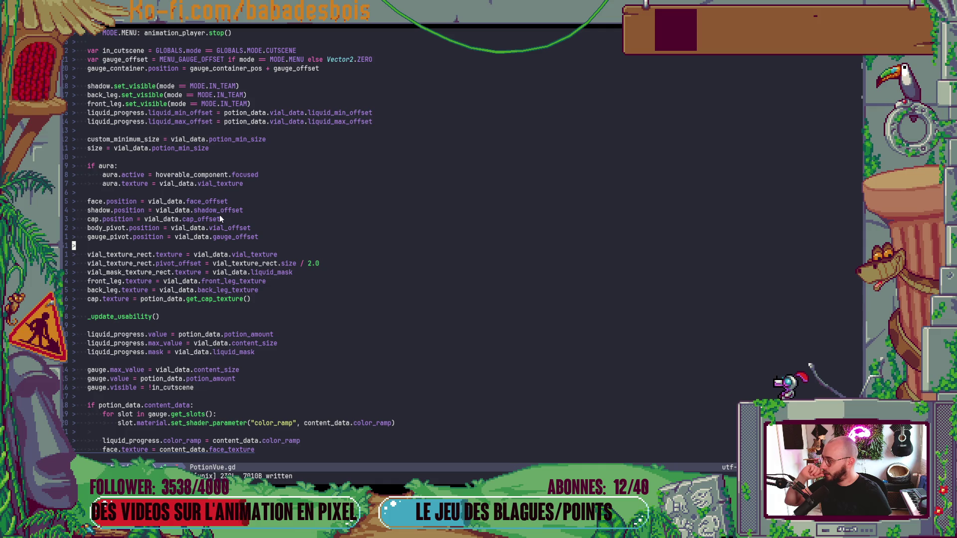
pyautogui.scroll(2, 220, 219)
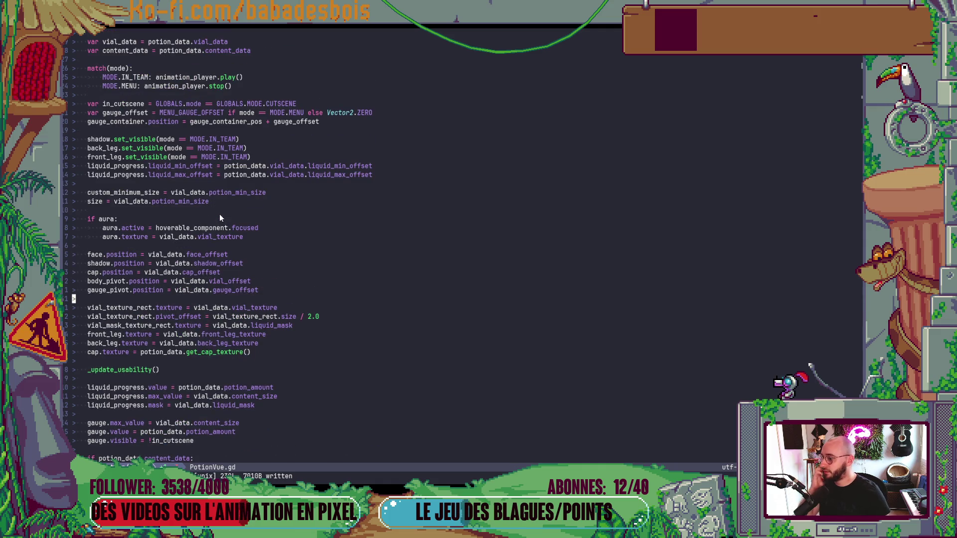
pyautogui.scroll(1, 220, 219)
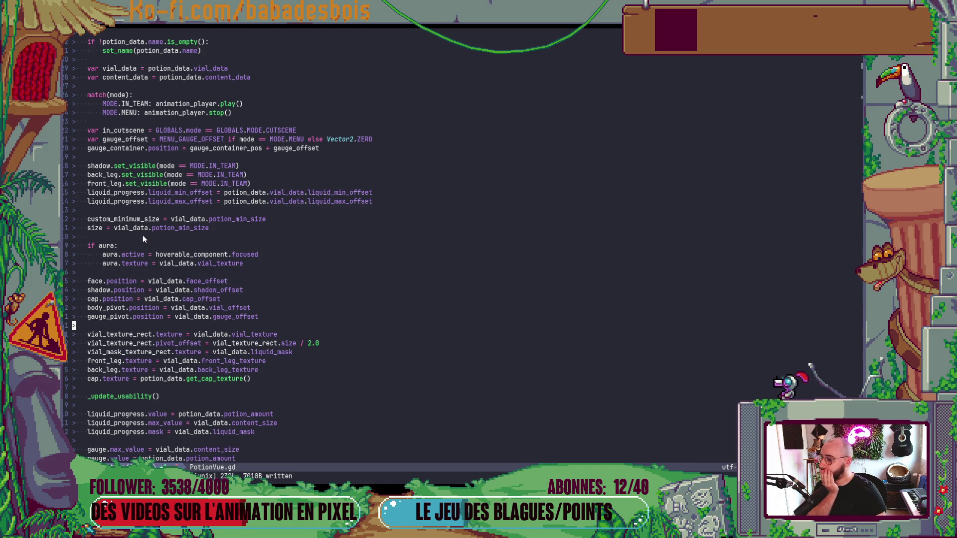
pyautogui.click(202, 220)
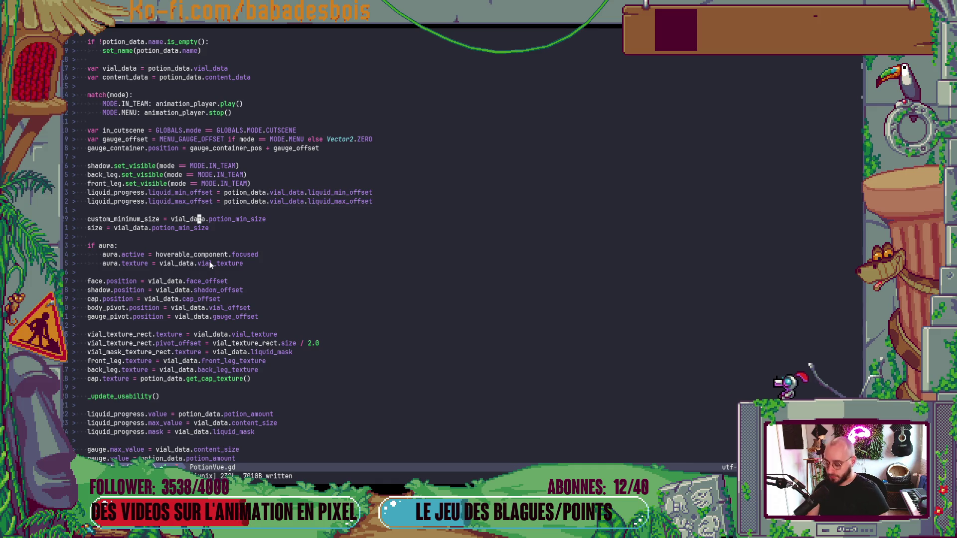
pyautogui.write('/face')
pyautogui.press('Return')
pyautogui.press('n')
pyautogui.press('n')
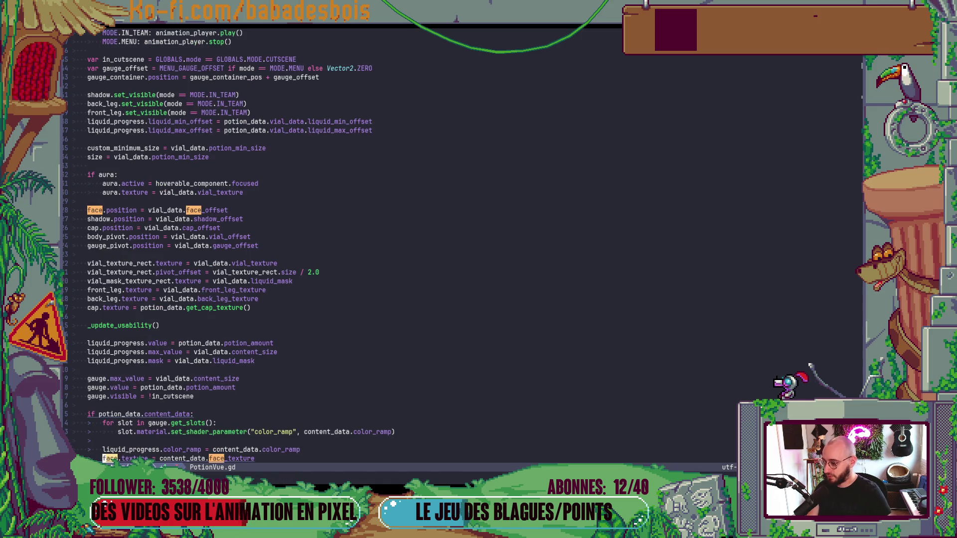
pyautogui.scroll(-4, 224, 264)
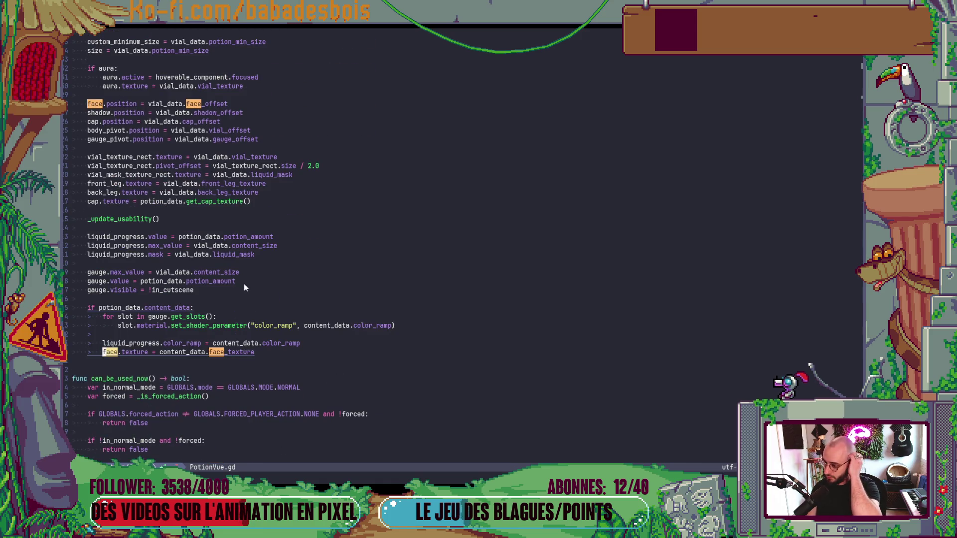
# Step: Add a 'var face_texture = potion_data.content_data.face_texture' line above the if check in PotionVue.gd
pyautogui.hotkey('alt', 'j')
pyautogui.hotkey('alt', 'j')
pyautogui.hotkey('alt', 'k')
pyautogui.hotkey('alt', 'k')
pyautogui.hotkey('alt', 'k')
pyautogui.hotkey('alt', 'j')
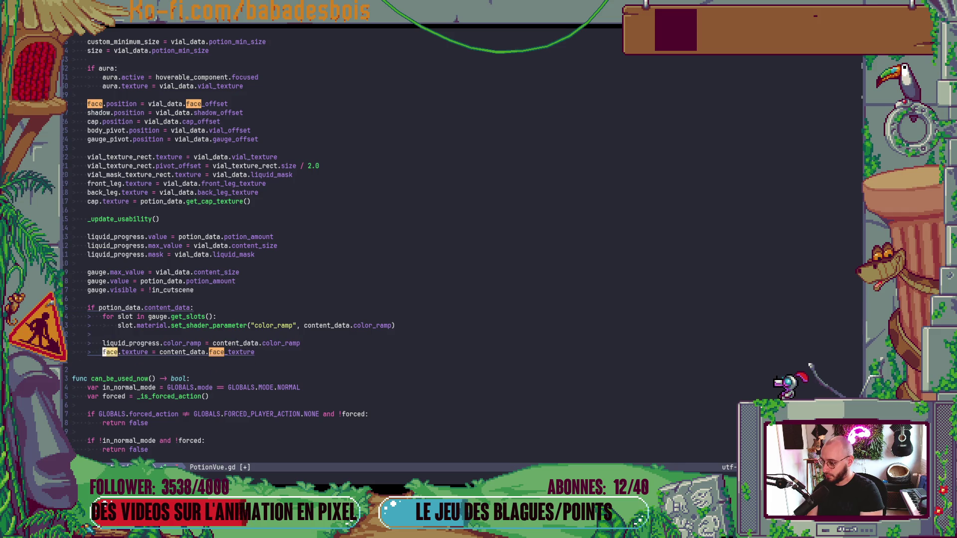
pyautogui.press('k')
pyautogui.press('k')
pyautogui.press('k')
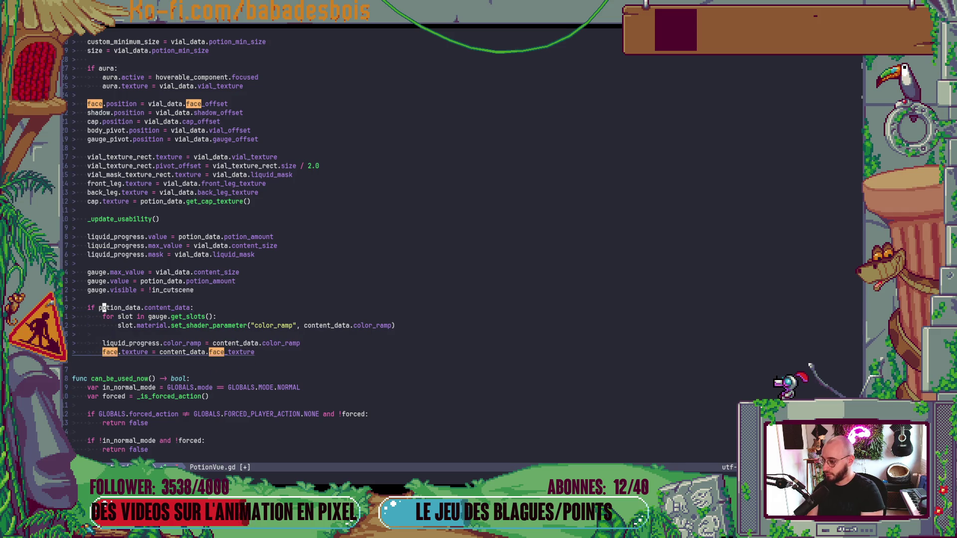
pyautogui.write('Ovar face_rt')
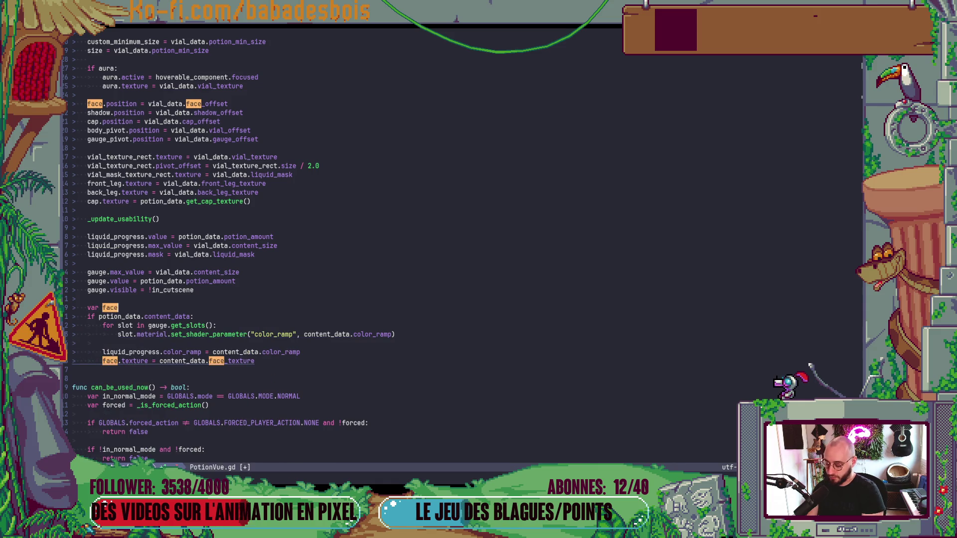
pyautogui.press('BackSpace')
pyautogui.press('BackSpace')
pyautogui.write('te')
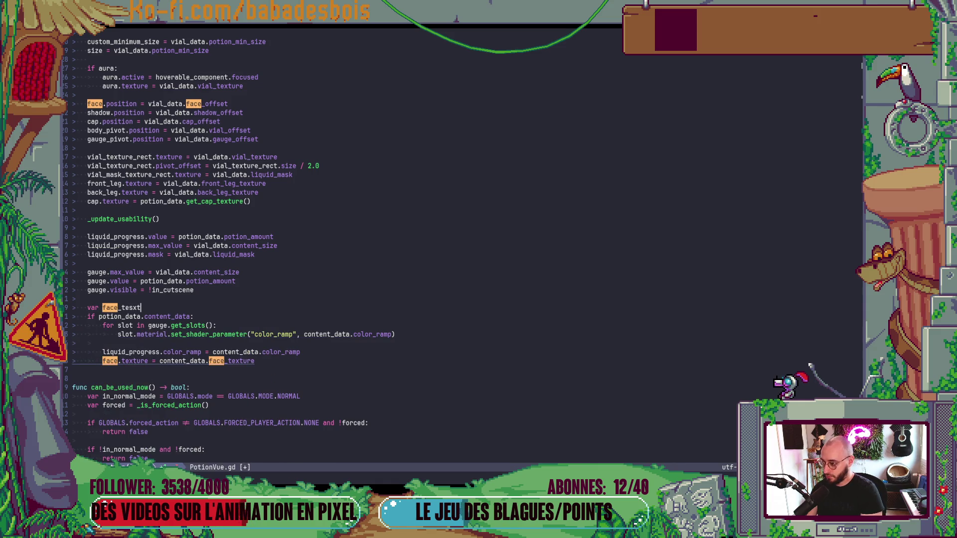
pyautogui.write('xture = ')
pyautogui.write('potion_data.co')
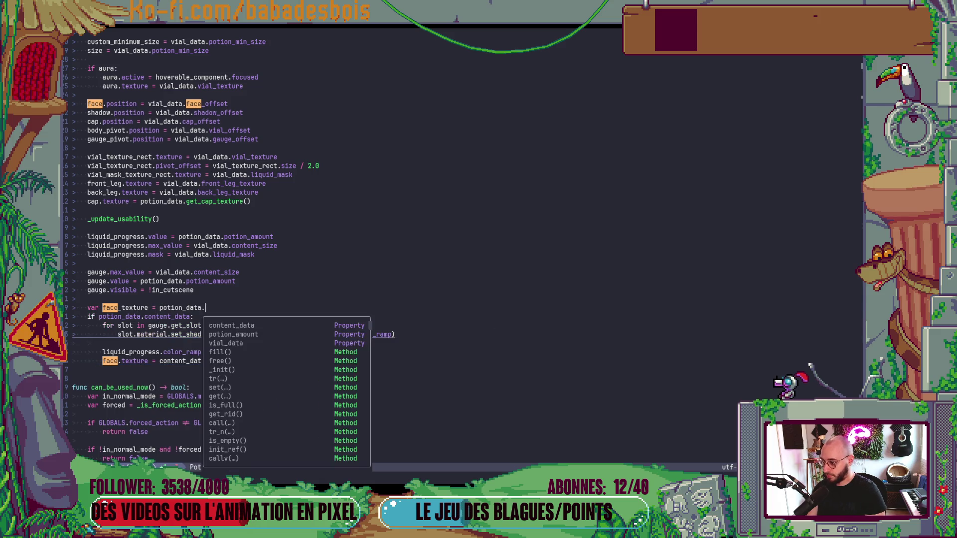
pyautogui.press('Return')
pyautogui.write('.fa')
pyautogui.press('Return')
pyautogui.press('Escape')
pyautogui.press('Return')
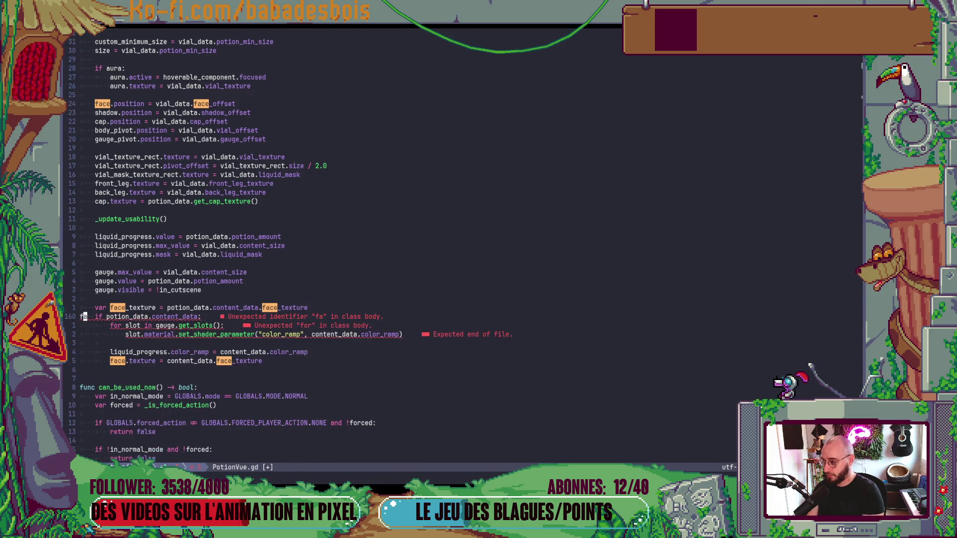
# Step: Append 'if potion_data.content_data else empty_potion_face_texture' to that line and save
pyautogui.write('kA iif')
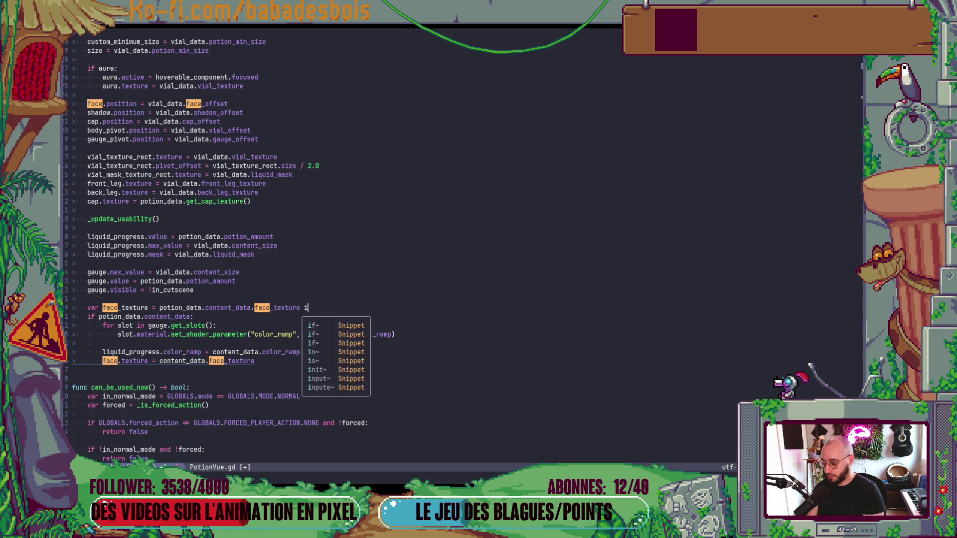
pyautogui.press('BackSpace')
pyautogui.press('BackSpace')
pyautogui.press('BackSpace')
pyautogui.write('if potion_data.')
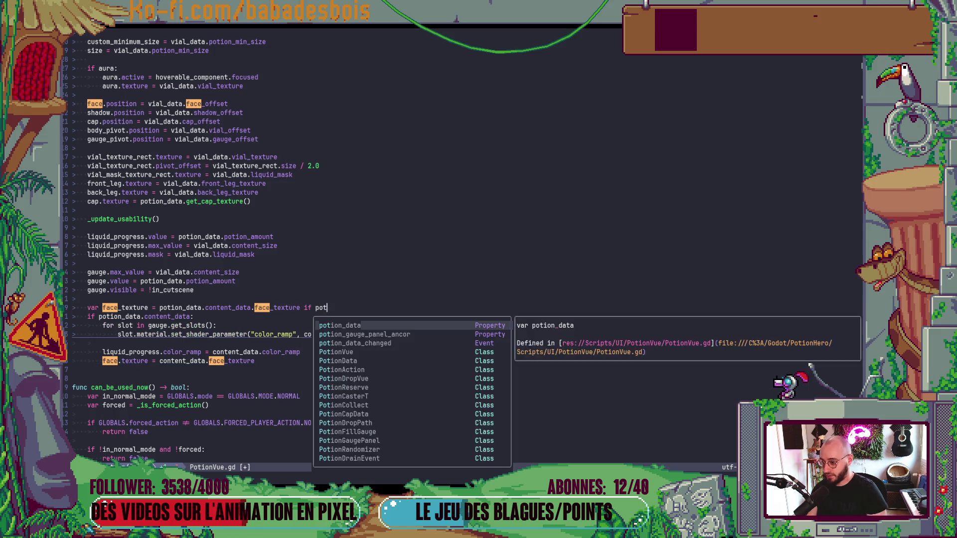
pyautogui.write('content_data else ')
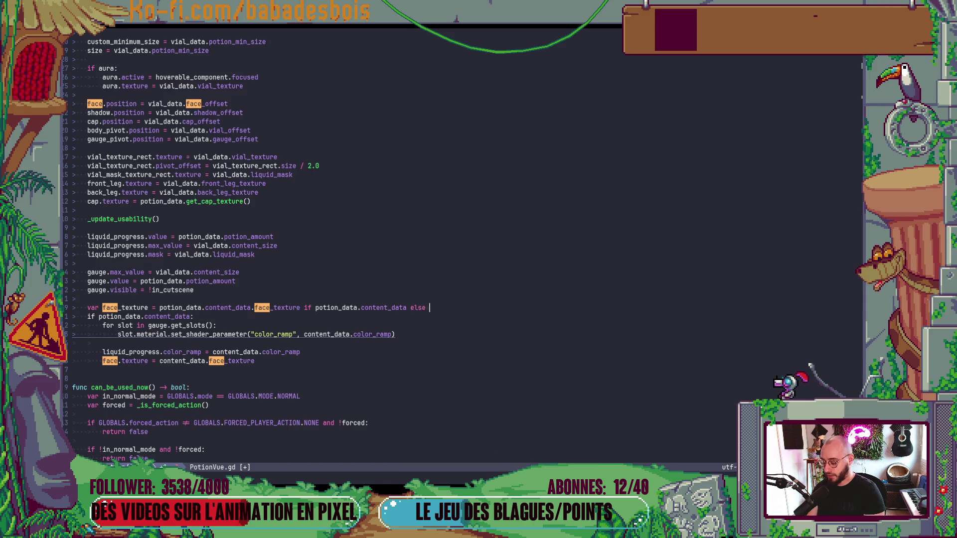
pyautogui.write('em')
pyautogui.press('Down')
pyautogui.press('Return')
pyautogui.press('Escape')
pyautogui.write(':w')
pyautogui.press('Return')
# Step: Change the assignment to 'face.texture = face_texture' and save PotionVue.gd
pyautogui.press('j')
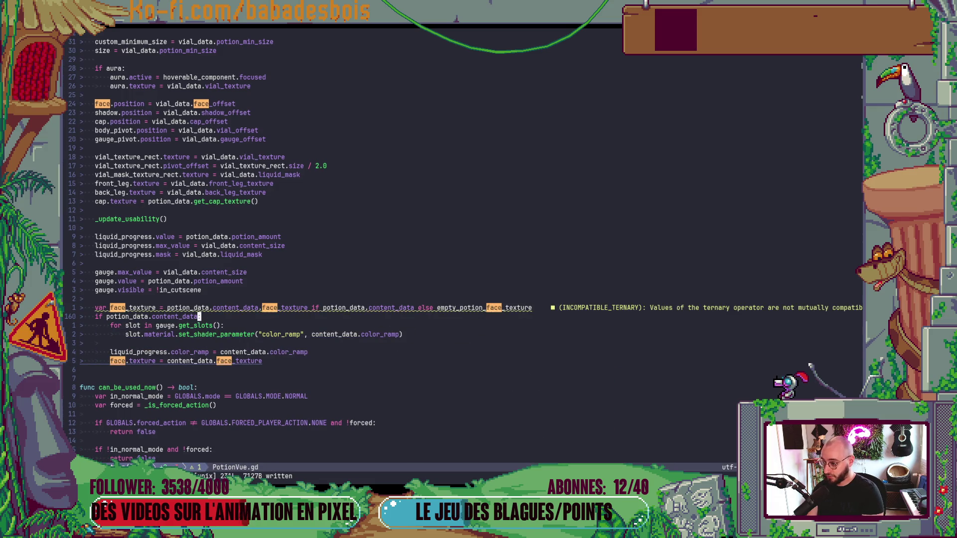
pyautogui.press('[')
pyautogui.press('space')
pyautogui.press('j')
pyautogui.press('j')
pyautogui.press('j')
pyautogui.press('b')
pyautogui.hotkey('shift', 'c')
pyautogui.write('face_texture = fa')
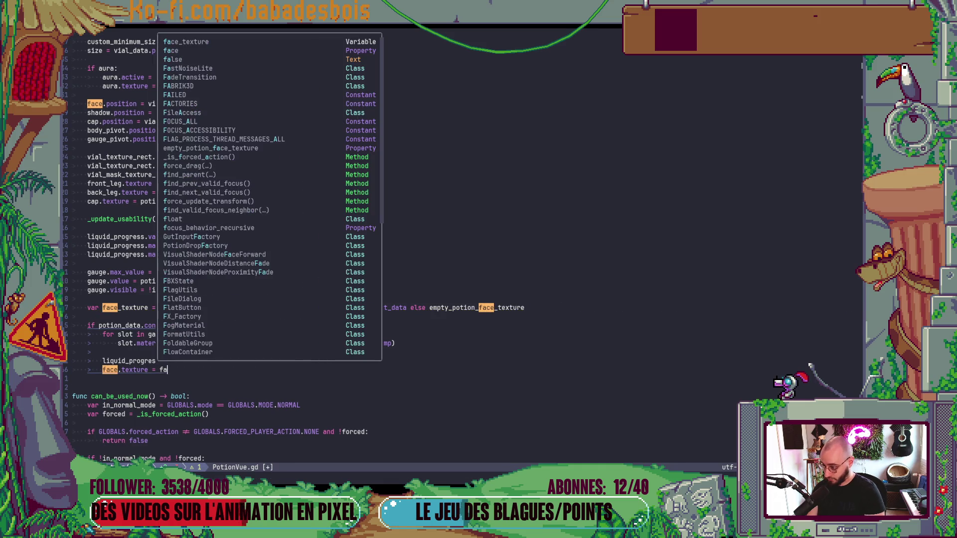
pyautogui.press('Escape')
pyautogui.write(':w')
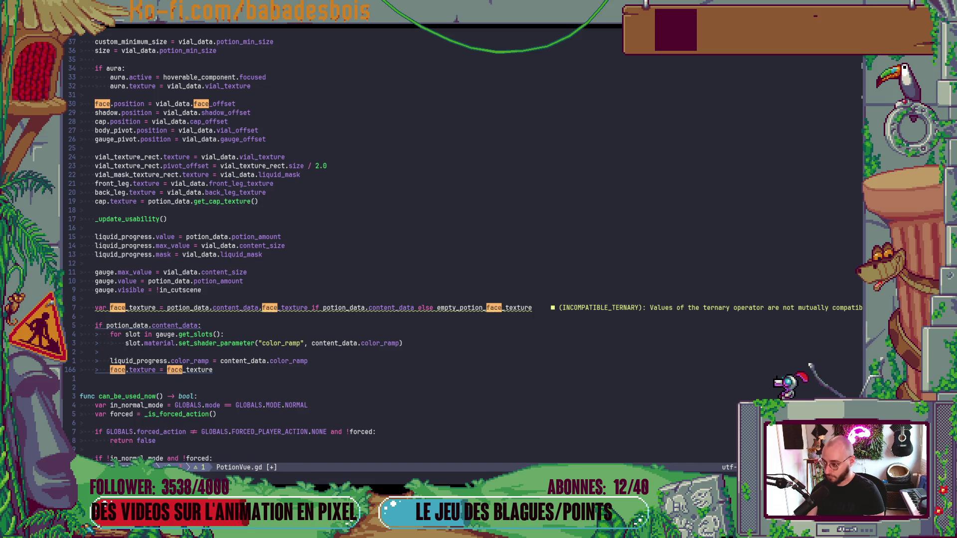
pyautogui.press('Return')
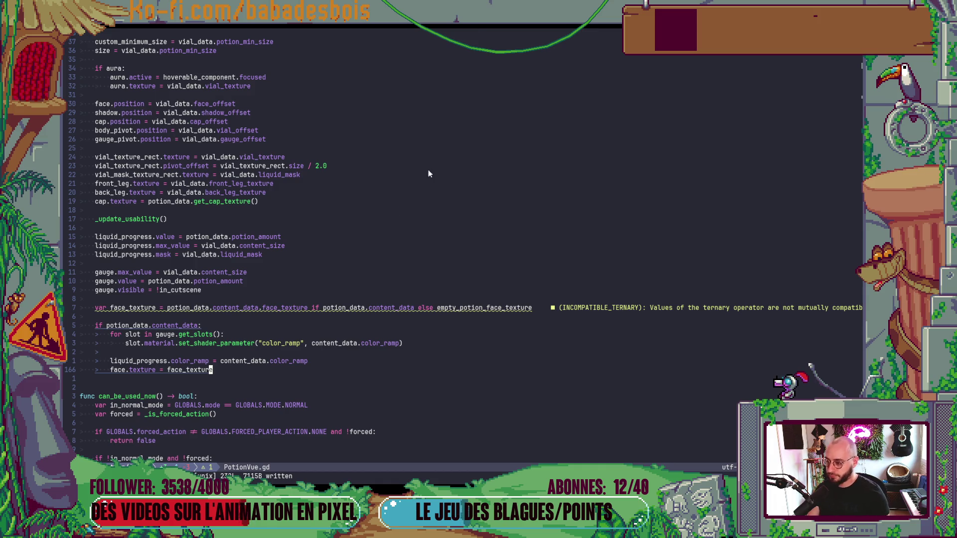
# Step: Change empty_potion_face_texture's declared type from TextureRect to Texture and save
pyautogui.click(268, 308)
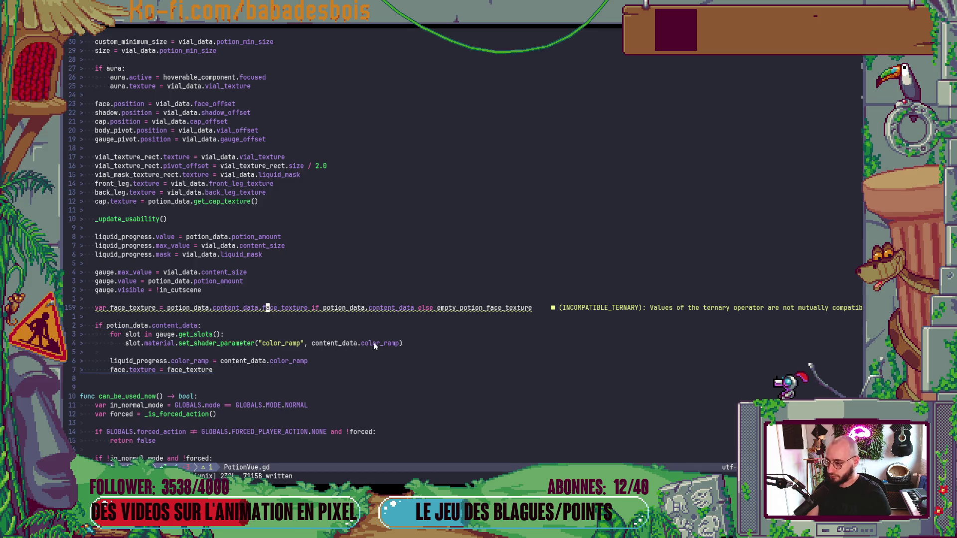
pyautogui.press('g')
pyautogui.press('d')
pyautogui.hotkey('ctrl', 'o')
pyautogui.press('$')
pyautogui.press('g')
pyautogui.press('d')
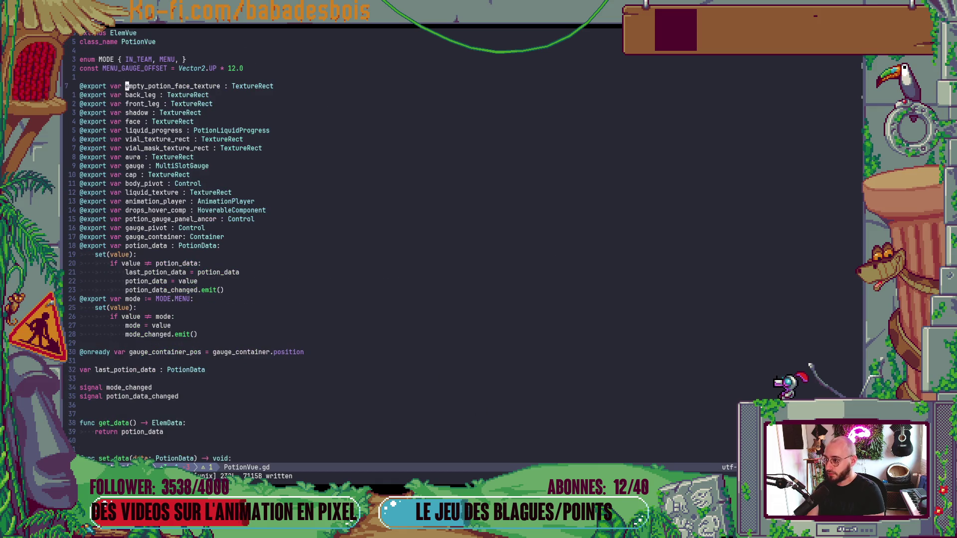
pyautogui.press('$')
pyautogui.press('h')
pyautogui.press('h')
pyautogui.press('h')
pyautogui.press('D')
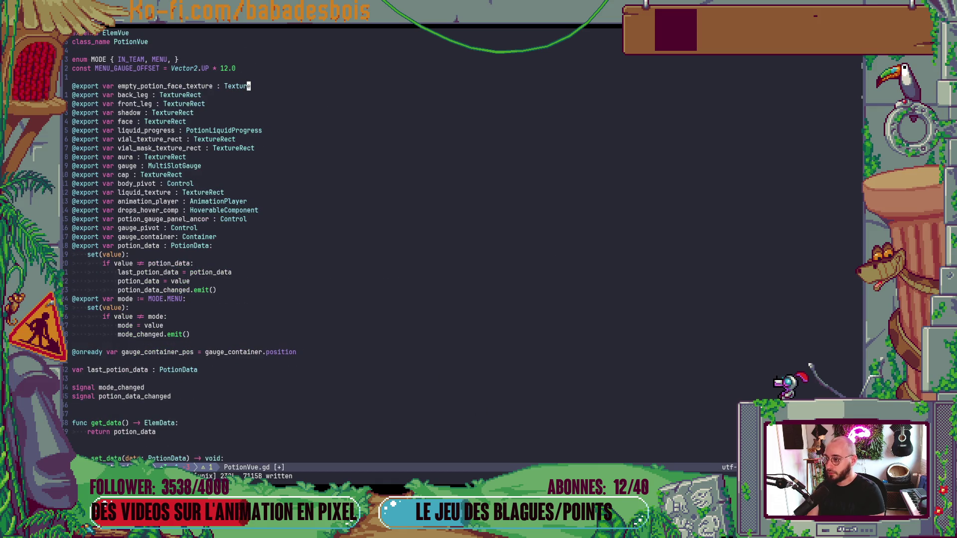
pyautogui.hotkey('ctrl', 's')
# Step: Move the face.texture assignment above the if potion_data check, then return to Godot
pyautogui.hotkey('ctrl', 'o')
pyautogui.press('j')
pyautogui.press('j')
pyautogui.press('j')
pyautogui.press('j')
pyautogui.press('j')
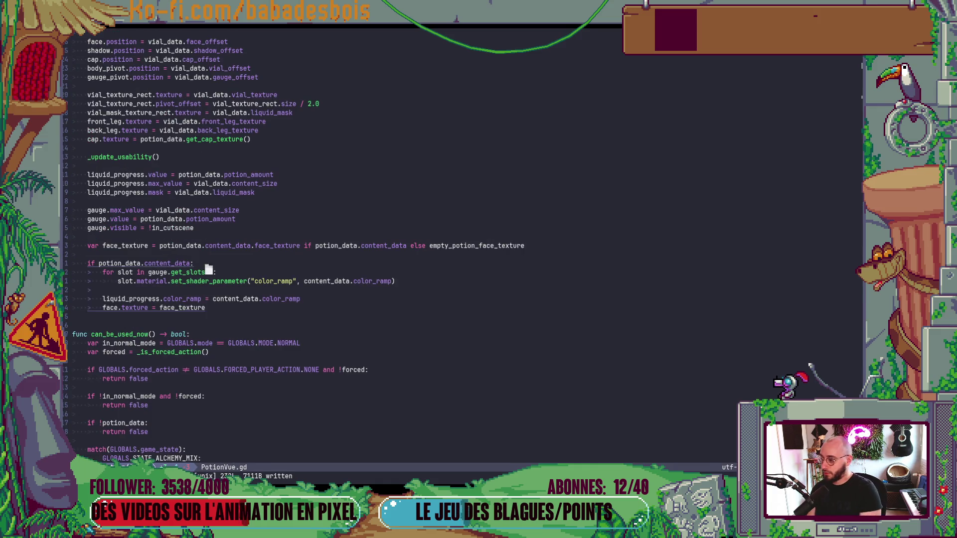
pyautogui.hotkey('alt', 'k')
pyautogui.hotkey('alt', 'k')
pyautogui.hotkey('alt', 'k')
pyautogui.press('k')
pyautogui.hotkey('alt', 'k')
pyautogui.hotkey('alt', 'k')
pyautogui.hotkey('alt', 'Tab')
pyautogui.hotkey('alt', 'Tab')
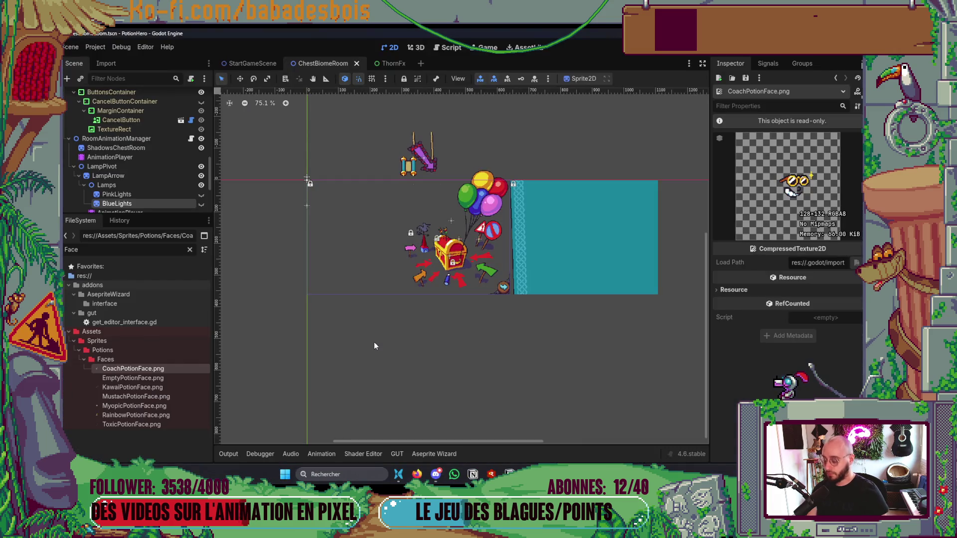
# Step: Open PotionVue.tscn and drag EmptyPotionFace.png onto the root's empty potion face texture property
pyautogui.hotkey('ctrl', 'shift', 'o')
pyautogui.write('Potion')
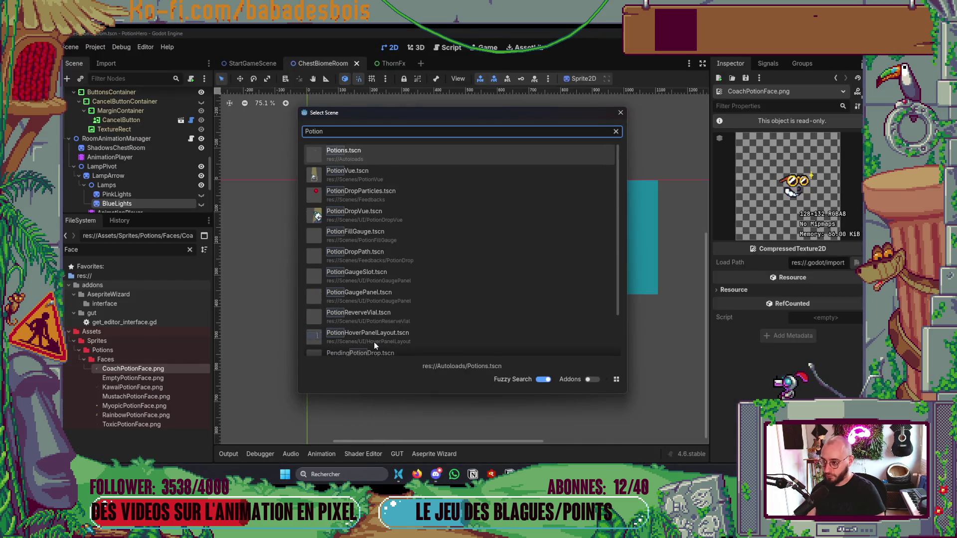
pyautogui.press('Down')
pyautogui.press('Return')
pyautogui.click(124, 96)
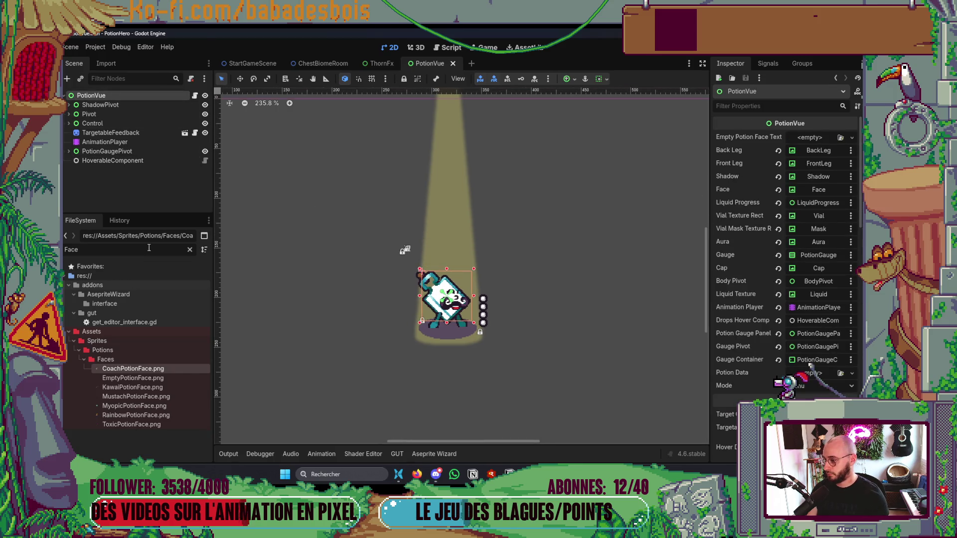
pyautogui.click(160, 378)
pyautogui.moveTo(160, 378)
pyautogui.mouseDown()
pyautogui.moveTo(658, 222)
pyautogui.moveTo(813, 139)
pyautogui.mouseUp()
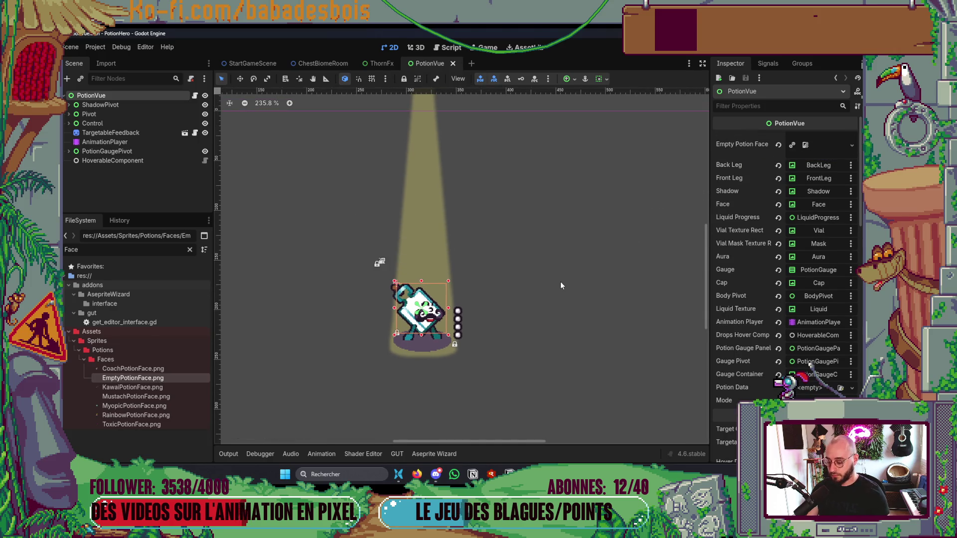
# Step: Run the game and confirm the hero to check the face, then show Vials.aseprite's Dead layer
pyautogui.press('F5')
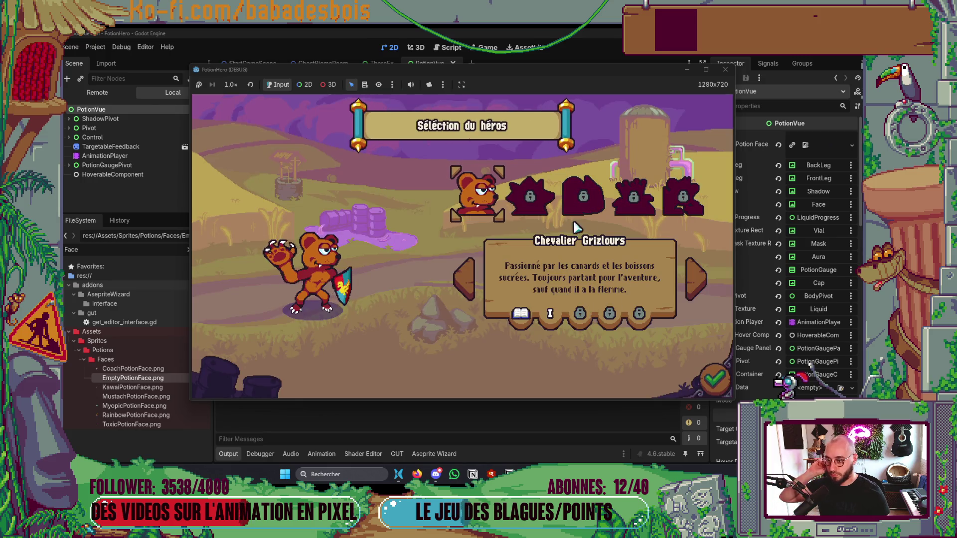
pyautogui.click(714, 381)
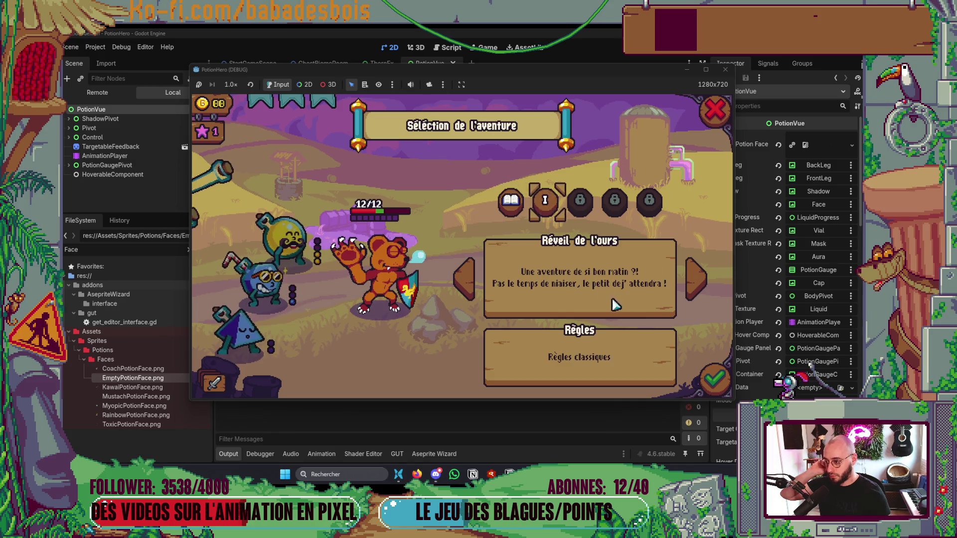
pyautogui.moveTo(252, 344)
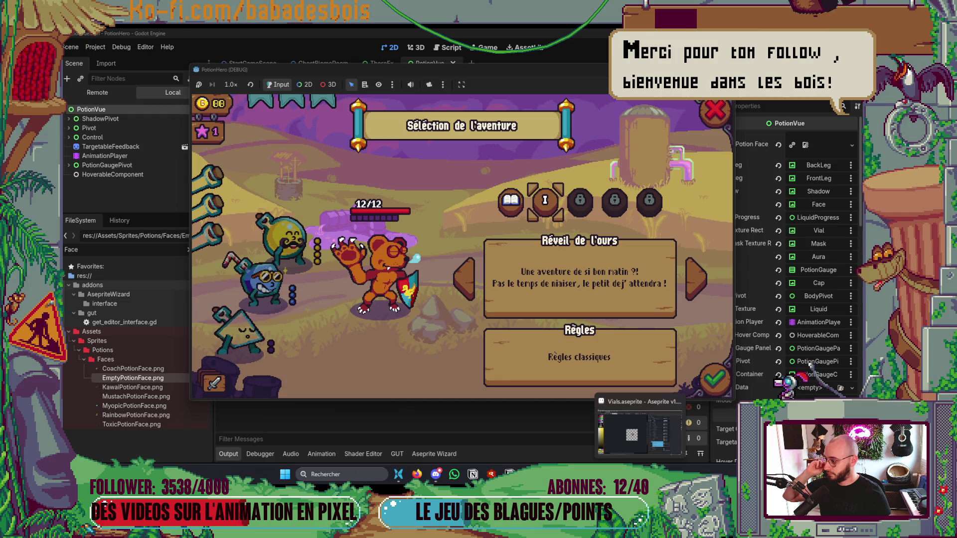
pyautogui.hotkey('alt', 'Tab')
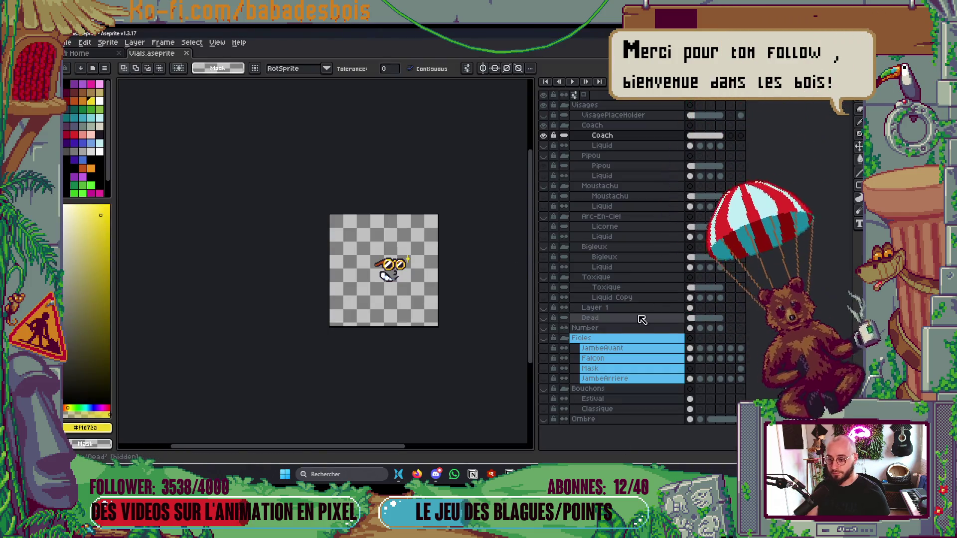
pyautogui.click(544, 319)
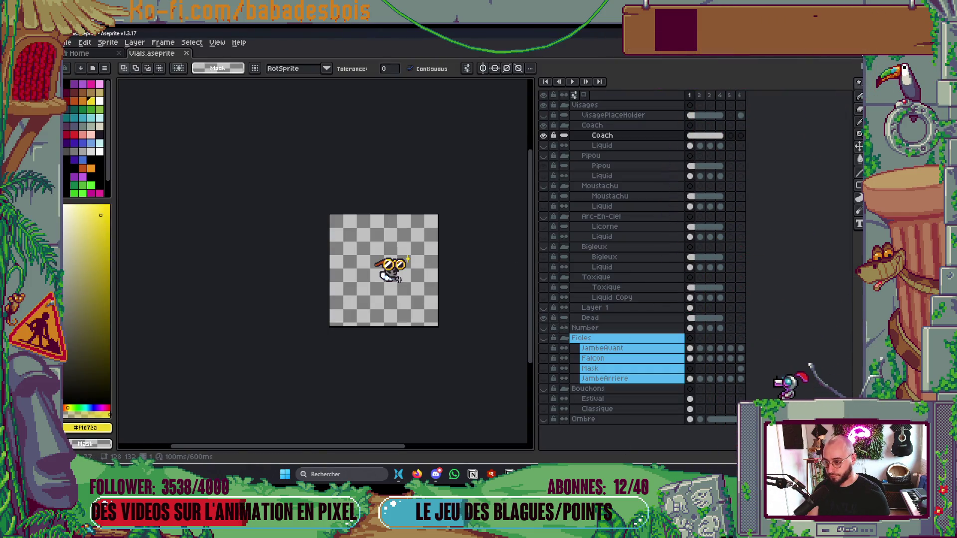
# Step: Hide the Coach face and Dead layers, show the sleepy face on Layer 1, and select it
pyautogui.click(544, 137)
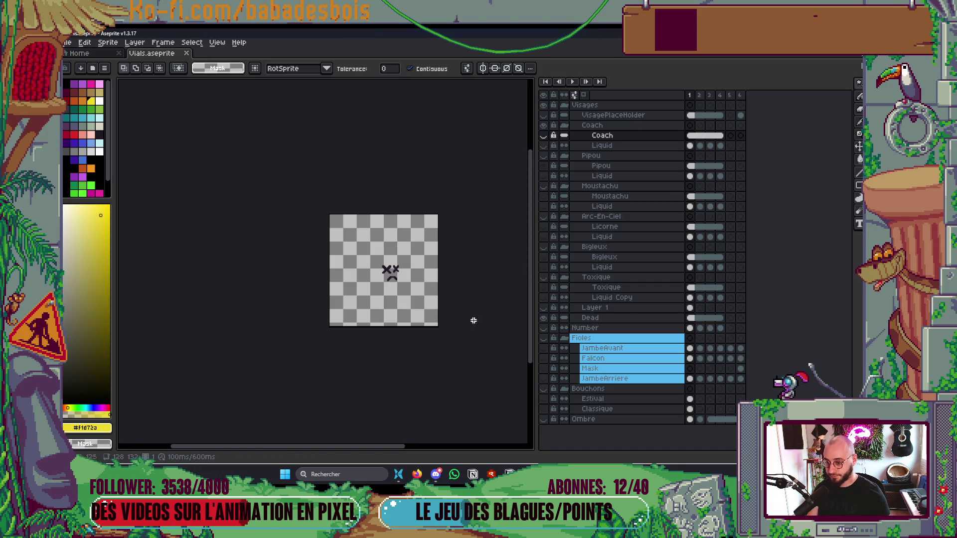
pyautogui.click(544, 318)
pyautogui.click(544, 307)
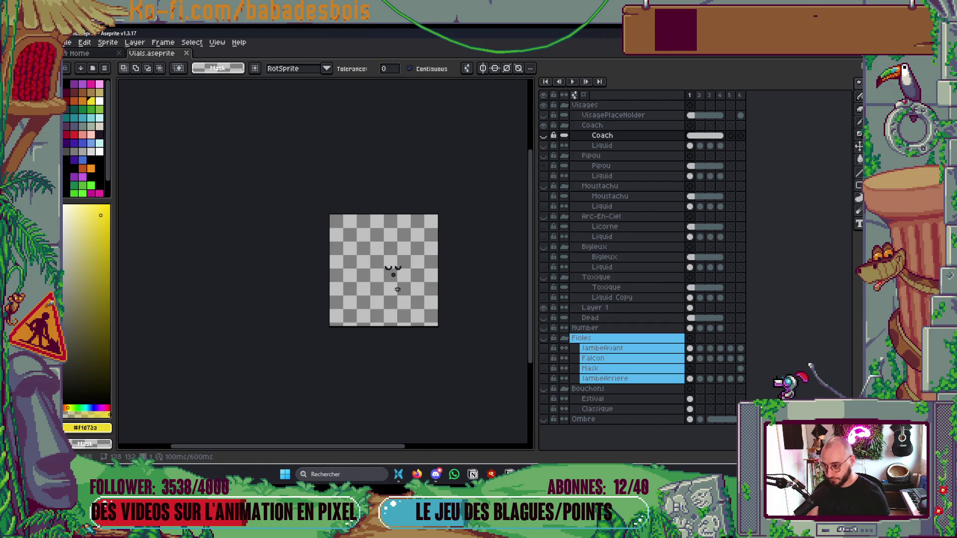
pyautogui.scroll(2, 399, 294)
pyautogui.press('m')
pyautogui.click(428, 289)
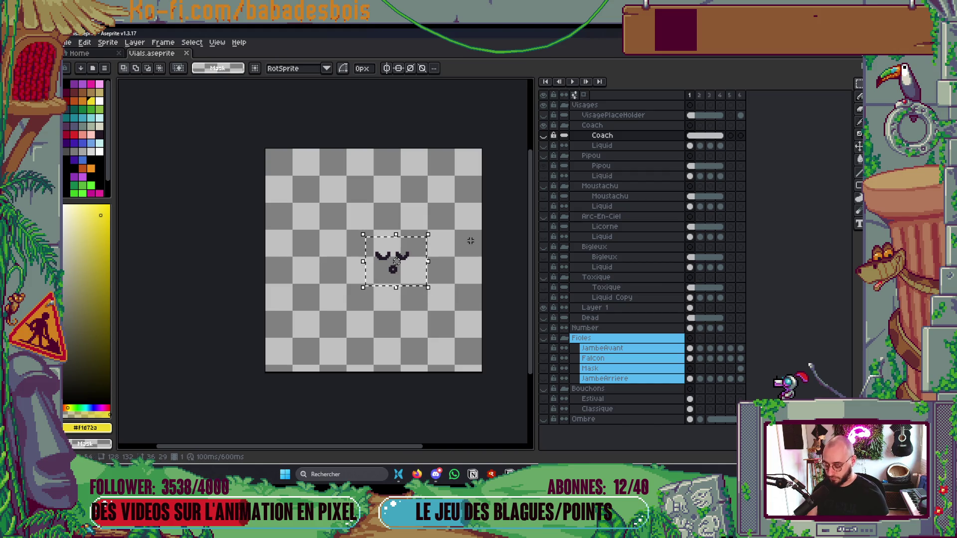
pyautogui.click(472, 325)
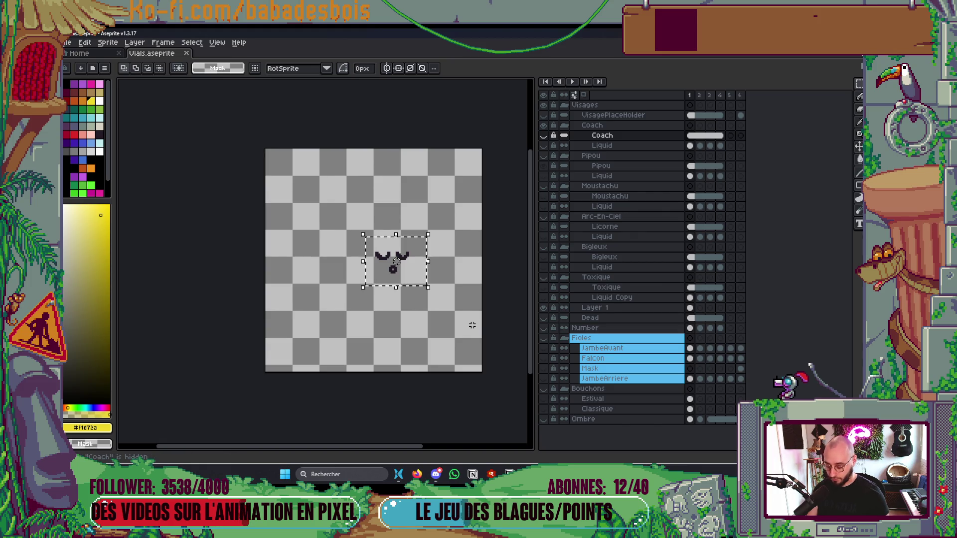
pyautogui.click(690, 308)
pyautogui.click(406, 276)
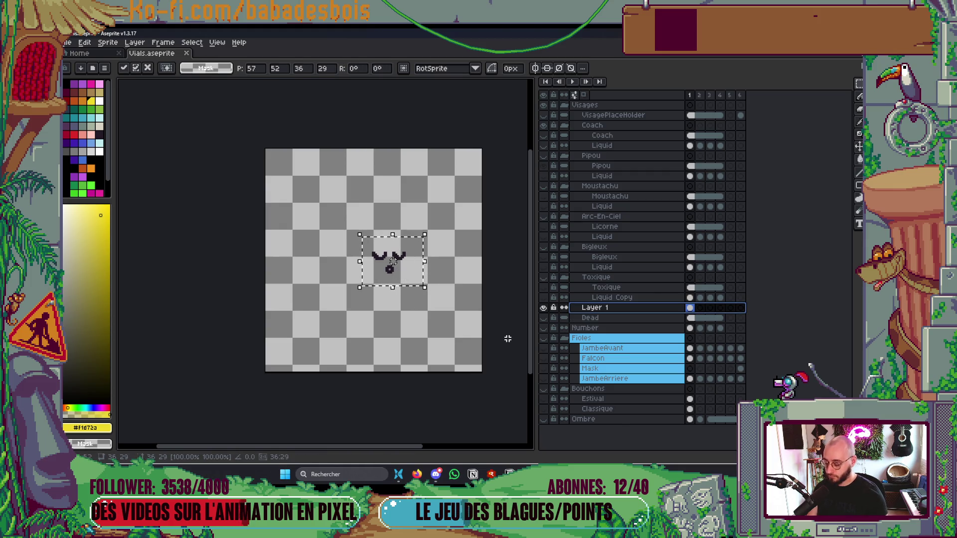
# Step: Export the sprite sheet over EmptyPotionFace.png in the Potions folder, confirming the replacement
pyautogui.press('Return')
pyautogui.hotkey('ctrl', 'e')
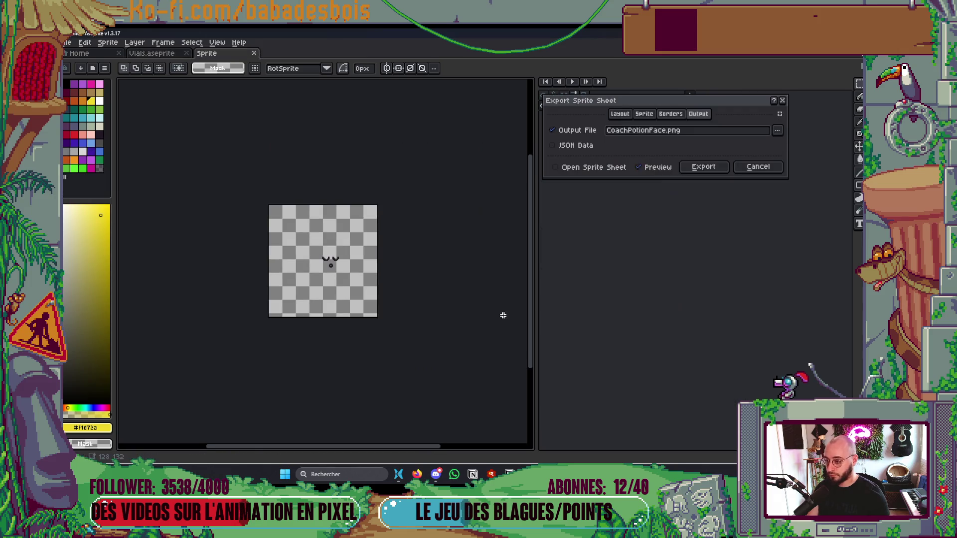
pyautogui.click(777, 130)
pyautogui.click(698, 142)
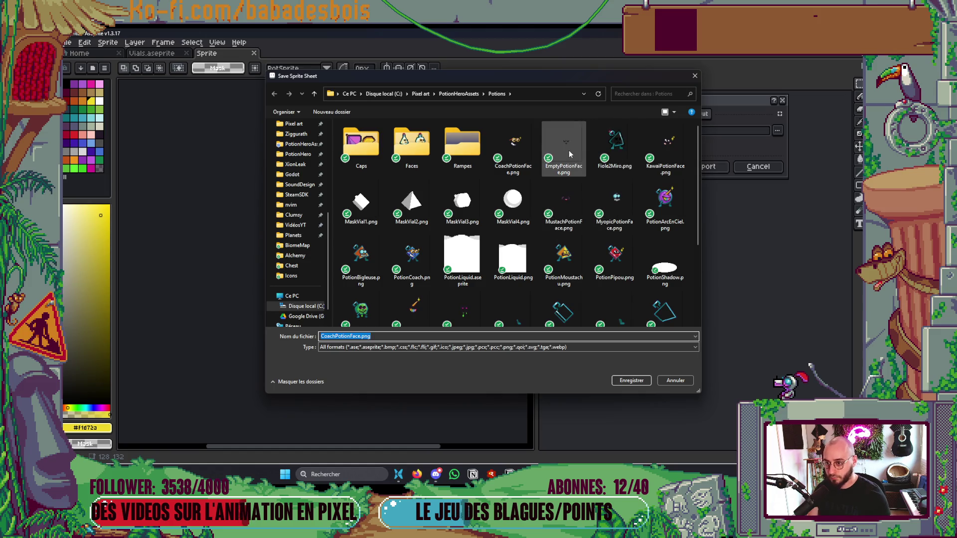
pyautogui.click(569, 150)
pyautogui.click(632, 381)
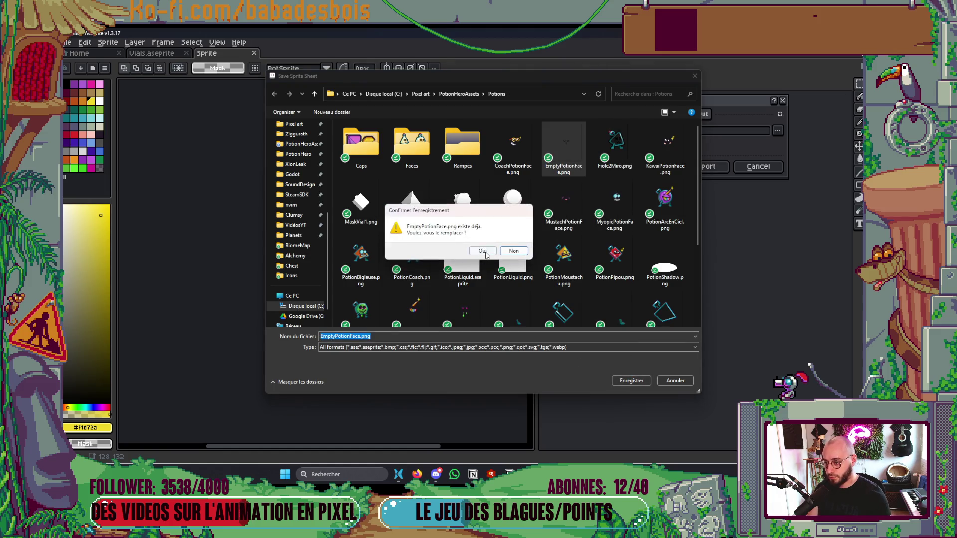
pyautogui.click(484, 256)
pyautogui.click(703, 167)
pyautogui.hotkey('alt', 'Tab')
pyautogui.hotkey('alt', 'Tab')
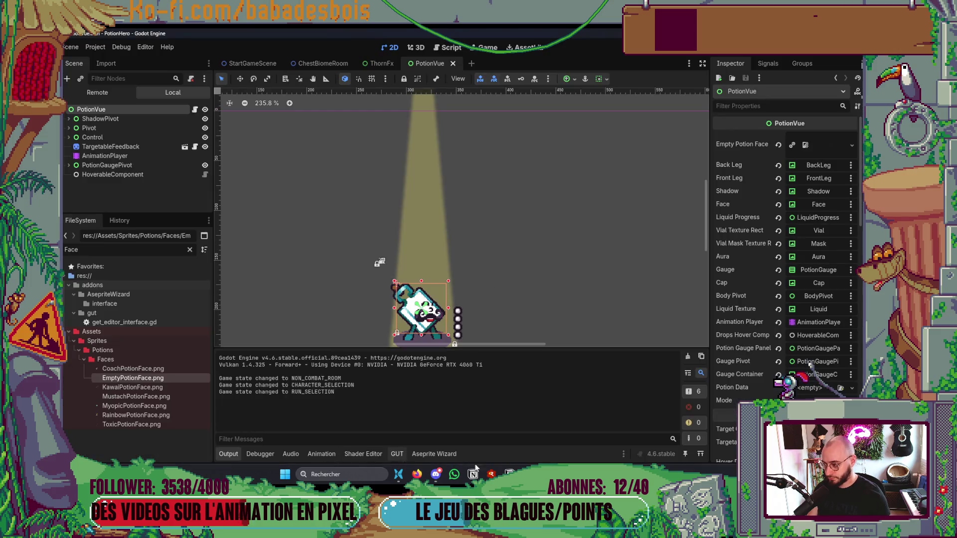
pyautogui.hotkey('alt', 'Tab')
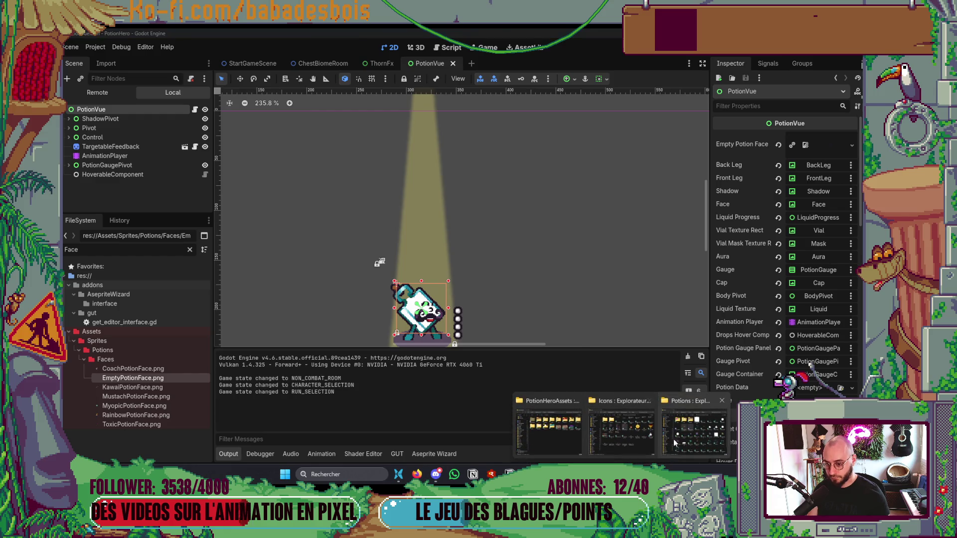
# Step: Check EmptyPotionFace.png in Explorer, run PotionHero to adventure selection, then close the game
pyautogui.click(582, 199)
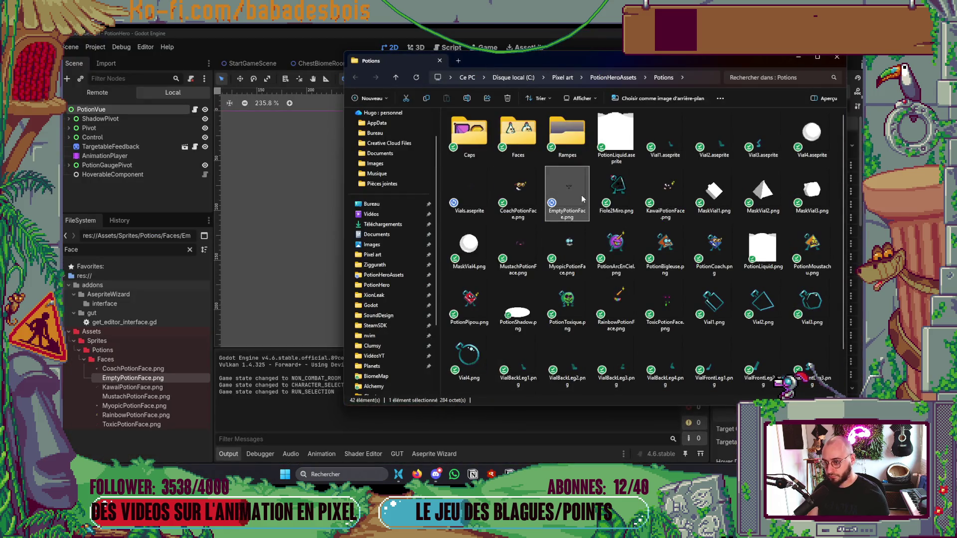
pyautogui.click(167, 378)
pyautogui.press('F5')
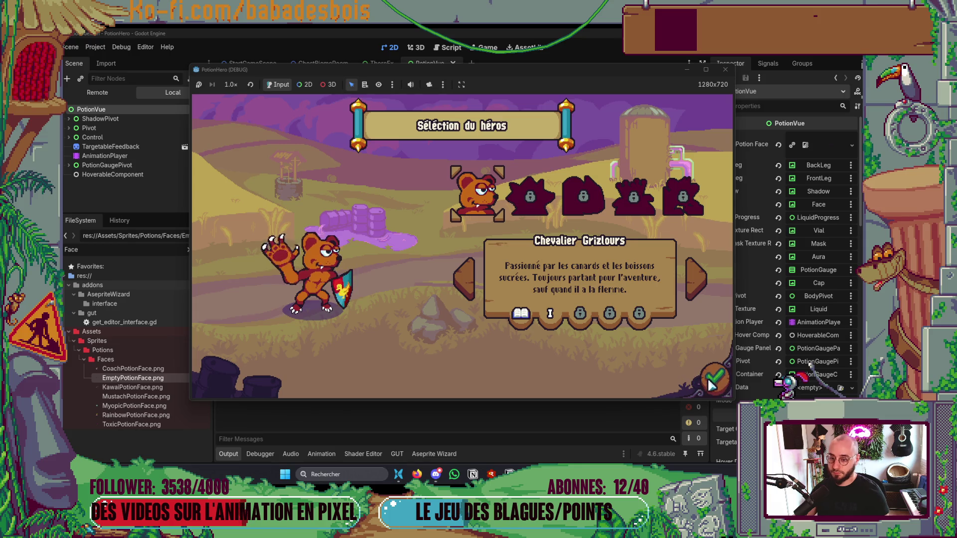
pyautogui.click(714, 379)
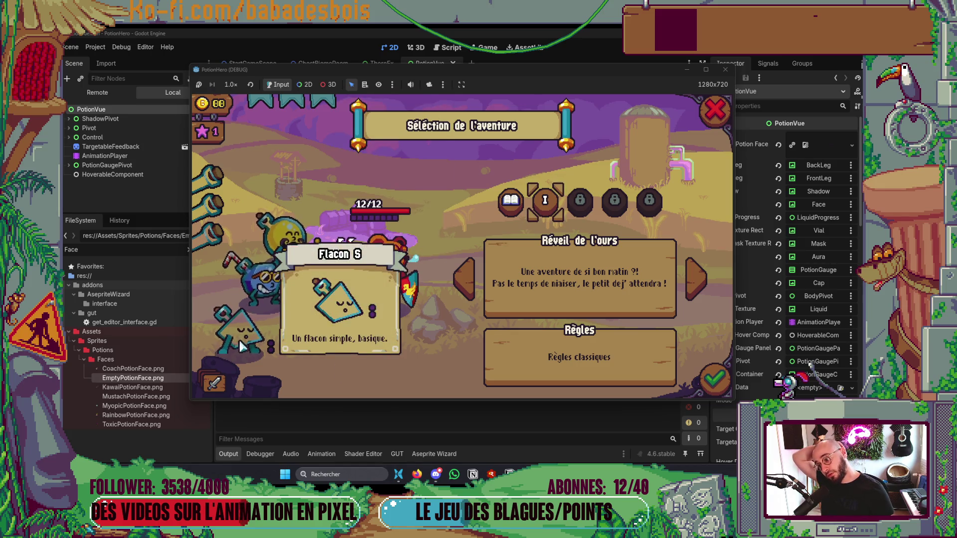
pyautogui.moveTo(234, 351)
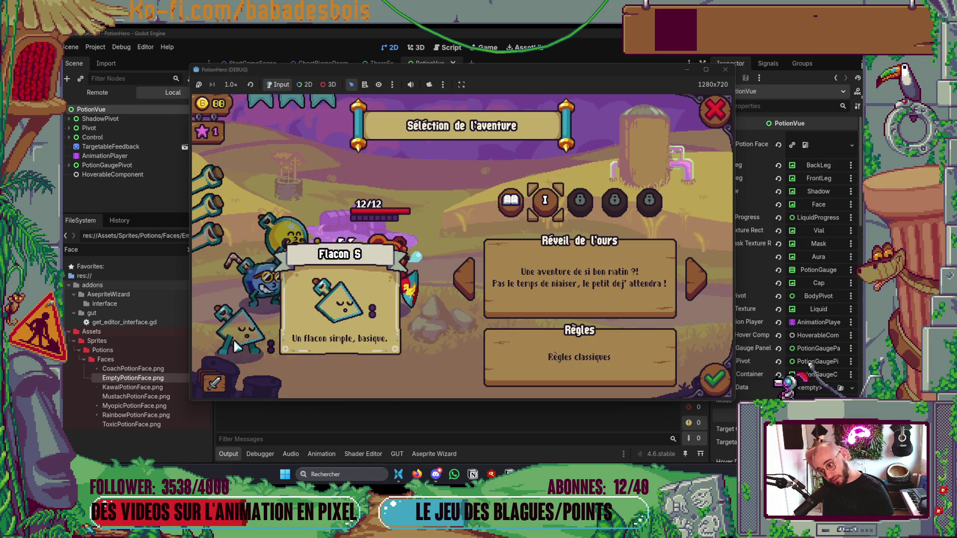
pyautogui.click(726, 70)
pyautogui.hotkey('alt', 'Tab')
pyautogui.hotkey('alt', 'Tab')
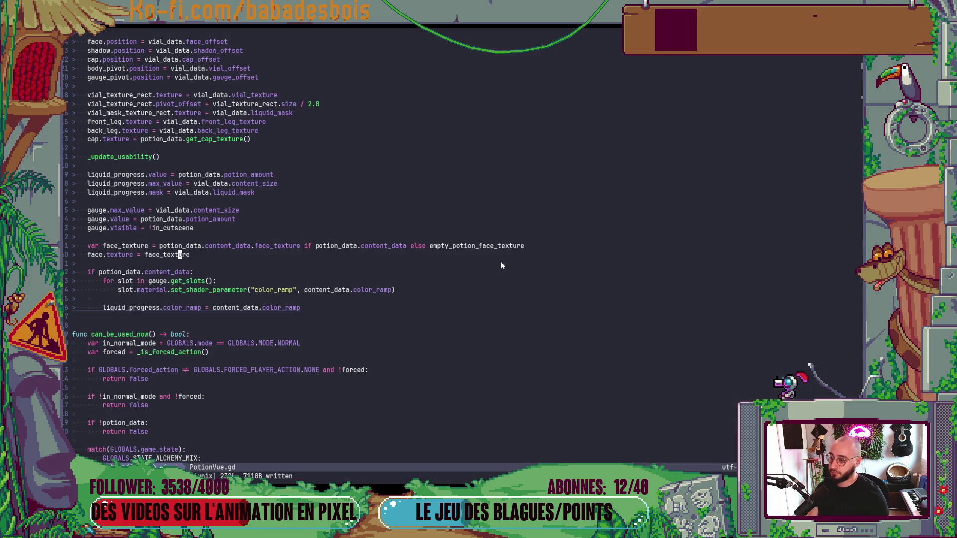
# Step: In the team-mode case of match(mode), wrap animation_player.play() in 'if content_data:'
pyautogui.scroll(9, 384, 253)
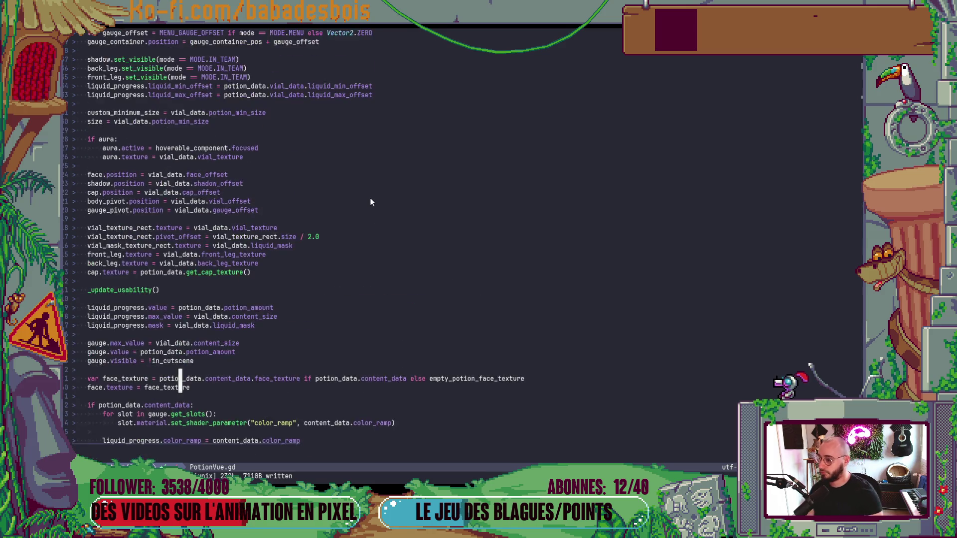
pyautogui.scroll(3, 377, 202)
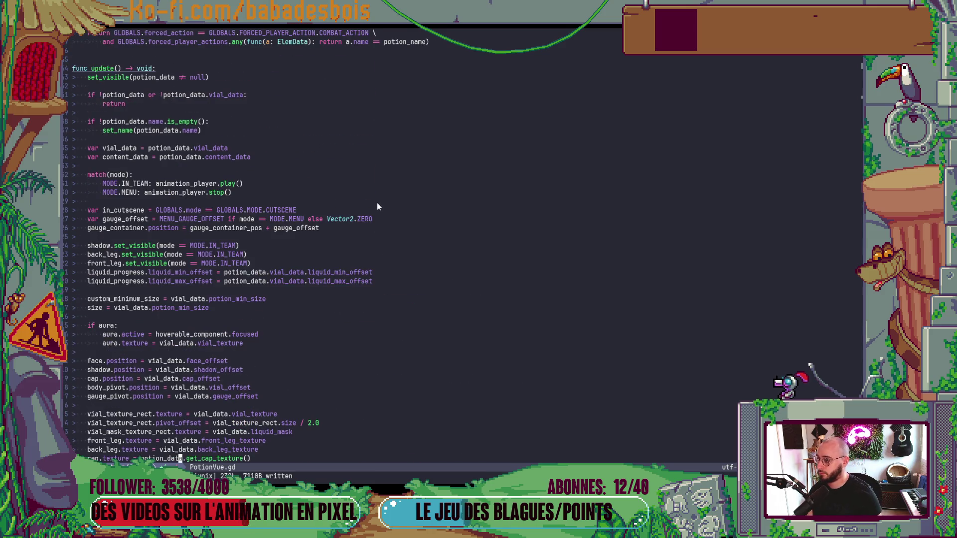
pyautogui.click(154, 192)
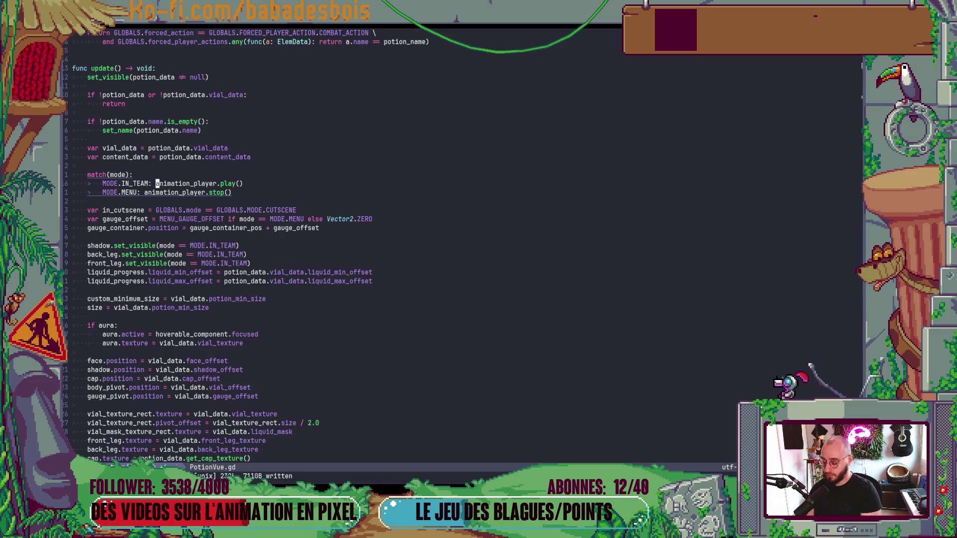
pyautogui.press('o')
pyautogui.press('Escape')
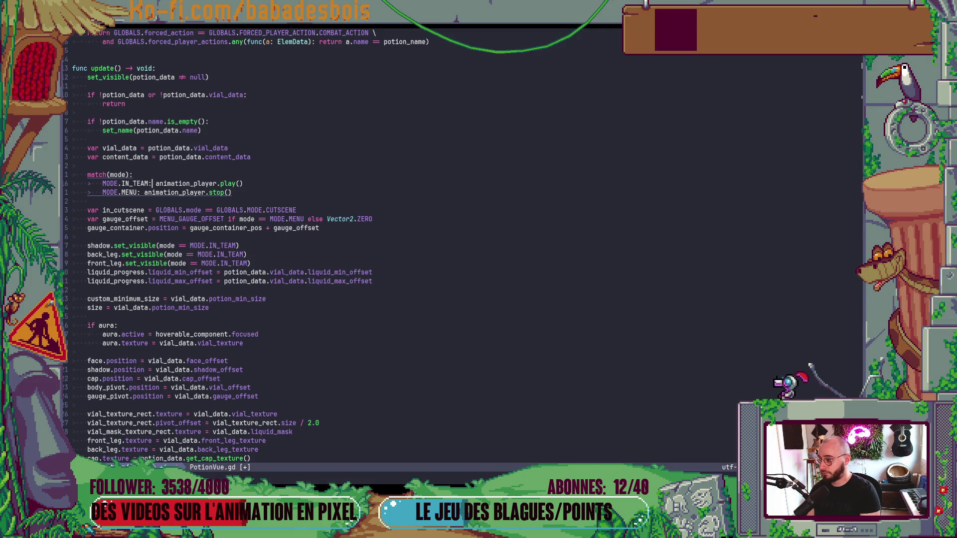
pyautogui.press('Return')
pyautogui.press('Escape')
pyautogui.hotkey('shift', 'o')
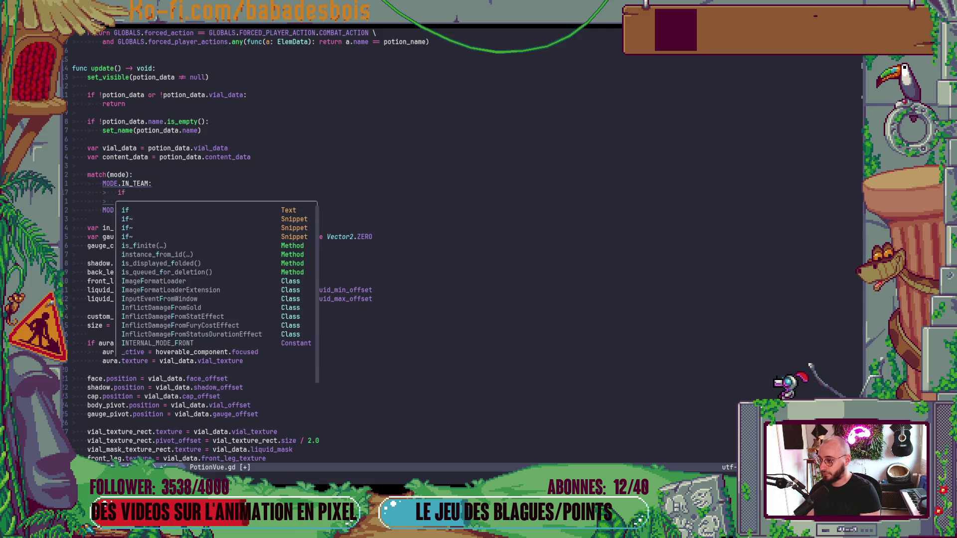
pyautogui.write('if co')
pyautogui.press('Tab')
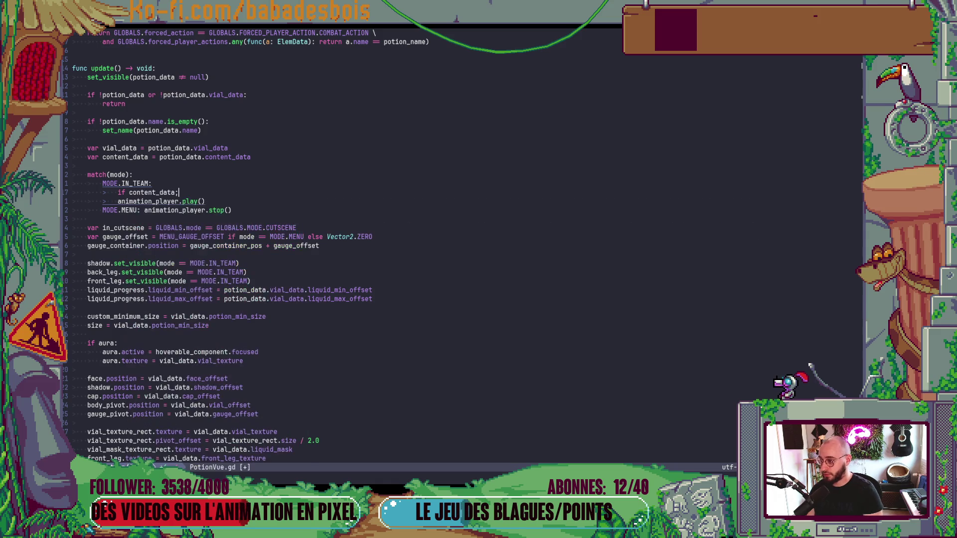
pyautogui.write(';')
pyautogui.press('Escape')
pyautogui.write('r:j')
pyautogui.hotkey('shift', 'v')
pyautogui.hotkey('shift', '.')
# Step: Add an 'else:' branch calling animation_player.stop() and save PotionVue.gd
pyautogui.write('o')
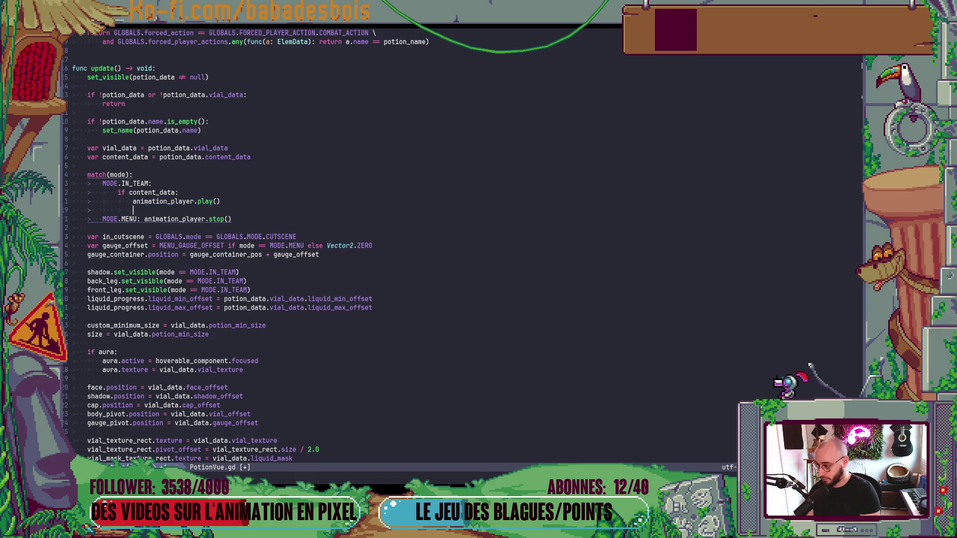
pyautogui.write('else:')
pyautogui.press('Escape')
pyautogui.hotkey('shift', 'v')
pyautogui.press('k')
pyautogui.press('Escape')
pyautogui.press('j')
pyautogui.press('p')
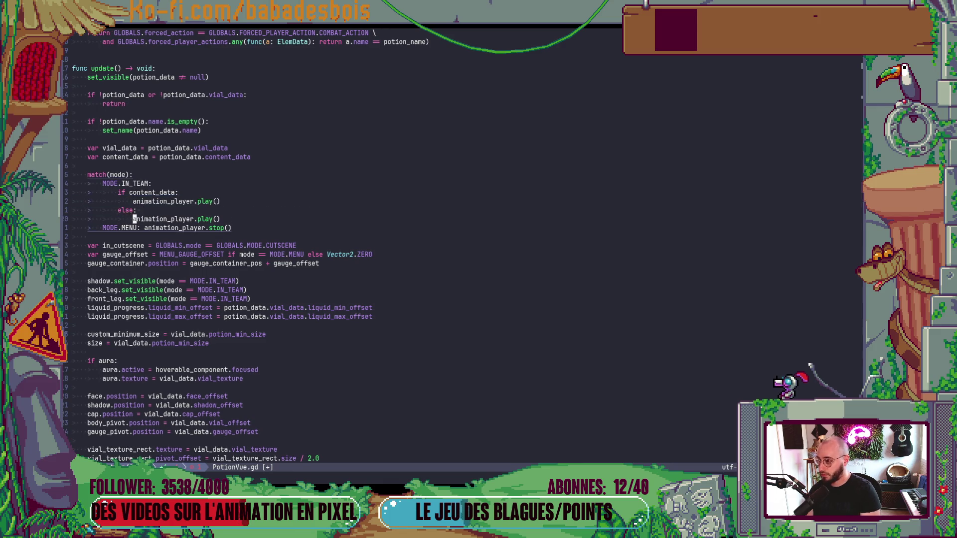
pyautogui.press('k')
pyautogui.write('j')
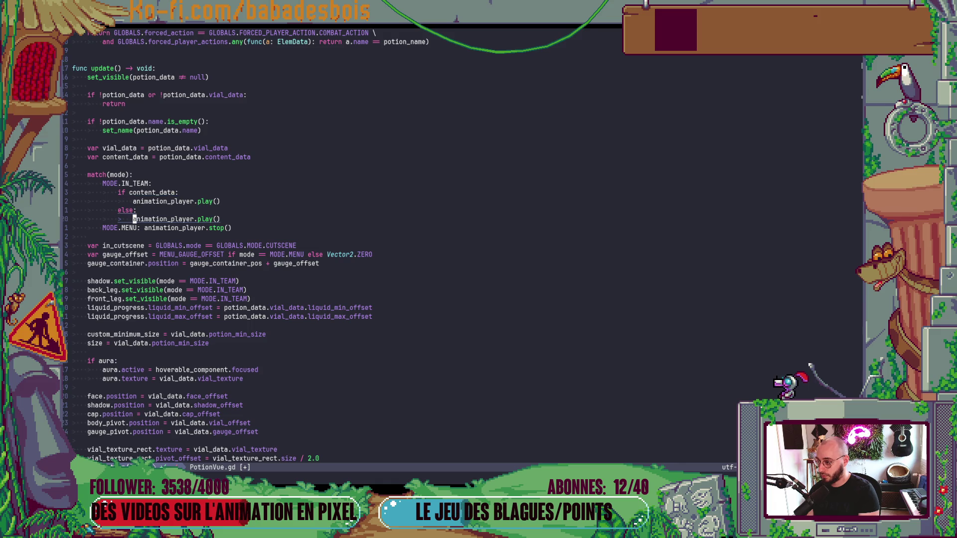
pyautogui.write('stop')
pyautogui.press('Escape')
pyautogui.write(':w')
pyautogui.press('Return')
# Step: Tidy the blank lines around the stop call, then run the game from Godot with F6
pyautogui.press('[')
pyautogui.press('space')
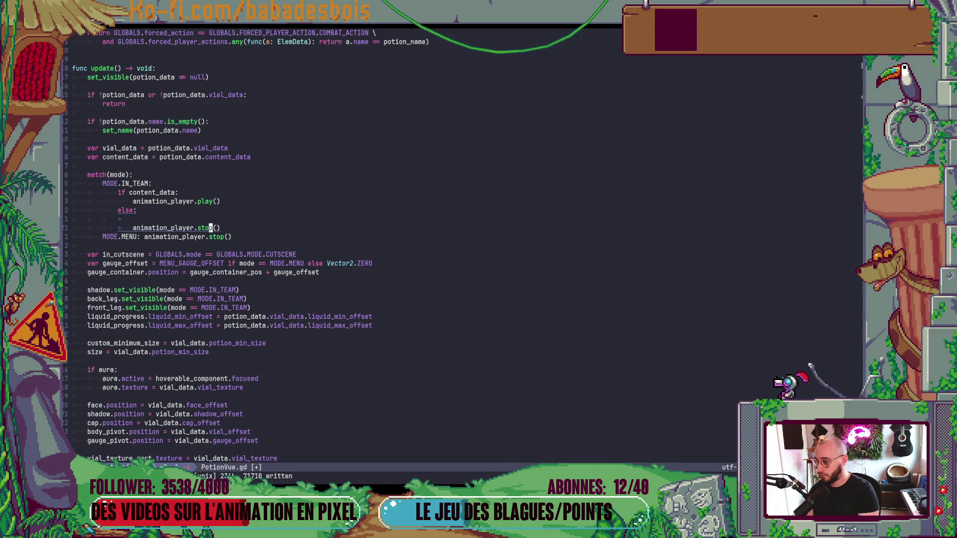
pyautogui.press('[')
pyautogui.press('e')
pyautogui.press('j')
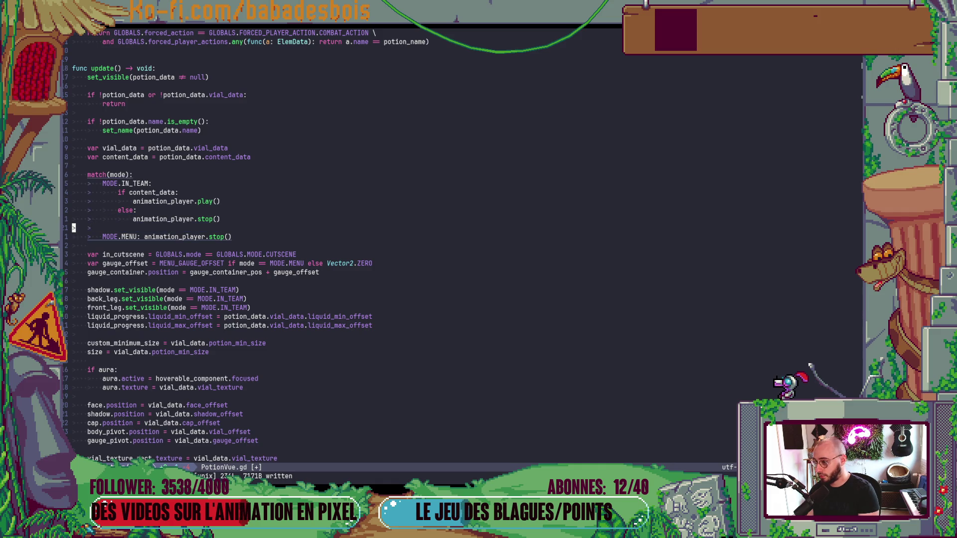
pyautogui.press('S')
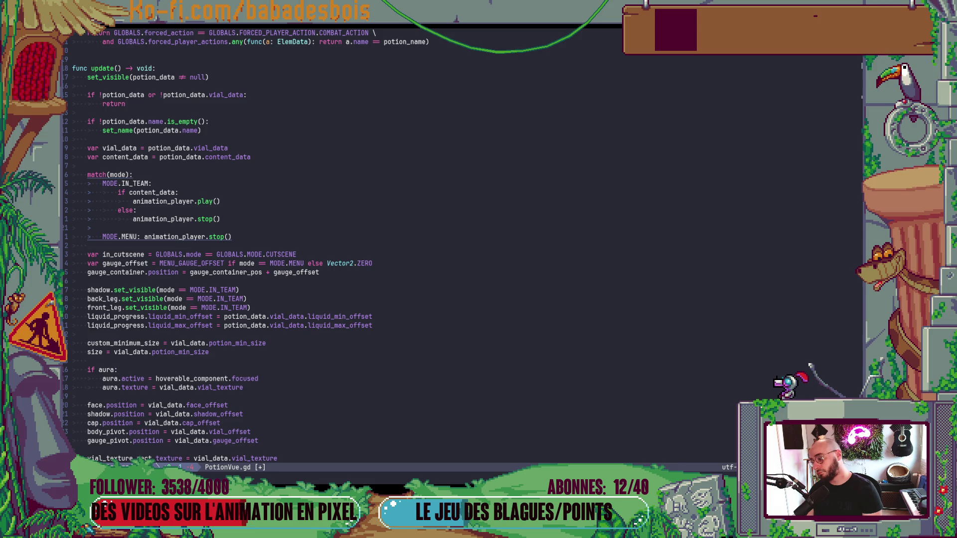
pyautogui.hotkey('alt', 'Tab')
pyautogui.press('F6')
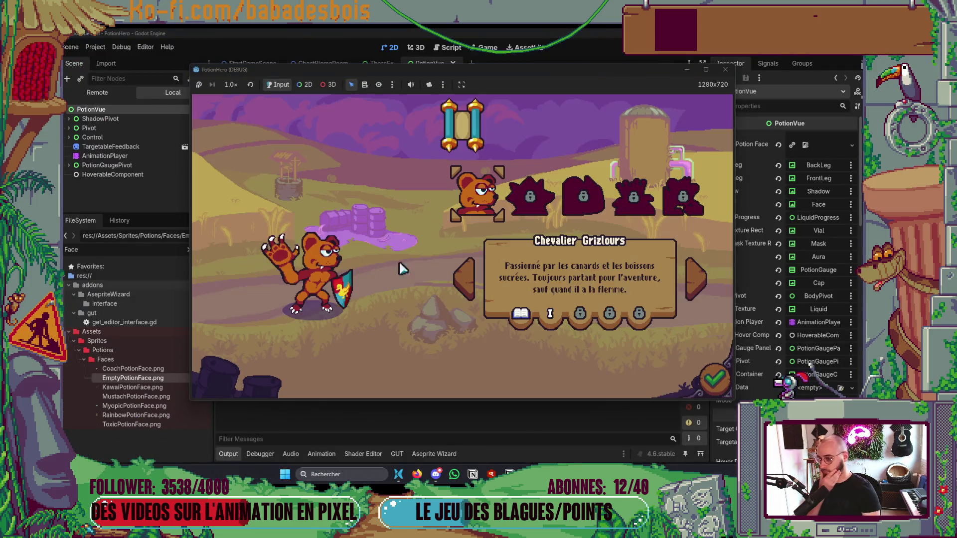
# Step: Confirm the hero, pick the Réveil de l'ours adventure, then close the PotionHero window
pyautogui.press('Return')
pyautogui.click(558, 206)
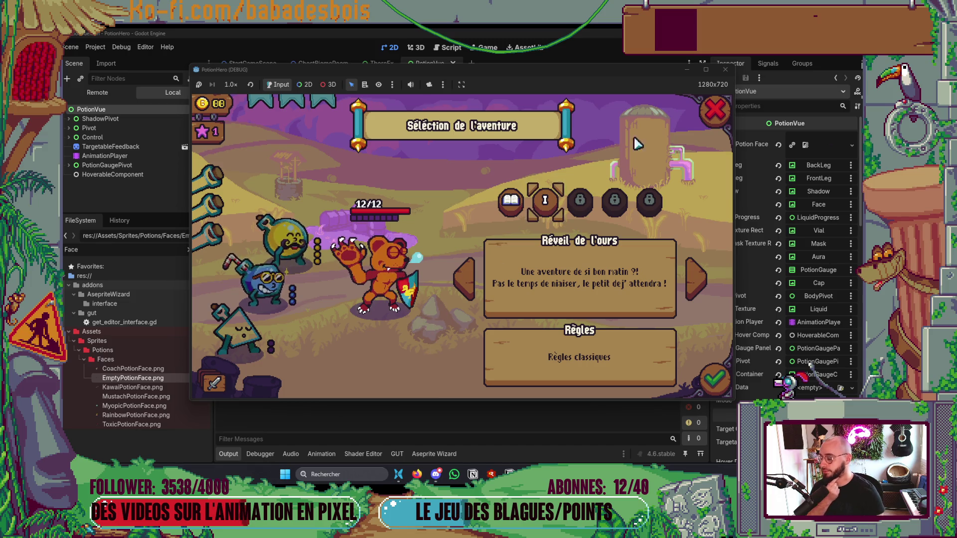
pyautogui.click(725, 69)
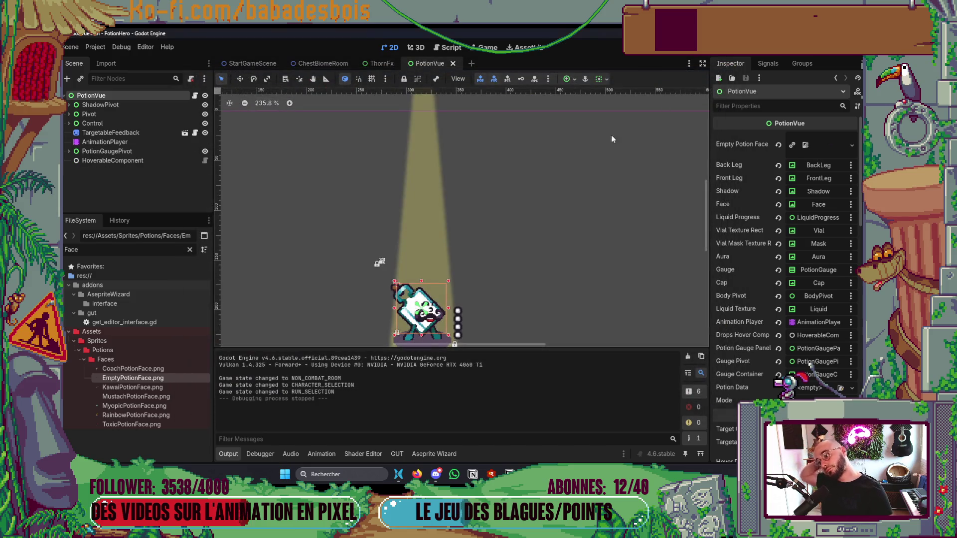
# Step: Collapse Godot's output log and briefly check the Vials sprite canvas in Aseprite
pyautogui.click(227, 454)
pyautogui.click(441, 480)
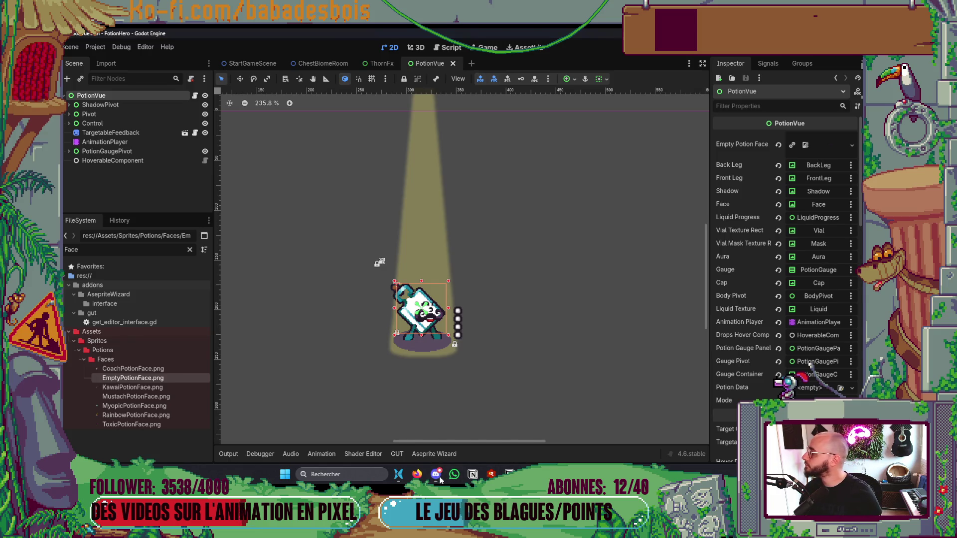
pyautogui.hotkey('alt', 'Tab')
pyautogui.moveTo(484, 319)
pyautogui.mouseDown()
pyautogui.moveTo(463, 284)
pyautogui.moveTo(435, 329)
pyautogui.mouseUp()
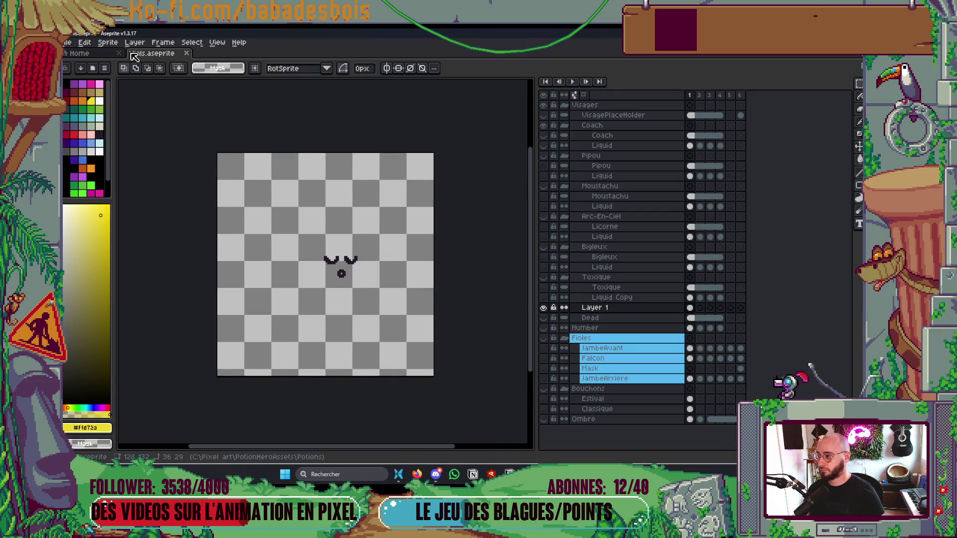
pyautogui.hotkey('alt', 'Tab')
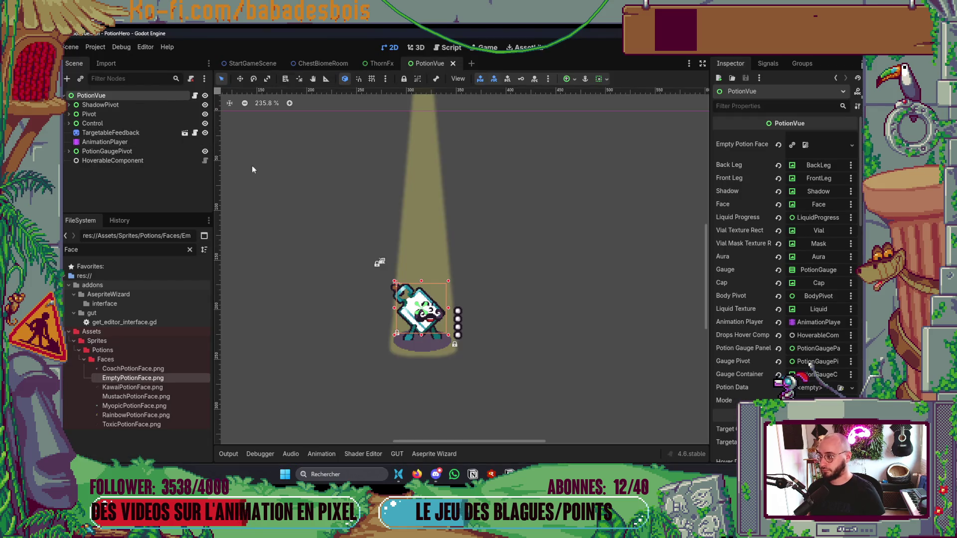
# Step: Add an AnimatedSprite2D child under the PotionVue root node via Add Child Node
pyautogui.click(508, 279)
pyautogui.scroll(3, 448, 294)
pyautogui.click(88, 95)
pyautogui.rightClick(84, 95)
pyautogui.click(107, 119)
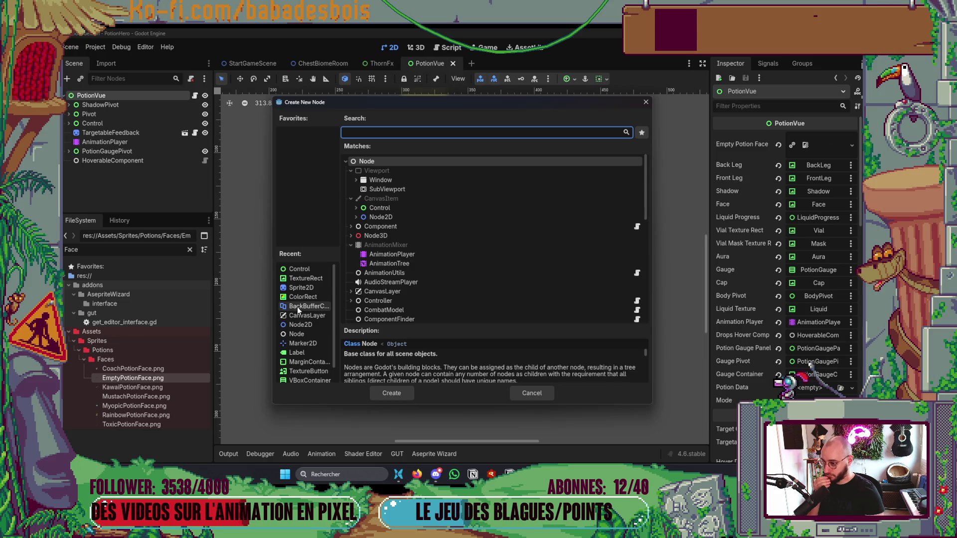
pyautogui.scroll(-5, 372, 229)
pyautogui.scroll(5, 381, 234)
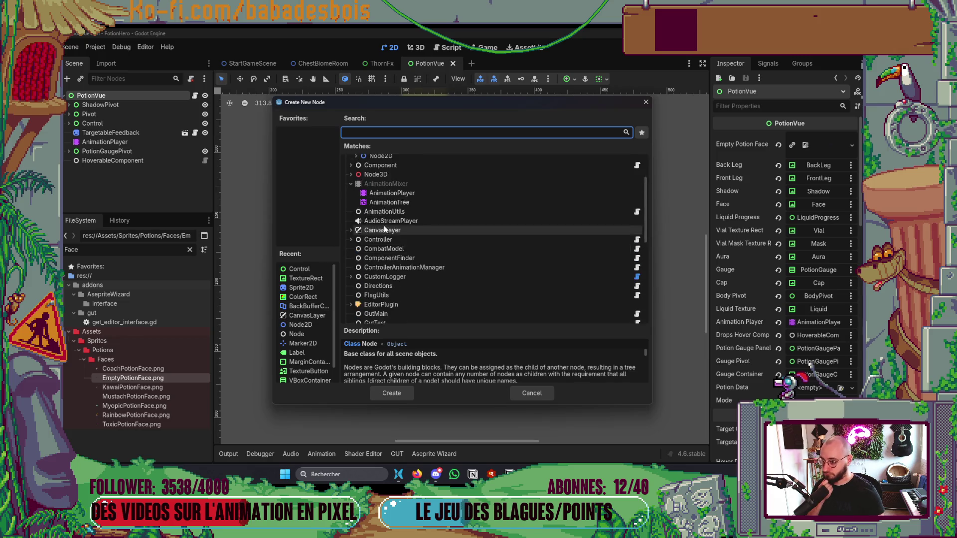
pyautogui.doubleClick(394, 223)
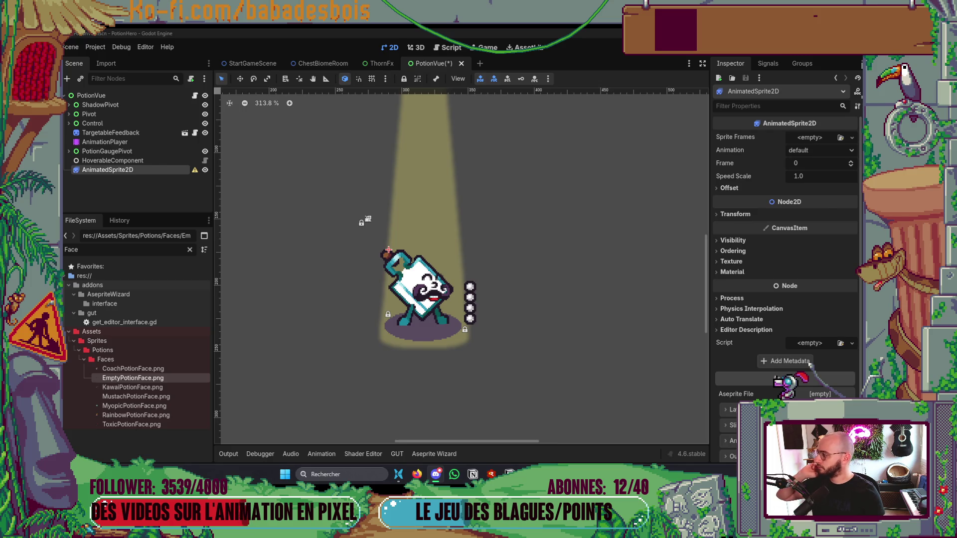
# Step: Create a new SpriteFrames, filter FileSystem for 'Sleep', and assign SleepingLoopFXAnimation.tres to it
pyautogui.scroll(2, 515, 333)
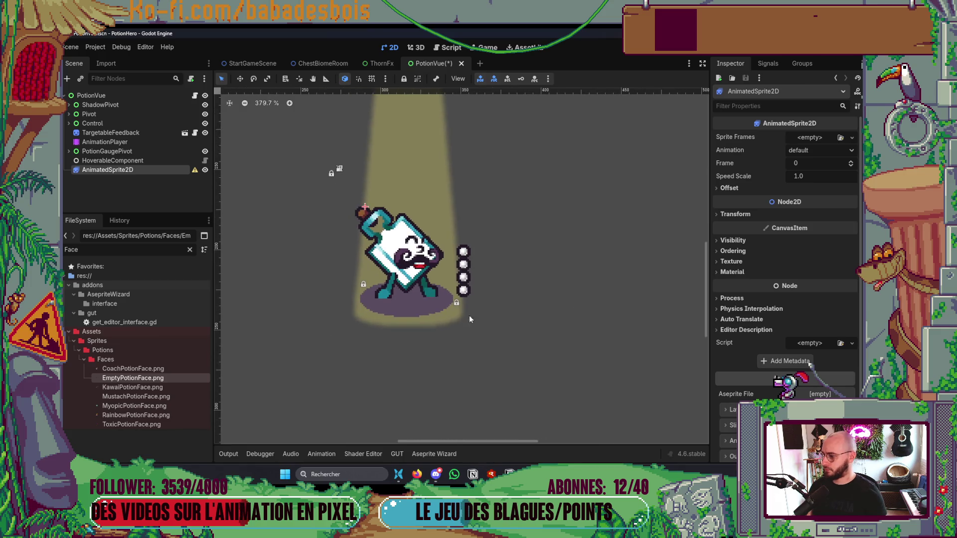
pyautogui.click(808, 138)
pyautogui.click(818, 160)
pyautogui.click(812, 136)
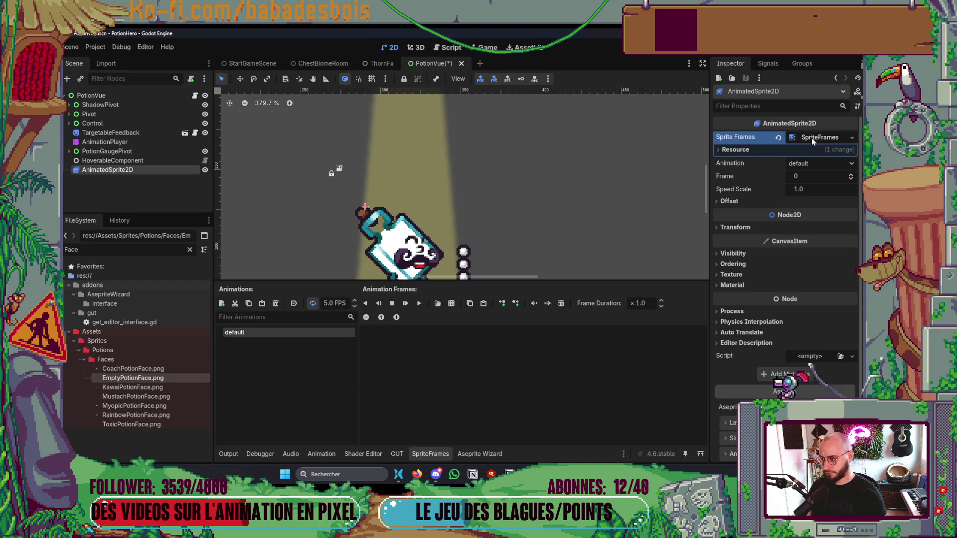
pyautogui.doubleClick(71, 249)
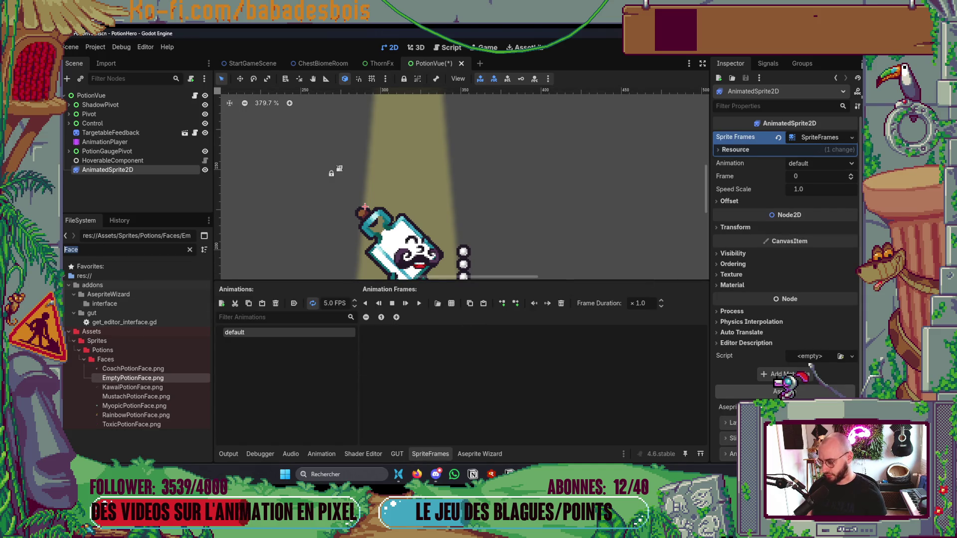
pyautogui.write('Sleep')
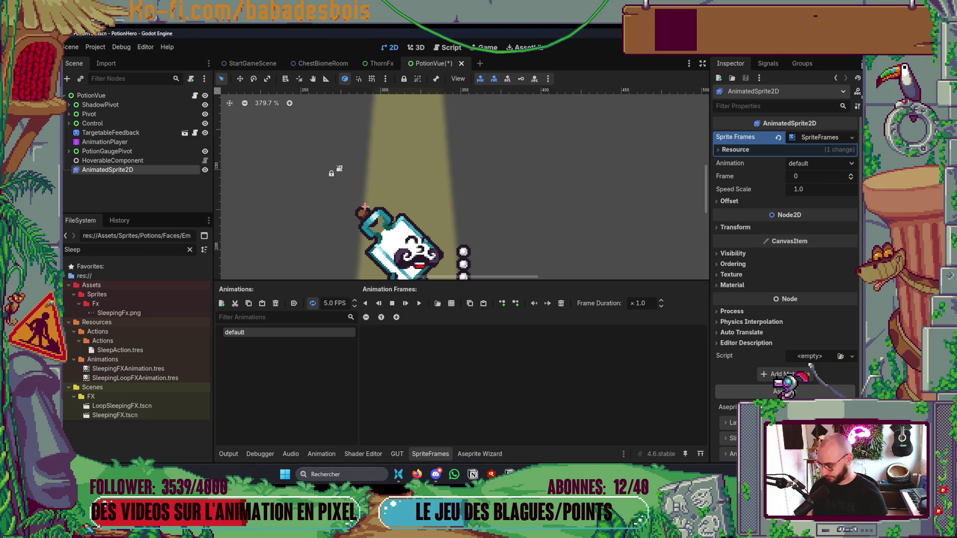
pyautogui.moveTo(149, 380)
pyautogui.mouseDown()
pyautogui.moveTo(252, 360)
pyautogui.moveTo(820, 138)
pyautogui.mouseUp()
# Step: Nudge the Zzz sprite right and up so it sits above-right of the potion
pyautogui.scroll(-6, 529, 208)
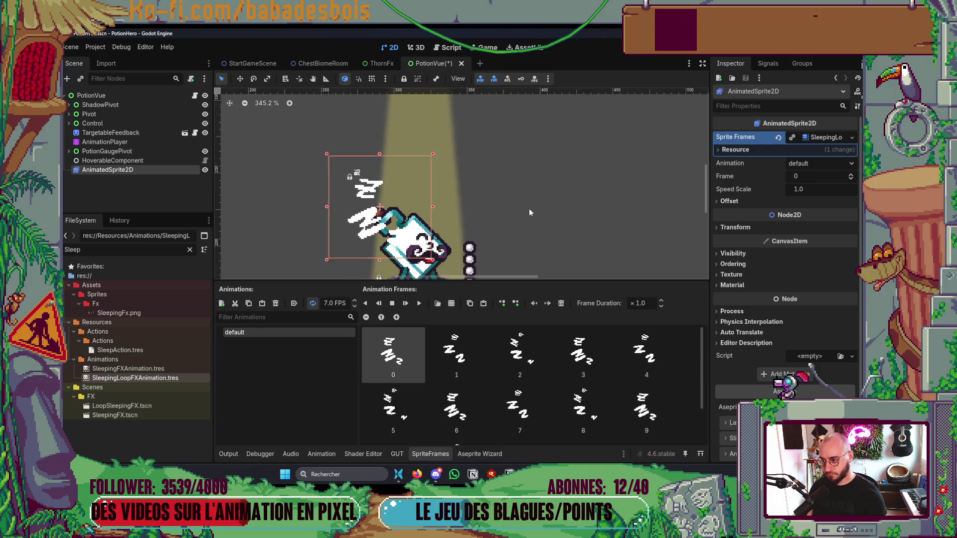
pyautogui.scroll(-2, 518, 214)
pyautogui.press('w')
pyautogui.press('Right')
pyautogui.press('Right')
pyautogui.press('Right')
pyautogui.press('Up')
pyautogui.press('Up')
pyautogui.press('Left')
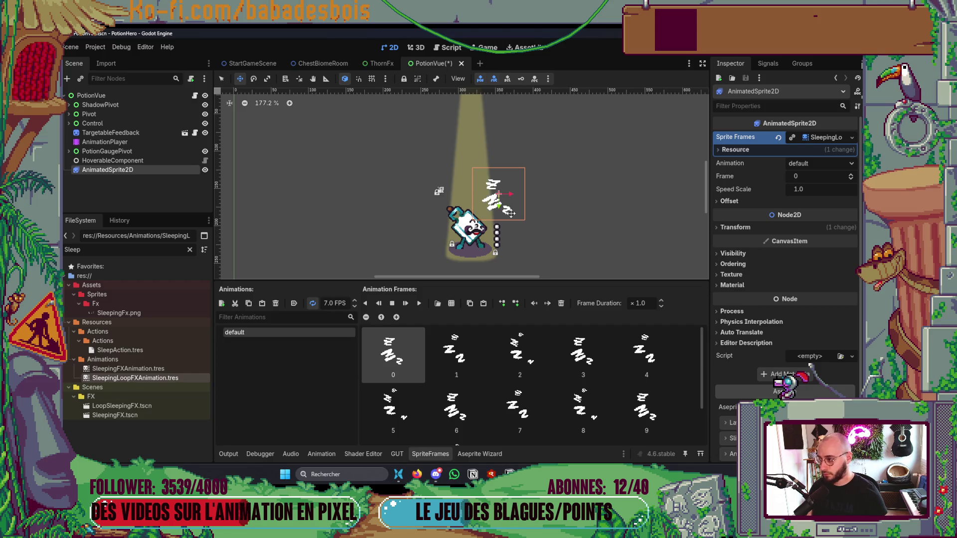
# Step: Try a horizontal flip, undo it, and swap the sprite frames to SleepingFXAnimation.tres
pyautogui.click(730, 201)
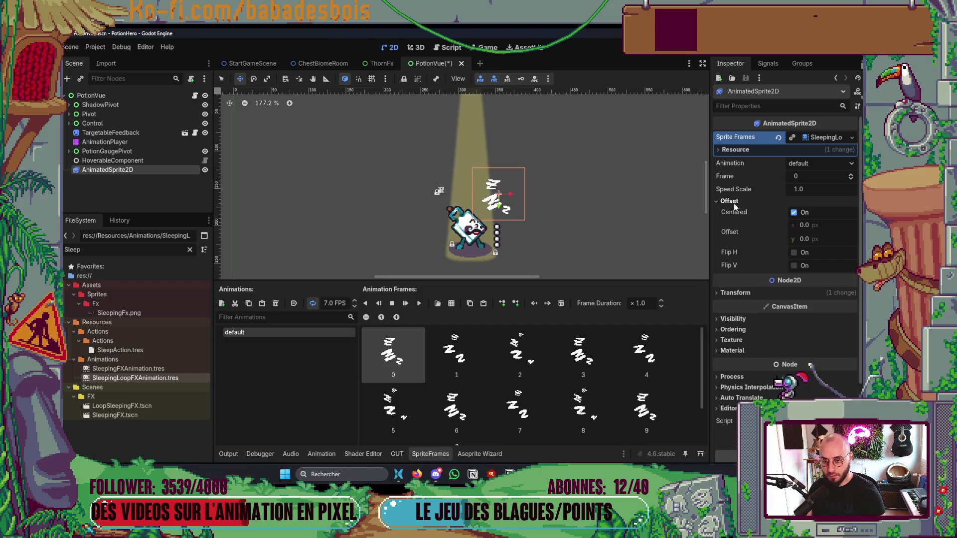
pyautogui.click(795, 253)
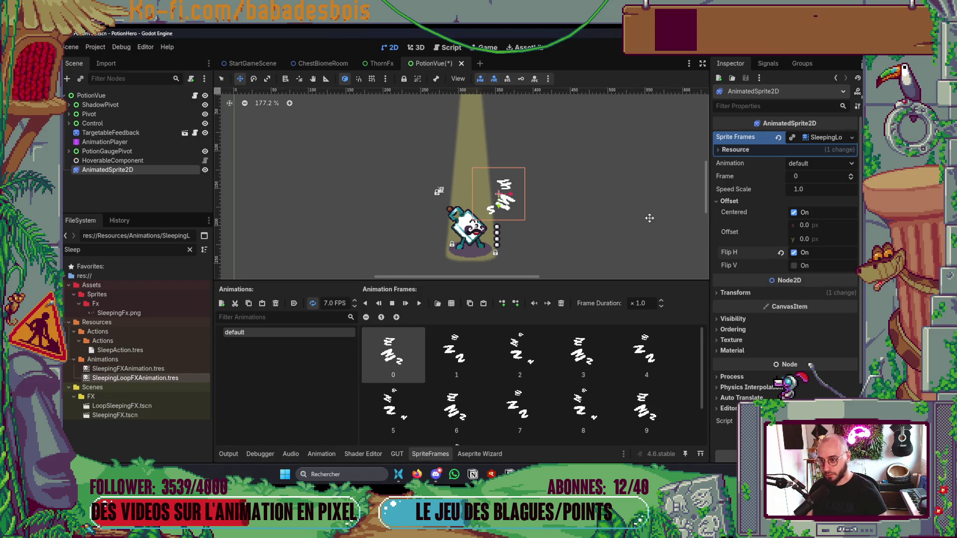
pyautogui.click(795, 253)
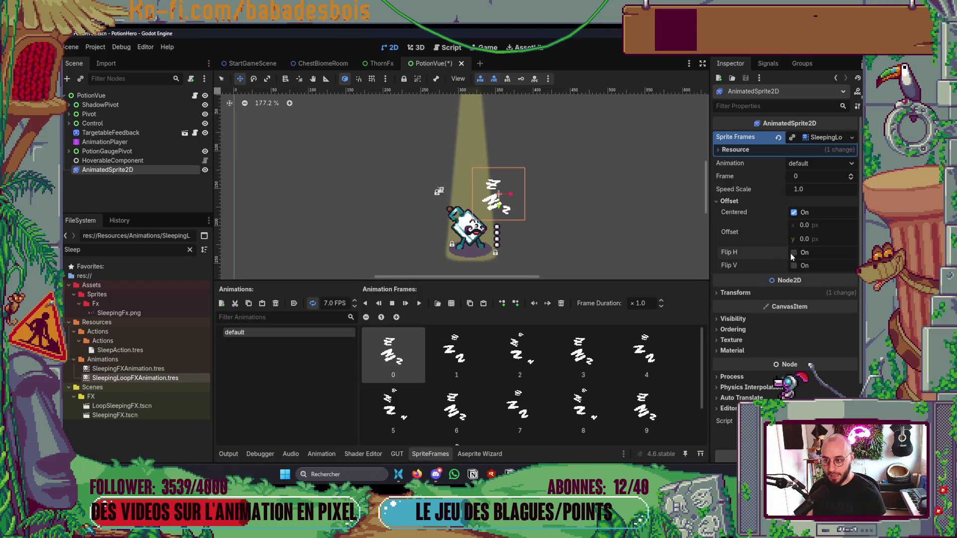
pyautogui.click(143, 369)
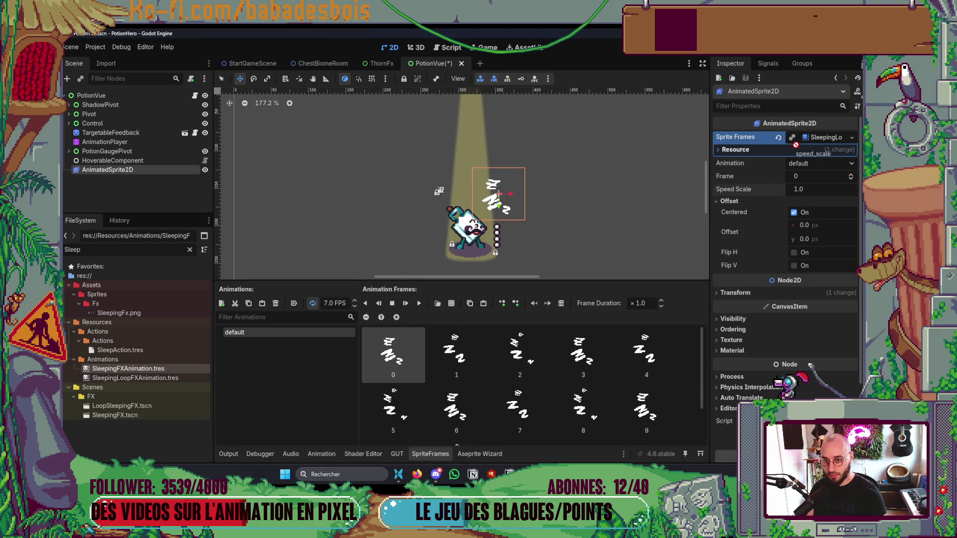
pyautogui.moveTo(128, 369); pyautogui.dragTo(822, 137)
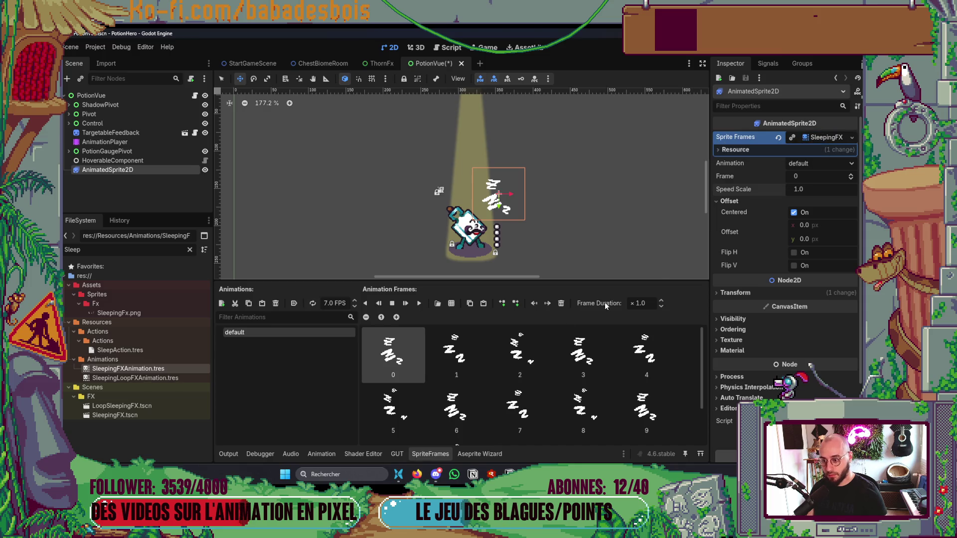
# Step: Inspect both sleeping animation resources, then open the LoopSleepingFX and SleepingFX scenes
pyautogui.click(161, 378)
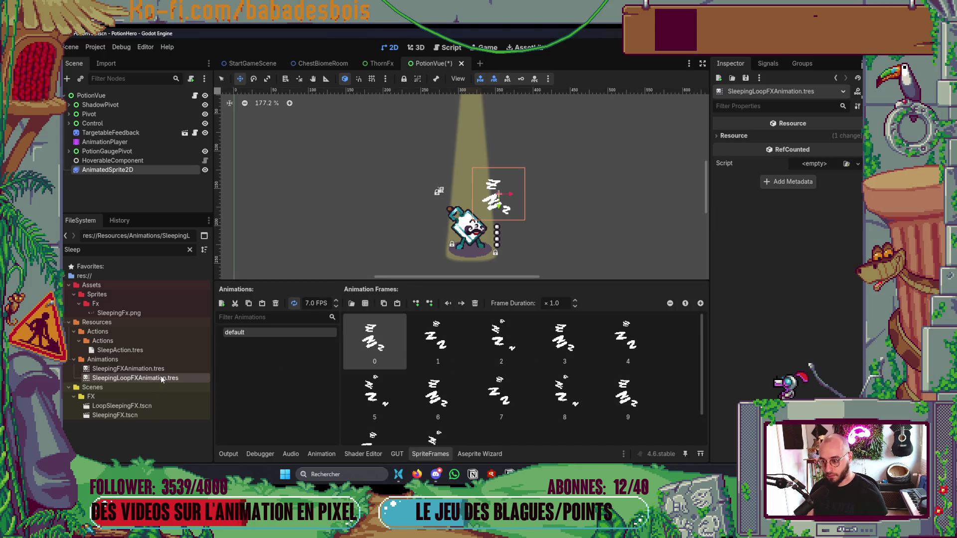
pyautogui.click(152, 369)
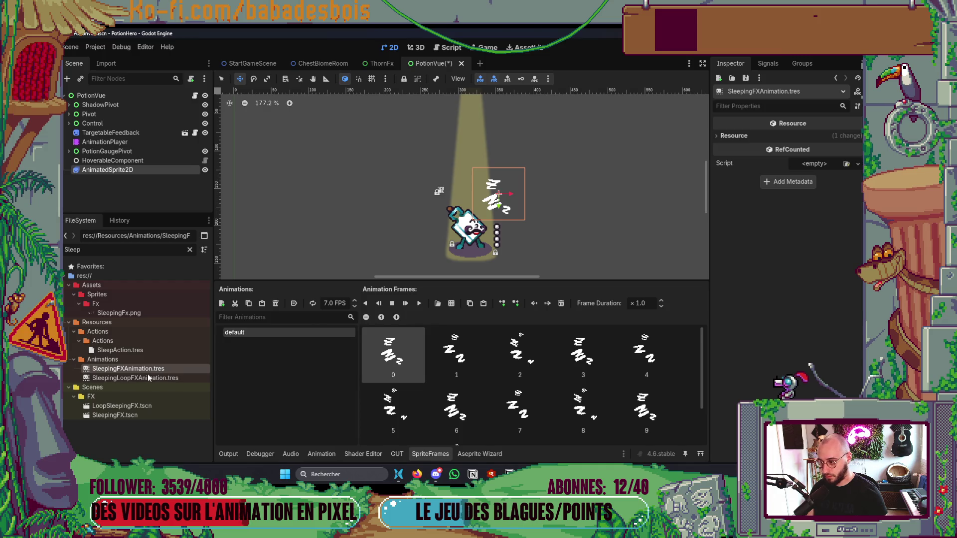
pyautogui.click(147, 378)
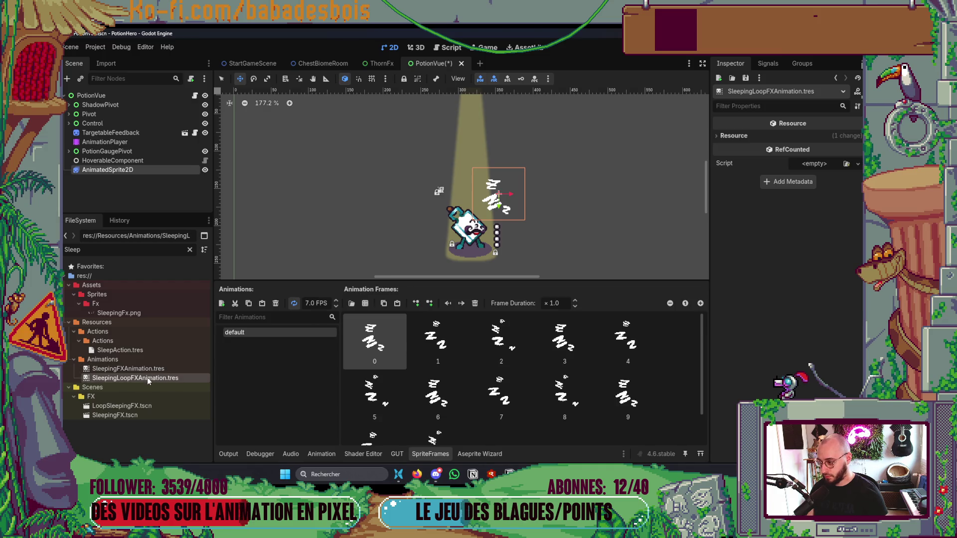
pyautogui.doubleClick(146, 408)
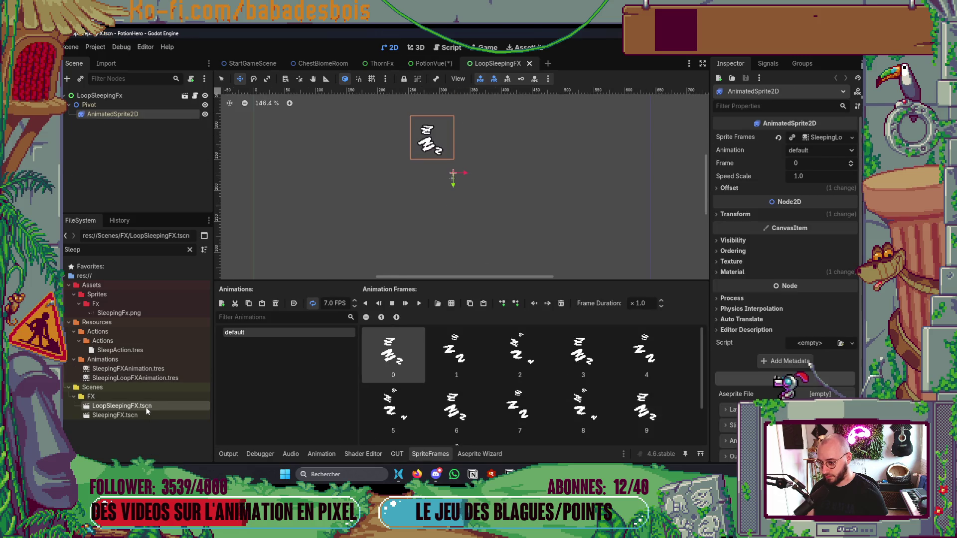
pyautogui.click(141, 415)
pyautogui.doubleClick(141, 415)
pyautogui.doubleClick(125, 406)
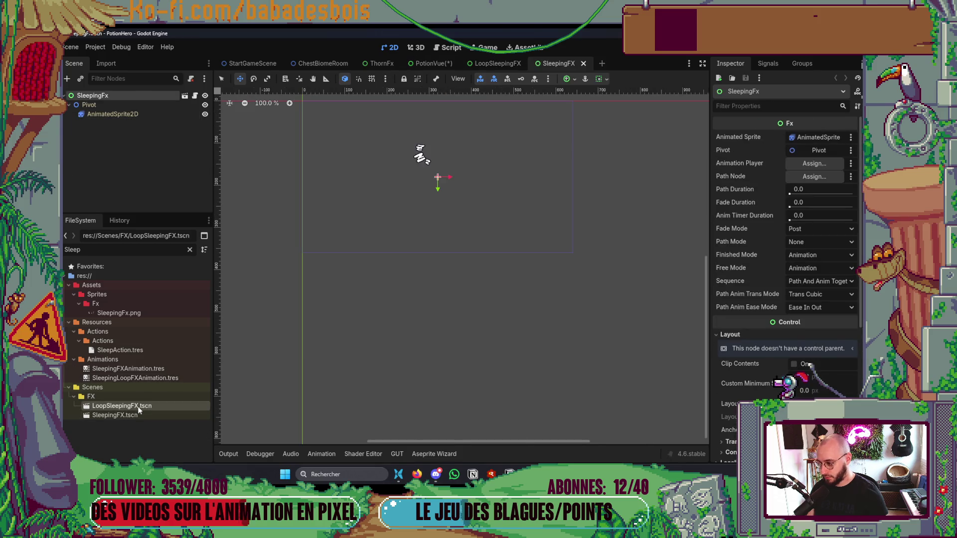
# Step: Re-inspect SleepingLoopFXAnimation.tres and switch over to Aseprite
pyautogui.click(140, 370)
pyautogui.click(141, 376)
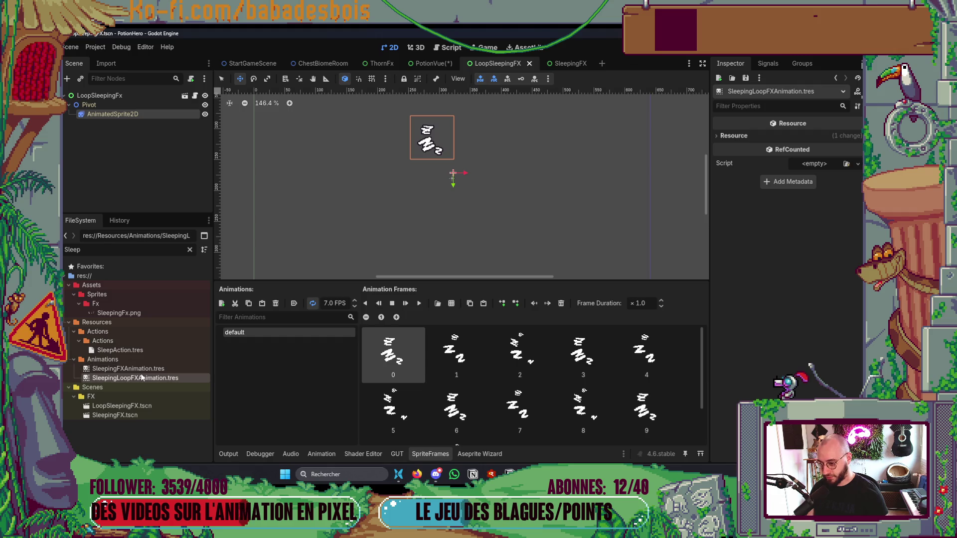
pyautogui.hotkey('alt', 'Tab')
pyautogui.hotkey('alt', 'Tab')
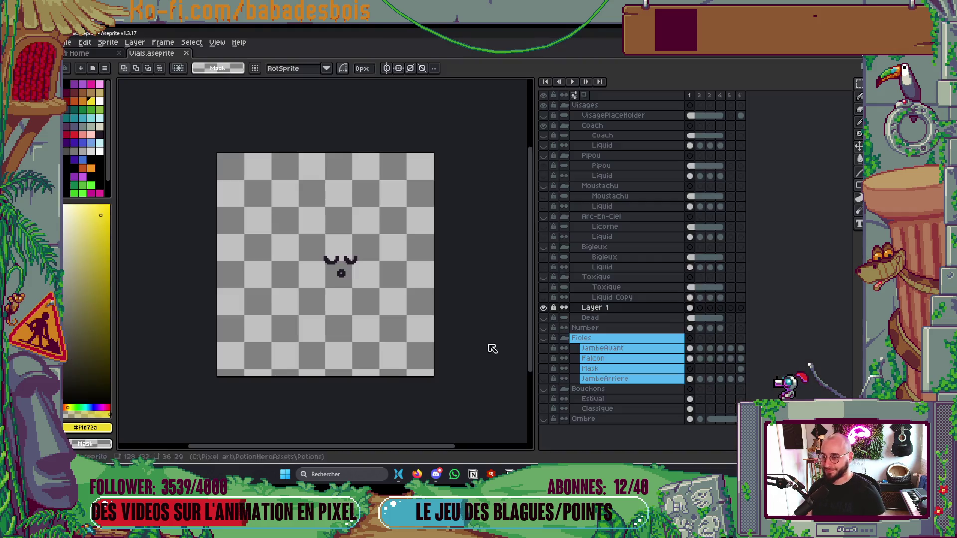
# Step: Browse to PotionHeroAssets > Combat > FX and open SleepingFx.png
pyautogui.click(86, 54)
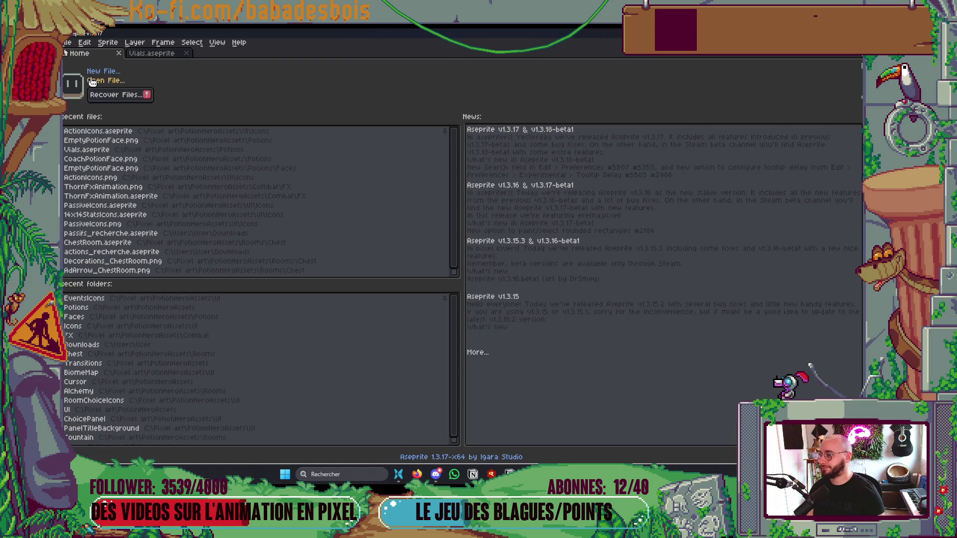
pyautogui.hotkey('ctrl', 'o')
pyautogui.scroll(-2, 609, 257)
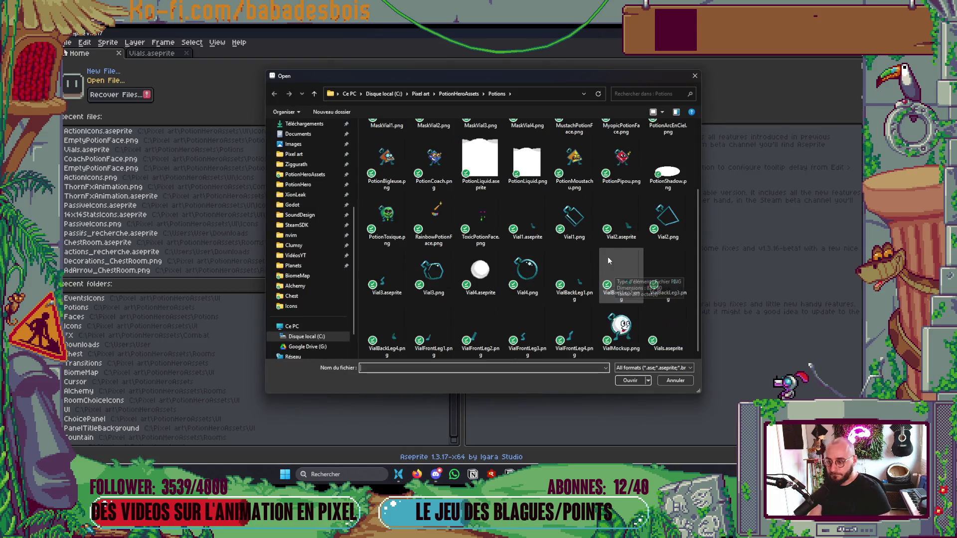
pyautogui.scroll(2, 599, 247)
pyautogui.click(628, 94)
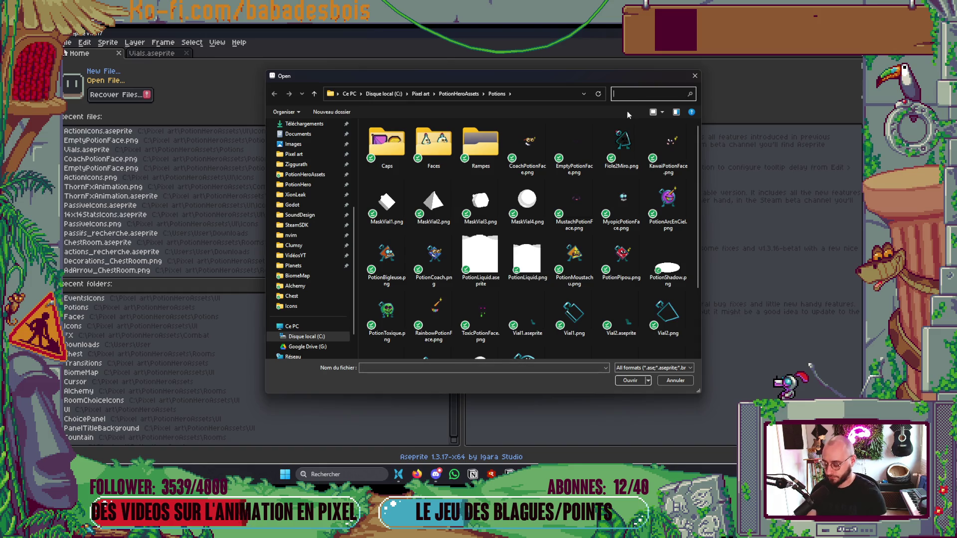
pyautogui.click(458, 94)
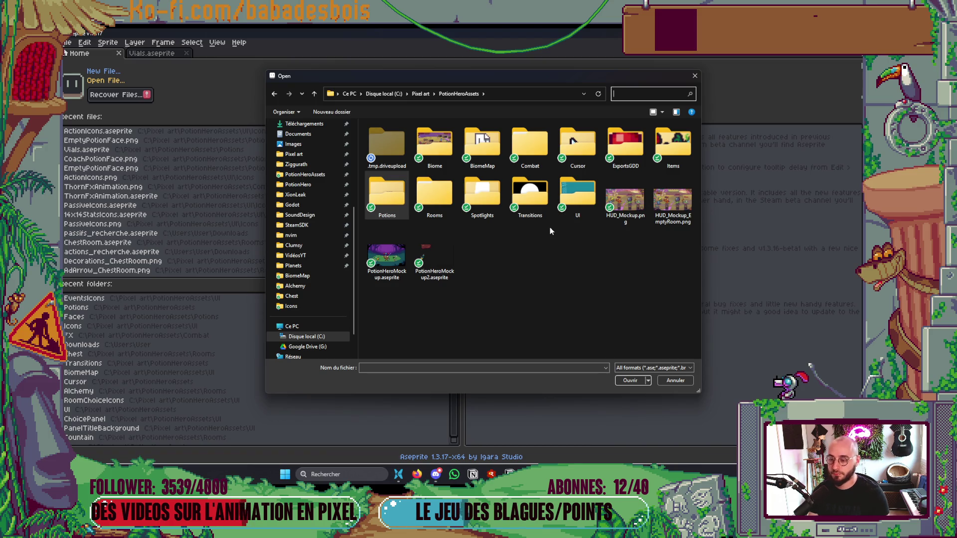
pyautogui.doubleClick(544, 157)
pyautogui.doubleClick(378, 163)
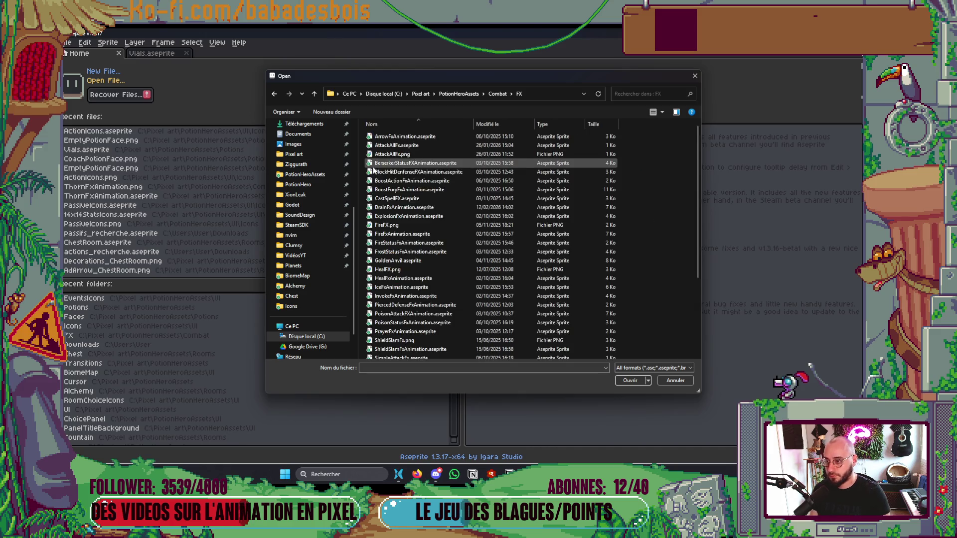
pyautogui.scroll(-5, 451, 224)
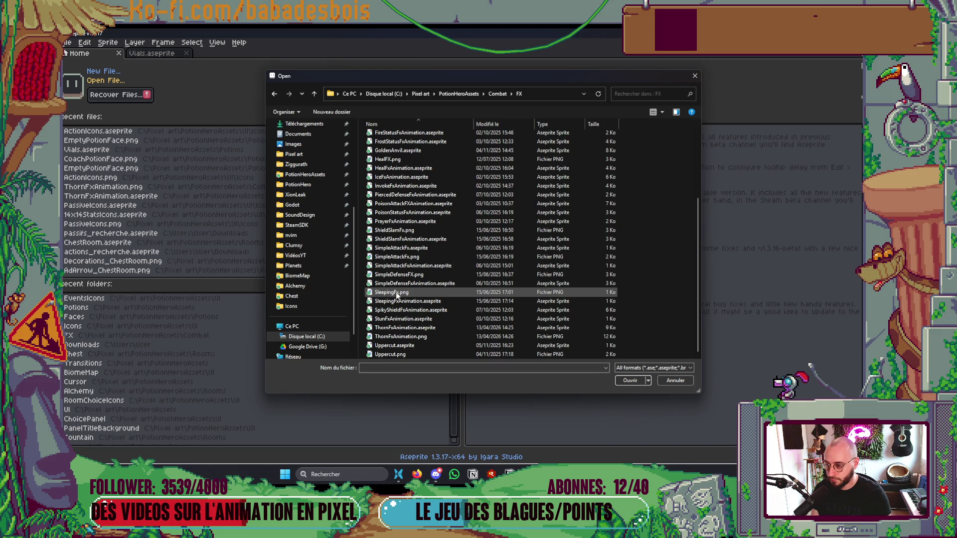
pyautogui.doubleClick(399, 292)
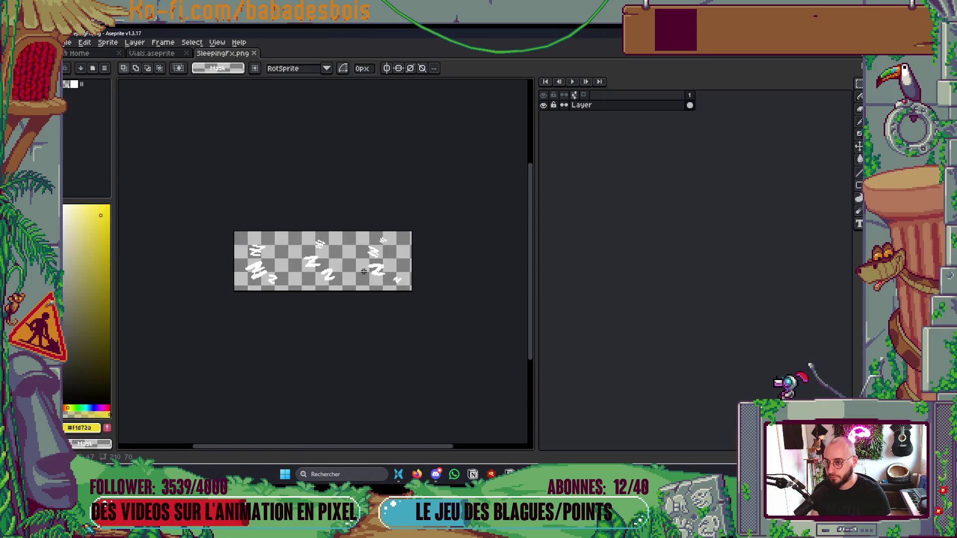
# Step: Look over the Zzz frames, close SleepingFx.png, and bring up the Open dialog again
pyautogui.scroll(1, 331, 290)
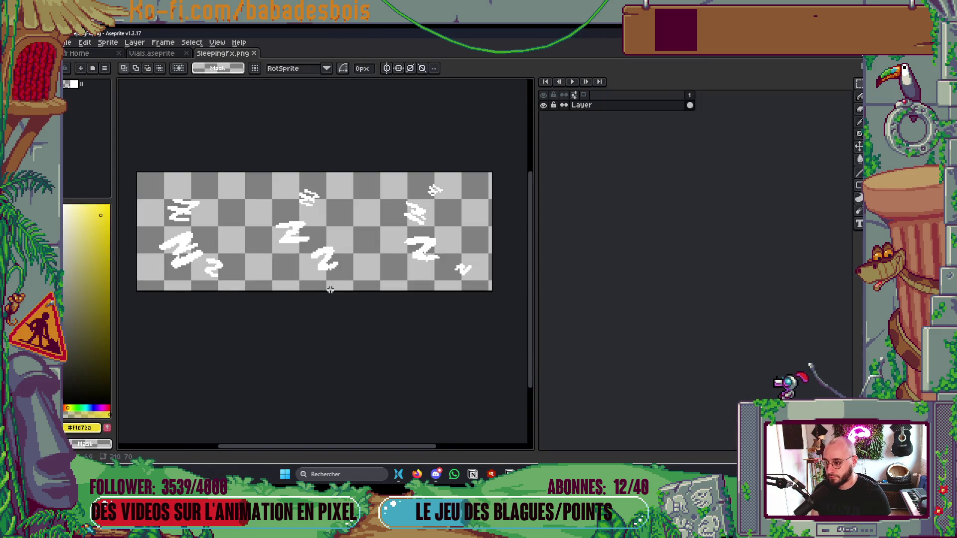
pyautogui.moveTo(325, 271); pyautogui.dragTo(368, 276)
pyautogui.click(254, 53)
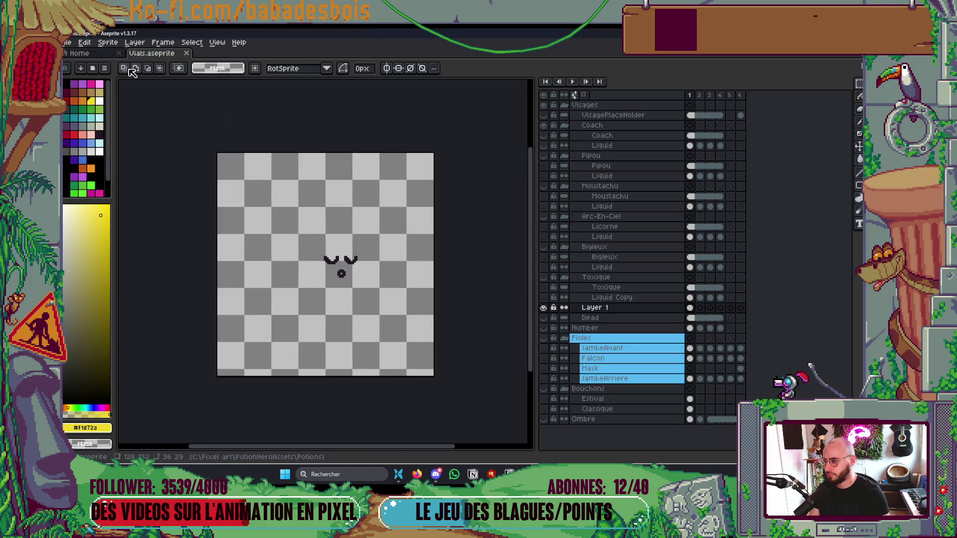
pyautogui.click(107, 54)
pyautogui.click(110, 82)
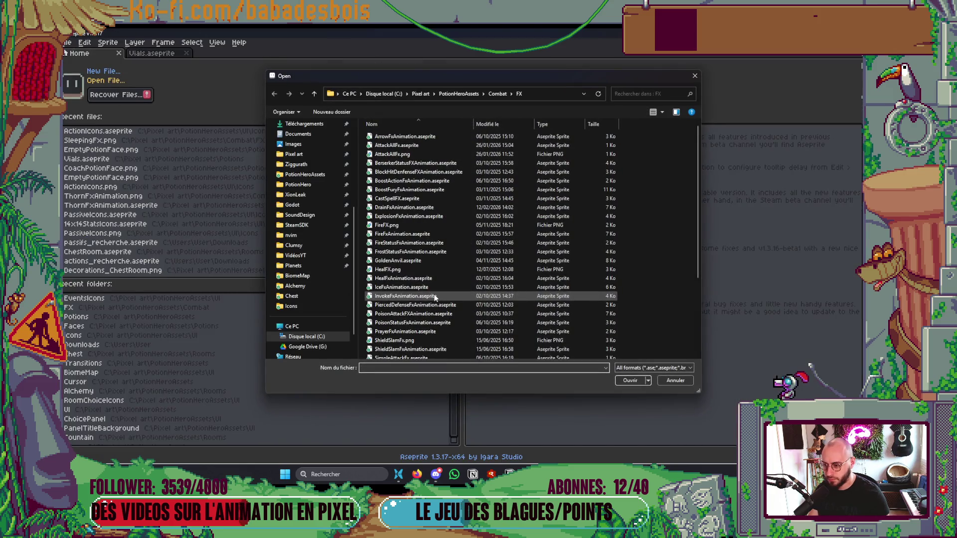
pyautogui.scroll(-4, 435, 297)
# Step: Open SleepingFxAnimation.aseprite, play it, test and undo a Shift+H flip, then tilt the bottom Z
pyautogui.doubleClick(416, 302)
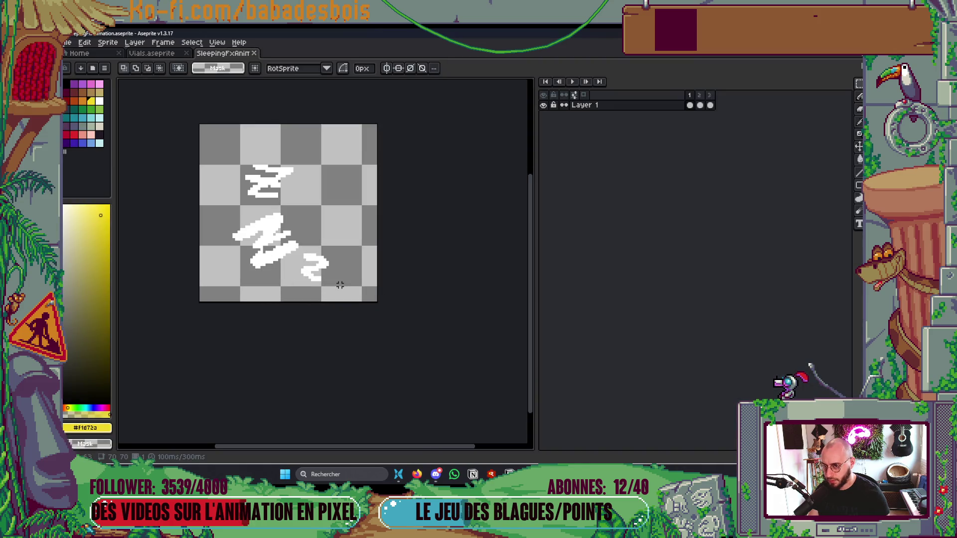
pyautogui.press('Return')
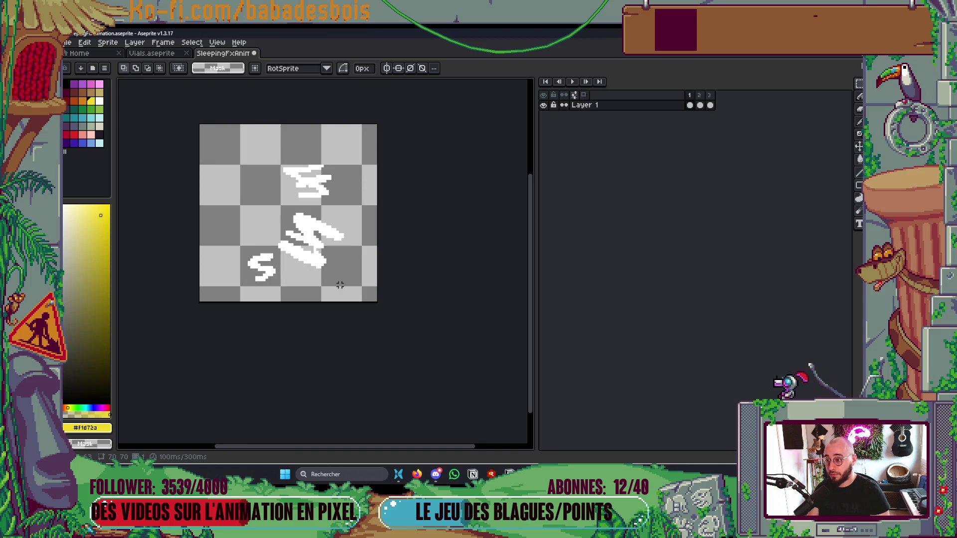
pyautogui.hotkey('shift', 'h')
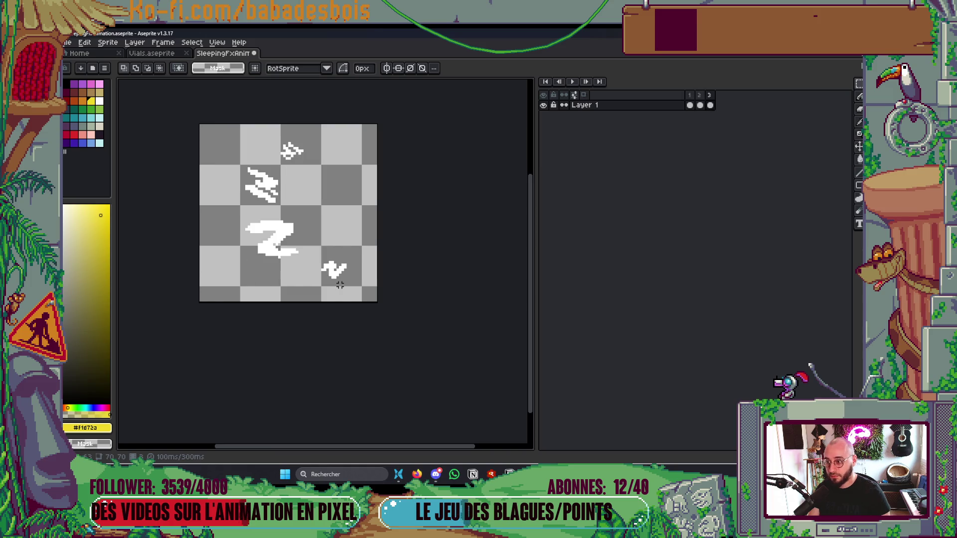
pyautogui.hotkey('ctrl', 'z')
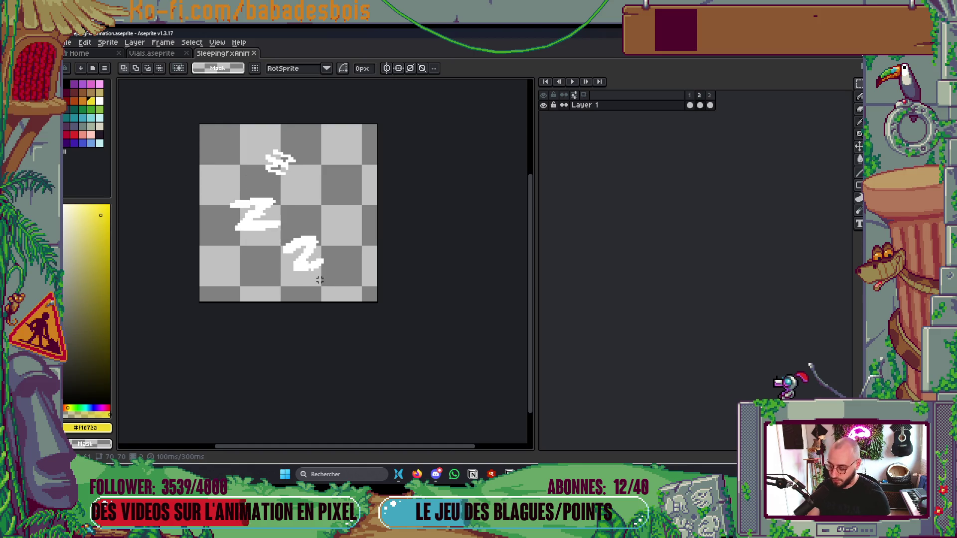
pyautogui.moveTo(280, 231)
pyautogui.mouseDown()
pyautogui.moveTo(343, 277)
pyautogui.moveTo(353, 301)
pyautogui.moveTo(322, 320)
pyautogui.moveTo(315, 259)
pyautogui.moveTo(324, 304)
pyautogui.mouseUp()
# Step: Commit the bottom Z's tilt, then rotate the middle Z and shift it right
pyautogui.click(236, 205)
pyautogui.moveTo(215, 191)
pyautogui.mouseDown()
pyautogui.moveTo(286, 239)
pyautogui.moveTo(274, 264)
pyautogui.mouseUp()
pyautogui.moveTo(260, 216); pyautogui.dragTo(329, 215)
pyautogui.moveTo(367, 252)
pyautogui.mouseDown()
pyautogui.moveTo(373, 263)
pyautogui.moveTo(371, 253)
pyautogui.mouseUp()
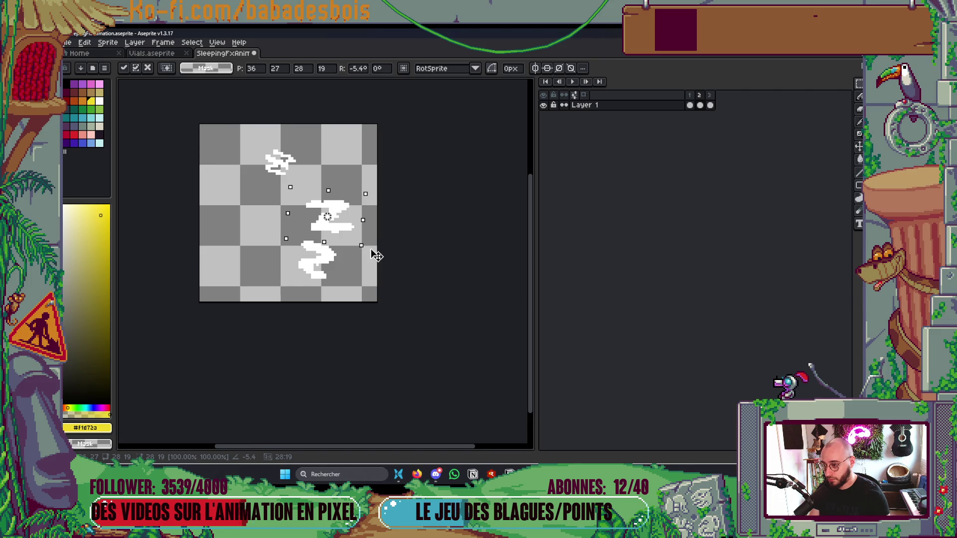
pyautogui.click(394, 283)
# Step: Tilt the small top Z about 24 degrees and move it down and right
pyautogui.moveTo(305, 133)
pyautogui.mouseDown()
pyautogui.moveTo(267, 185)
pyautogui.moveTo(249, 190)
pyautogui.mouseUp()
pyautogui.moveTo(311, 194); pyautogui.dragTo(321, 201)
pyautogui.press('Return')
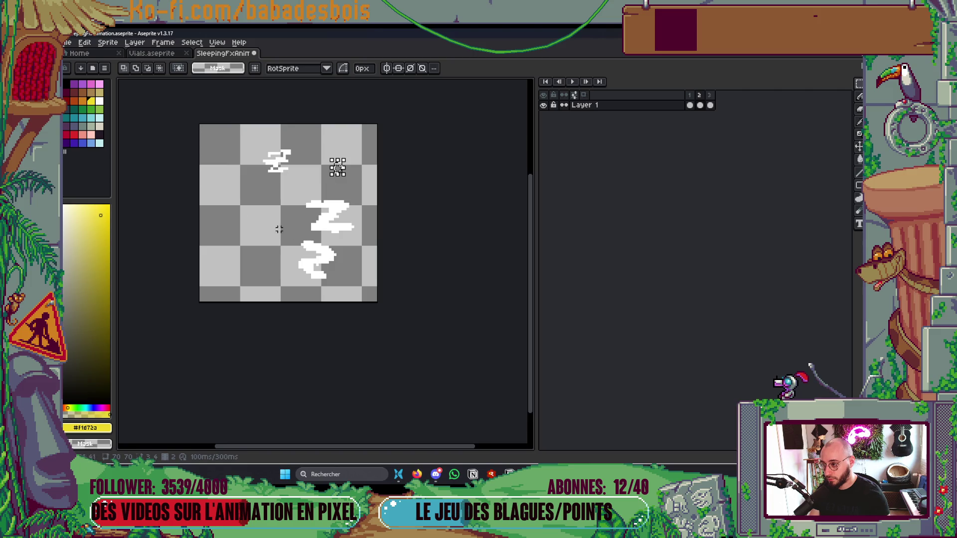
pyautogui.moveTo(255, 146)
pyautogui.mouseDown()
pyautogui.moveTo(299, 184)
pyautogui.moveTo(327, 180)
pyautogui.mouseUp()
pyautogui.moveTo(277, 160); pyautogui.dragTo(302, 178)
pyautogui.moveTo(374, 200); pyautogui.dragTo(383, 204)
pyautogui.press('Return')
pyautogui.scroll(2, 335, 256)
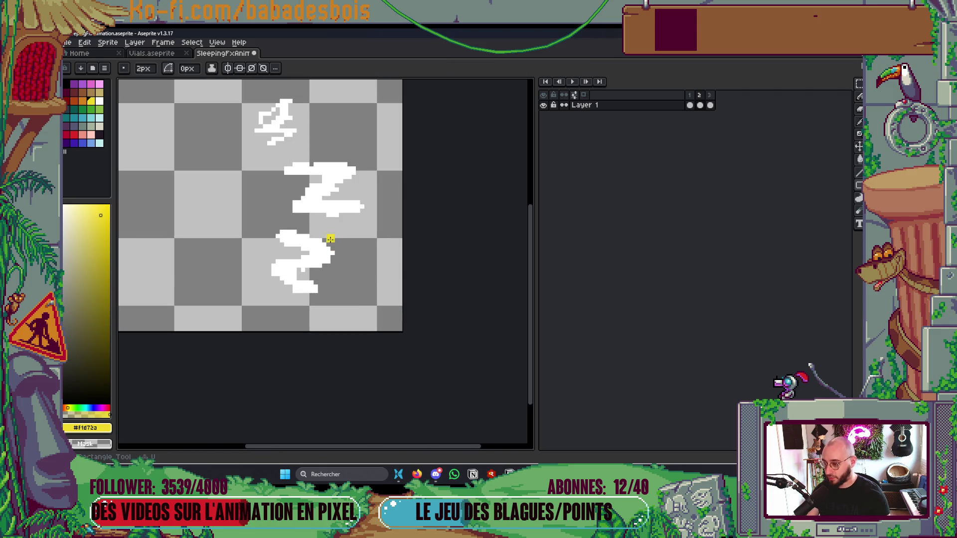
# Step: Pick the Zs' white with the eyedropper and add a white pixel to the lower Z
pyautogui.press('i')
pyautogui.click(324, 242)
pyautogui.press('b')
pyautogui.scroll(1, 314, 260)
pyautogui.click(299, 268)
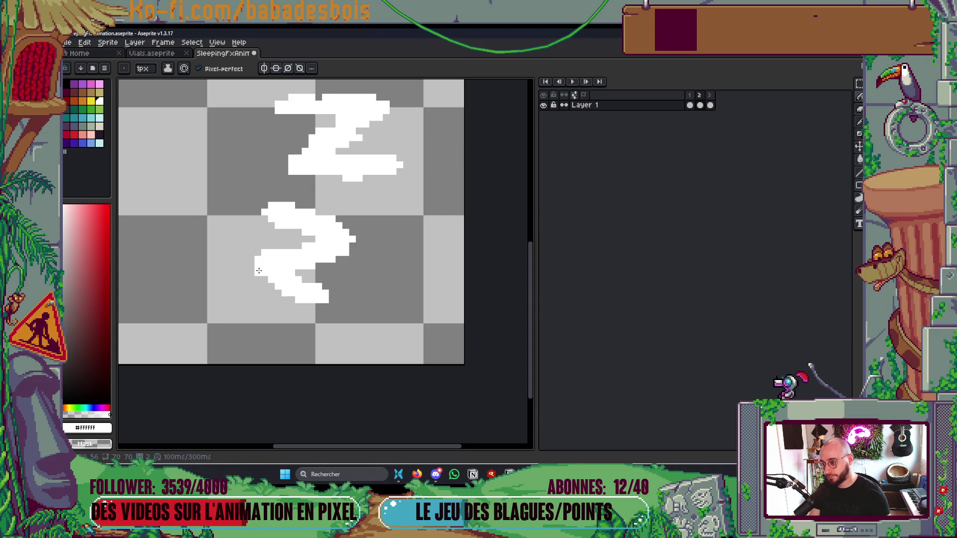
pyautogui.scroll(-2, 315, 254)
pyautogui.scroll(2, 315, 253)
pyautogui.moveTo(356, 195); pyautogui.dragTo(295, 181)
# Step: Redraw the small top Z with white pixels into a slanted shape, comparing against another frame
pyautogui.press('v')
pyautogui.press('b')
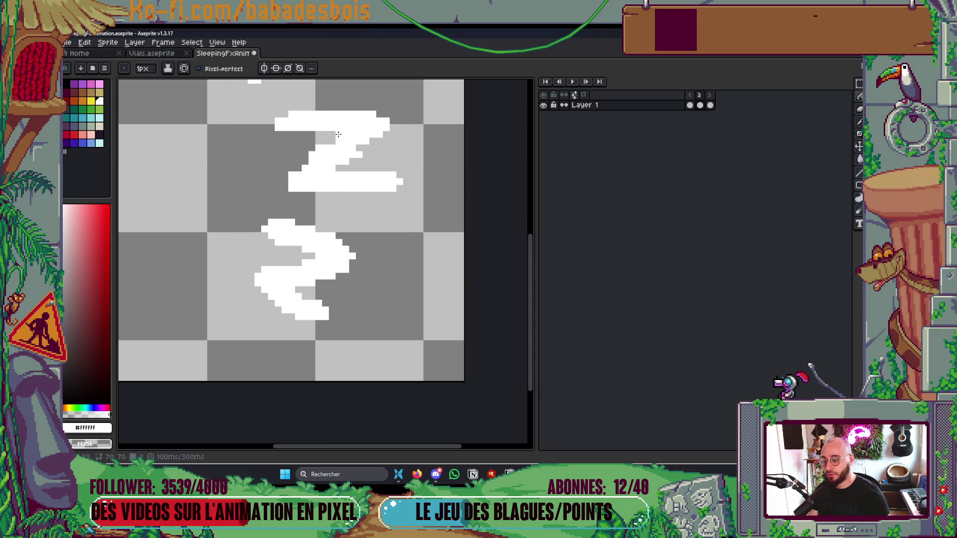
pyautogui.scroll(-3, 343, 184)
pyautogui.scroll(3, 338, 167)
pyautogui.scroll(-4, 383, 176)
pyautogui.scroll(3, 336, 158)
pyautogui.scroll(2, 335, 159)
pyautogui.click(303, 140)
pyautogui.scroll(-5, 361, 145)
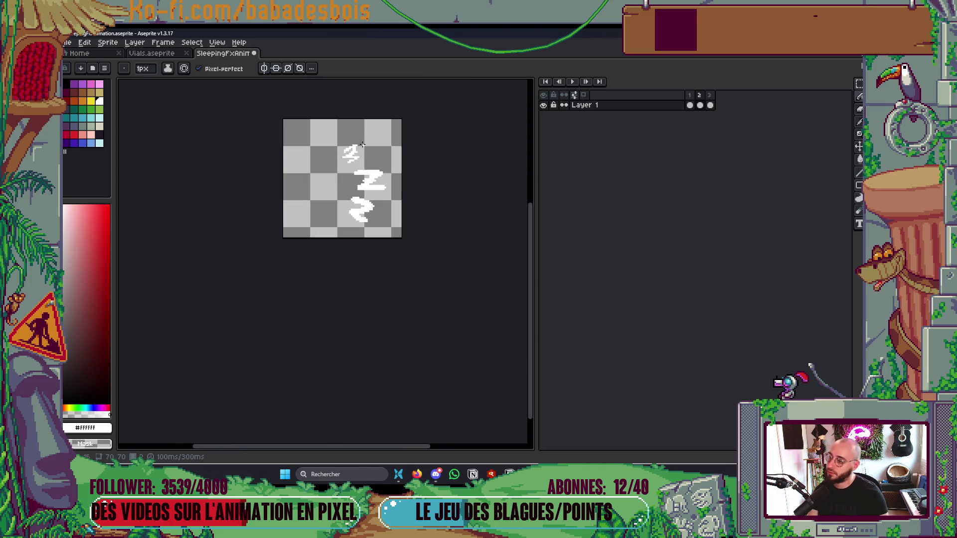
pyautogui.scroll(5, 366, 141)
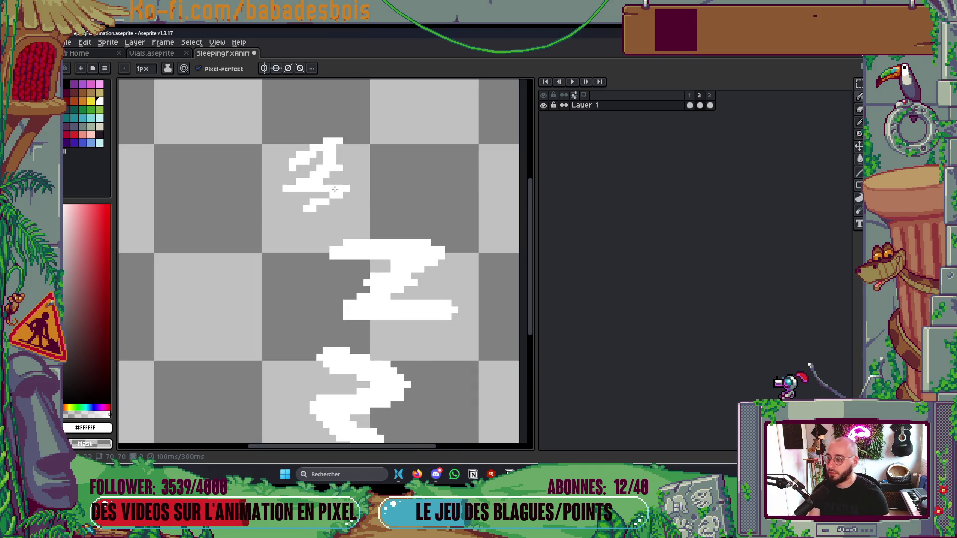
pyautogui.scroll(-2, 325, 194)
pyautogui.scroll(2, 315, 150)
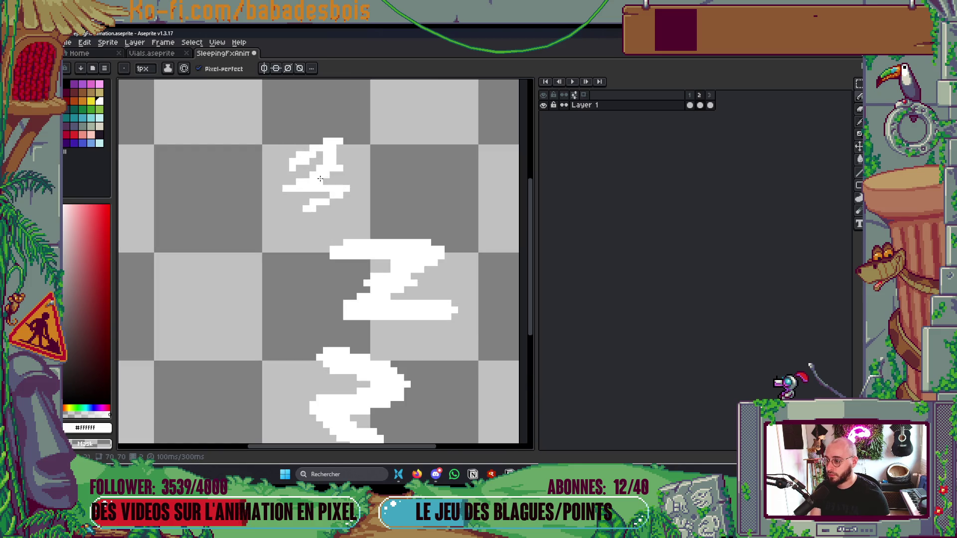
pyautogui.scroll(-2, 325, 179)
pyautogui.press('Right')
pyautogui.press('Left')
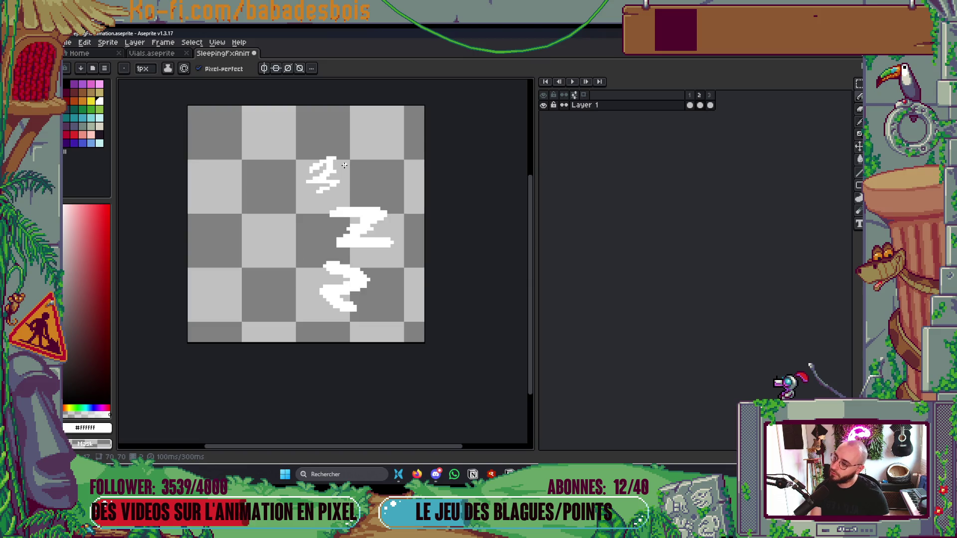
# Step: On frame 1, lasso the middle Zs, rotate them and move them up and right
pyautogui.press('Right')
pyautogui.press('Left')
pyautogui.press('Right')
pyautogui.press('Left')
pyautogui.press('Left')
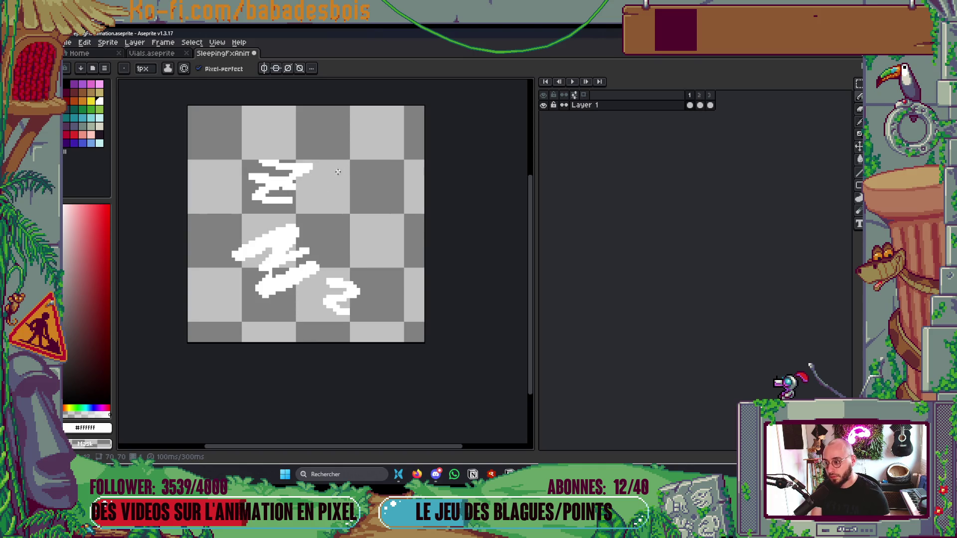
pyautogui.press('q')
pyautogui.moveTo(318, 233)
pyautogui.mouseDown()
pyautogui.moveTo(254, 218)
pyautogui.moveTo(243, 297)
pyautogui.moveTo(304, 290)
pyautogui.moveTo(325, 270)
pyautogui.mouseUp()
pyautogui.moveTo(329, 305)
pyautogui.mouseDown()
pyautogui.moveTo(342, 325)
pyautogui.moveTo(290, 349)
pyautogui.mouseUp()
pyautogui.moveTo(288, 299)
pyautogui.mouseDown()
pyautogui.moveTo(381, 261)
pyautogui.moveTo(372, 258)
pyautogui.mouseUp()
pyautogui.hotkey('ctrl', 'd')
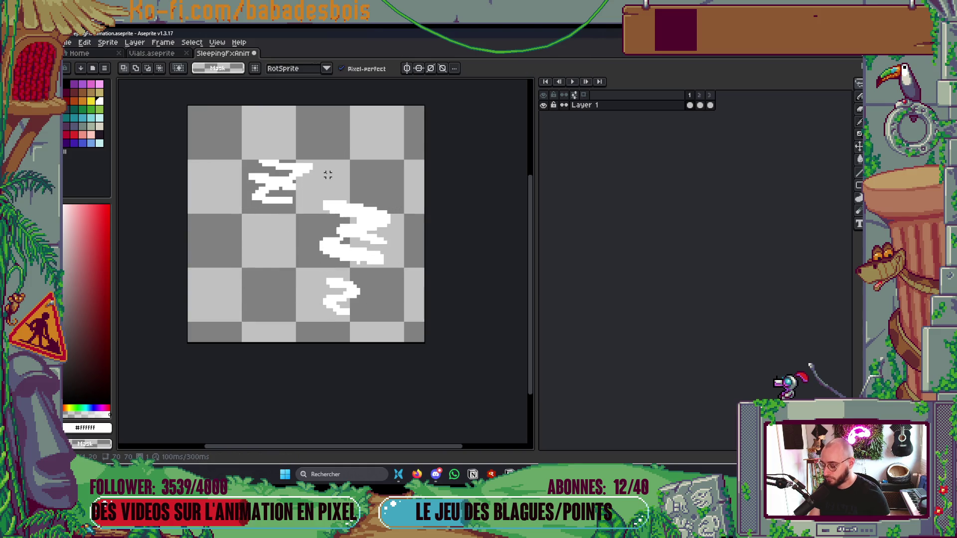
# Step: Rotate frame 1's top-left Zs about 33 degrees and its bottom Z about -17 degrees
pyautogui.moveTo(314, 152)
pyautogui.mouseDown()
pyautogui.moveTo(236, 192)
pyautogui.moveTo(317, 198)
pyautogui.moveTo(316, 153)
pyautogui.mouseUp()
pyautogui.moveTo(339, 244)
pyautogui.mouseDown()
pyautogui.moveTo(366, 204)
pyautogui.moveTo(321, 185)
pyautogui.moveTo(374, 163)
pyautogui.moveTo(372, 182)
pyautogui.mouseUp()
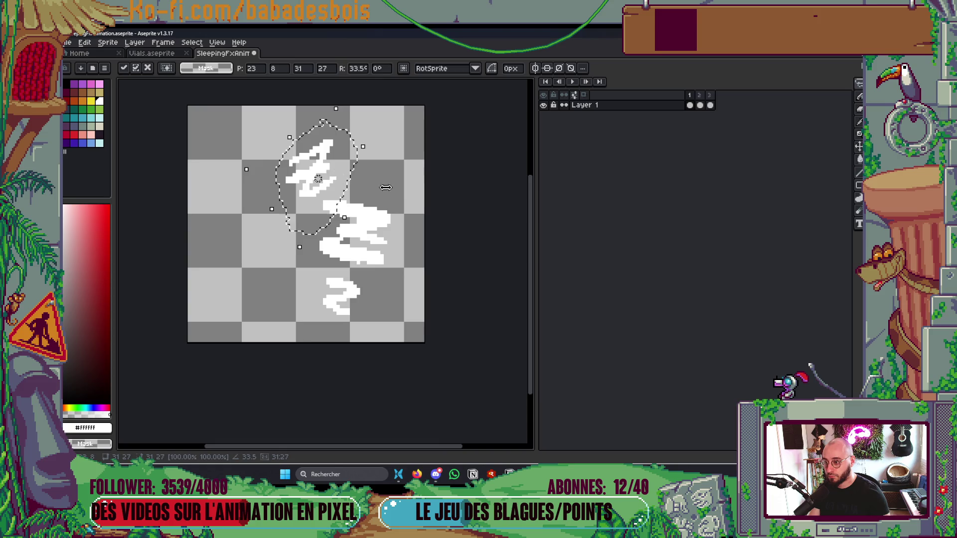
pyautogui.click(345, 287)
pyautogui.moveTo(345, 274)
pyautogui.mouseDown()
pyautogui.moveTo(341, 265)
pyautogui.moveTo(333, 322)
pyautogui.moveTo(369, 297)
pyautogui.mouseUp()
pyautogui.moveTo(374, 335)
pyautogui.mouseDown()
pyautogui.moveTo(378, 355)
pyautogui.moveTo(359, 314)
pyautogui.moveTo(353, 319)
pyautogui.mouseUp()
pyautogui.press('Return')
# Step: On frame 2, box-select the small top z and move it up and left
pyautogui.press('Right')
pyautogui.press('Left')
pyautogui.press('Right')
pyautogui.press('Left')
pyautogui.press('Right')
pyautogui.press('Left')
pyautogui.press('Right')
pyautogui.moveTo(291, 145); pyautogui.dragTo(342, 199)
pyautogui.click(369, 188)
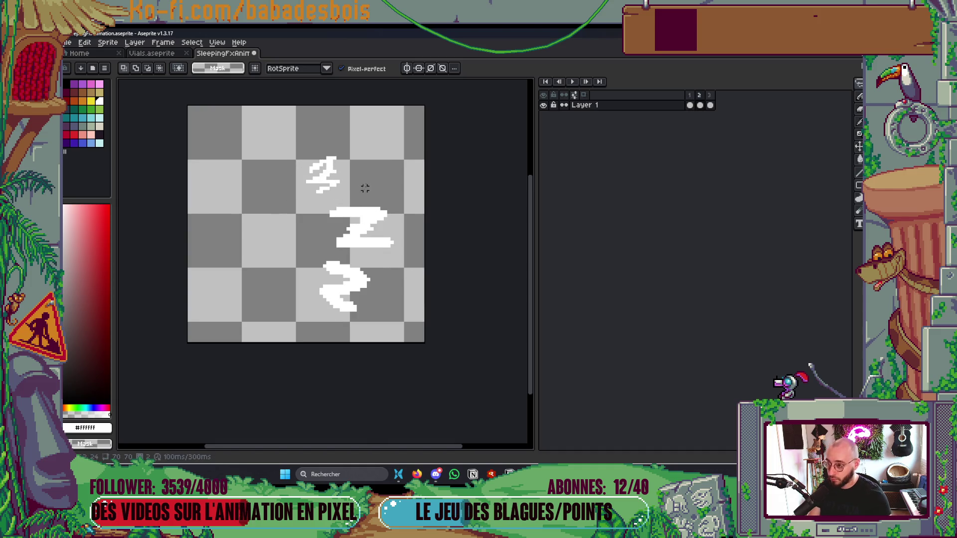
pyautogui.moveTo(294, 144)
pyautogui.mouseDown()
pyautogui.moveTo(354, 202)
pyautogui.moveTo(333, 170)
pyautogui.mouseUp()
pyautogui.click(339, 184)
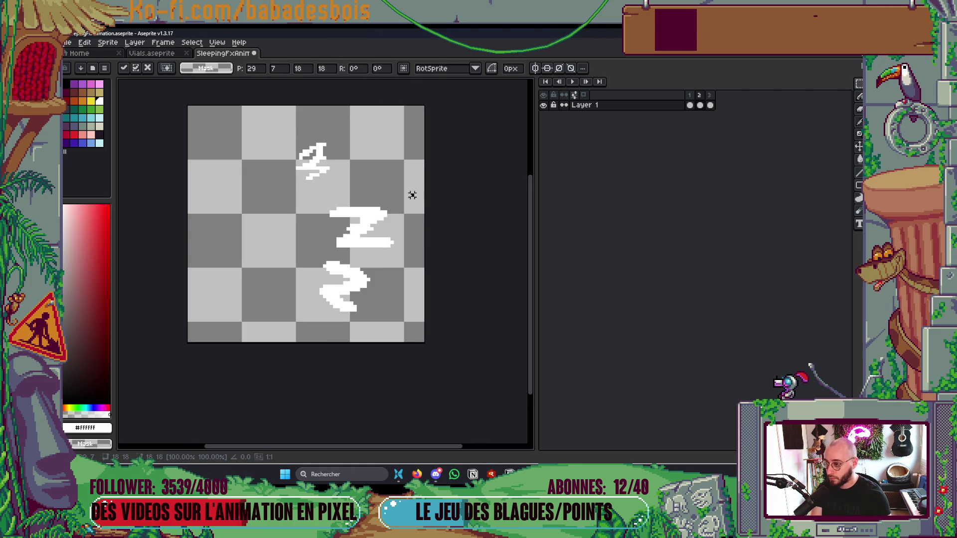
pyautogui.click(413, 194)
pyautogui.press('Left')
# Step: Shift frame 2's small, middle and bottom z further up and left
pyautogui.press('Right')
pyautogui.moveTo(268, 124); pyautogui.dragTo(351, 203)
pyautogui.moveTo(319, 165); pyautogui.dragTo(305, 152)
pyautogui.click(429, 263)
pyautogui.moveTo(314, 198)
pyautogui.mouseDown()
pyautogui.moveTo(406, 252)
pyautogui.moveTo(379, 222)
pyautogui.mouseUp()
pyautogui.click(287, 249)
pyautogui.moveTo(288, 249); pyautogui.dragTo(369, 330)
pyautogui.moveTo(349, 299); pyautogui.dragTo(349, 271)
pyautogui.click(431, 302)
# Step: Step through frames 1 to 3 to compare the adjusted Zs
pyautogui.press('Left')
pyautogui.press('Right')
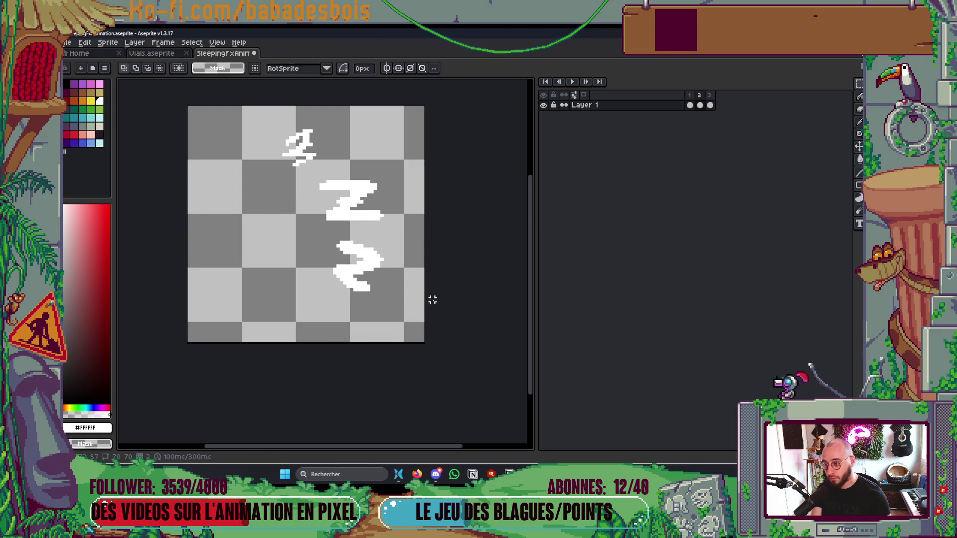
pyautogui.press('Right')
pyautogui.press('Left')
pyautogui.press('Right')
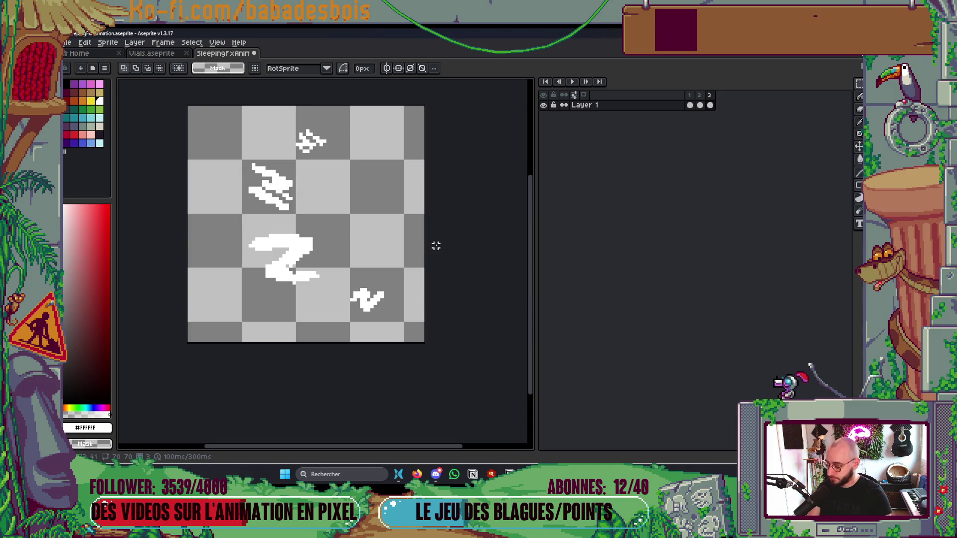
# Step: Lasso the small bottom-right z and apply its new angle and position
pyautogui.press('b')
pyautogui.moveTo(386, 284)
pyautogui.mouseDown()
pyautogui.moveTo(301, 316)
pyautogui.moveTo(379, 324)
pyautogui.moveTo(384, 314)
pyautogui.moveTo(376, 359)
pyautogui.moveTo(326, 373)
pyautogui.moveTo(359, 299)
pyautogui.moveTo(367, 310)
pyautogui.mouseUp()
pyautogui.press('Return')
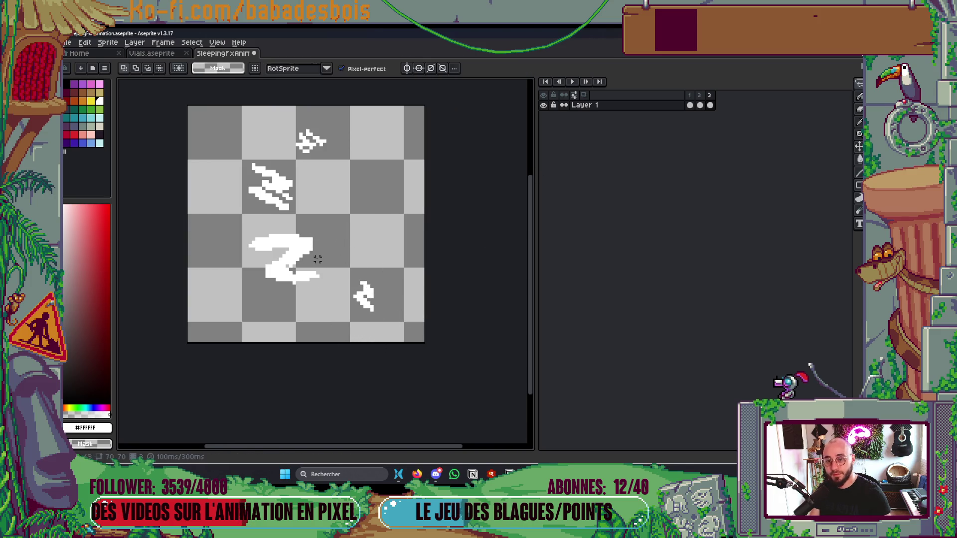
# Step: Tilt the large white z about 7 degrees plus a bit more, and shift it slightly down
pyautogui.moveTo(291, 225)
pyautogui.mouseDown()
pyautogui.moveTo(235, 228)
pyautogui.moveTo(279, 306)
pyautogui.moveTo(337, 279)
pyautogui.moveTo(361, 196)
pyautogui.moveTo(389, 194)
pyautogui.mouseUp()
pyautogui.moveTo(427, 295); pyautogui.dragTo(420, 300)
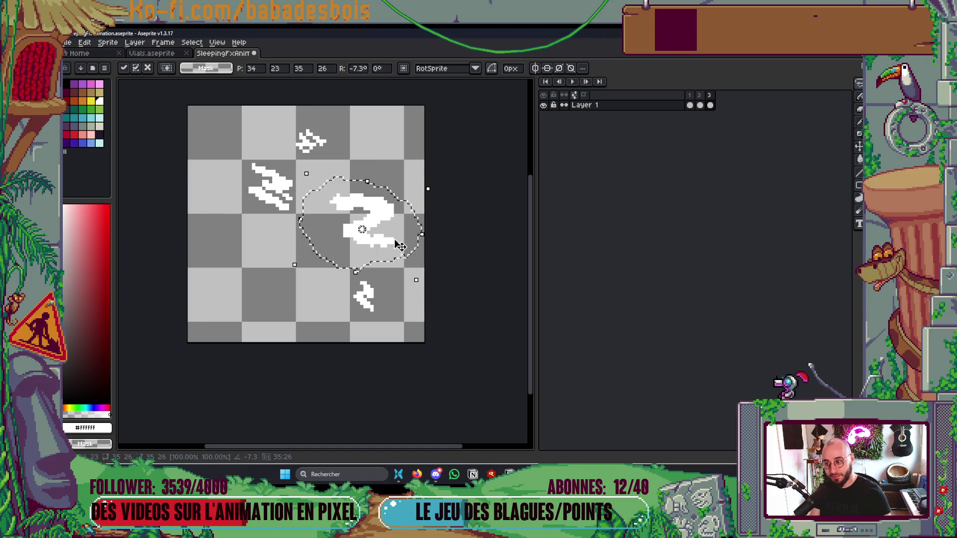
pyautogui.moveTo(385, 224); pyautogui.dragTo(385, 245)
pyautogui.moveTo(423, 306); pyautogui.dragTo(424, 320)
pyautogui.moveTo(368, 240); pyautogui.dragTo(368, 243)
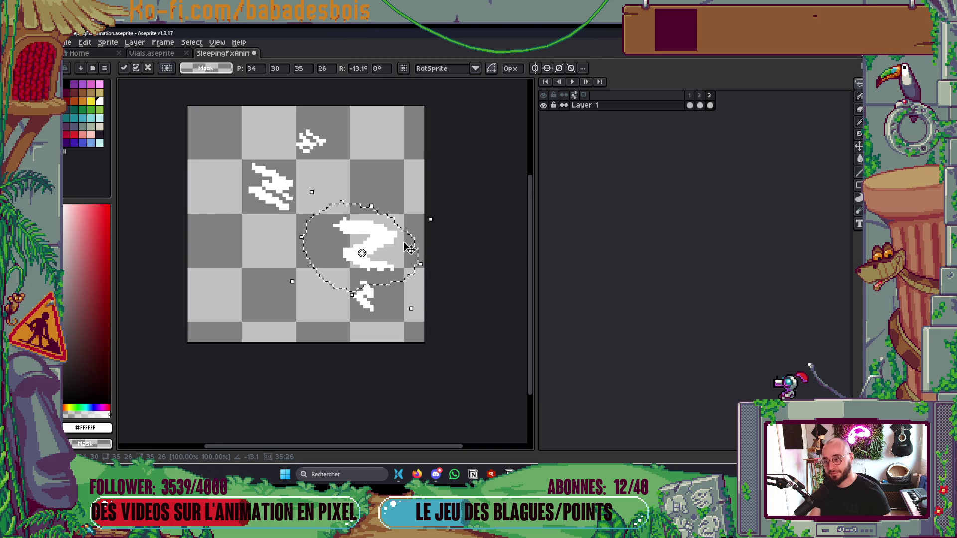
pyautogui.hotkey('ctrl', 'd')
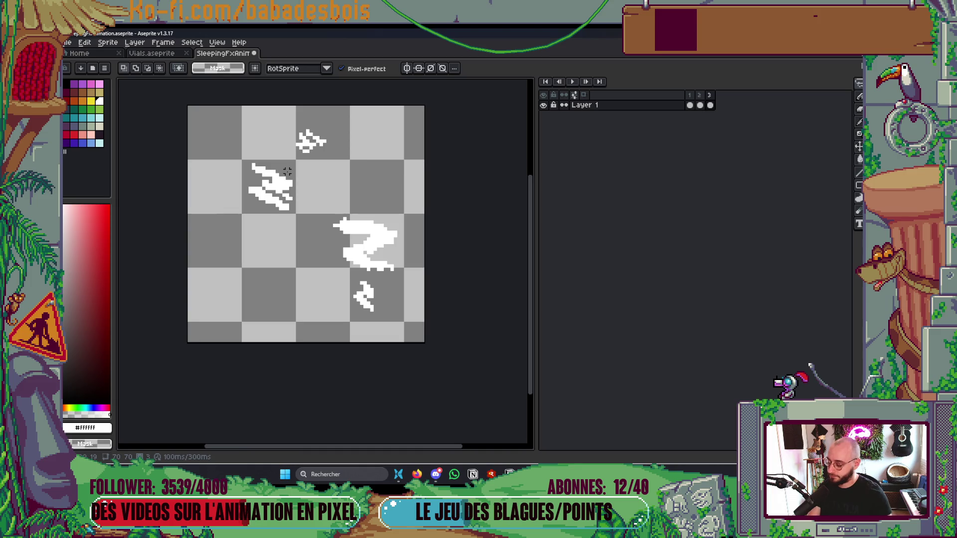
# Step: Rotate the left z counter-clockwise and move it beside the big z
pyautogui.moveTo(288, 166)
pyautogui.mouseDown()
pyautogui.moveTo(190, 190)
pyautogui.moveTo(306, 210)
pyautogui.moveTo(292, 165)
pyautogui.mouseUp()
pyautogui.moveTo(316, 253); pyautogui.dragTo(349, 195)
pyautogui.hotkey('ctrl', 'd')
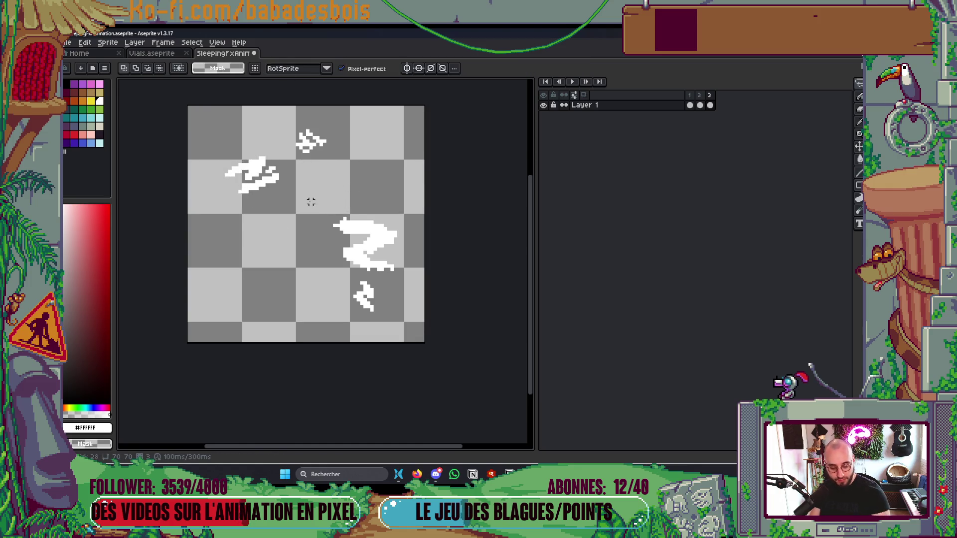
pyautogui.press('u')
pyautogui.moveTo(210, 138)
pyautogui.mouseDown()
pyautogui.moveTo(269, 184)
pyautogui.moveTo(350, 185)
pyautogui.moveTo(340, 181)
pyautogui.mouseUp()
pyautogui.hotkey('ctrl', 'd')
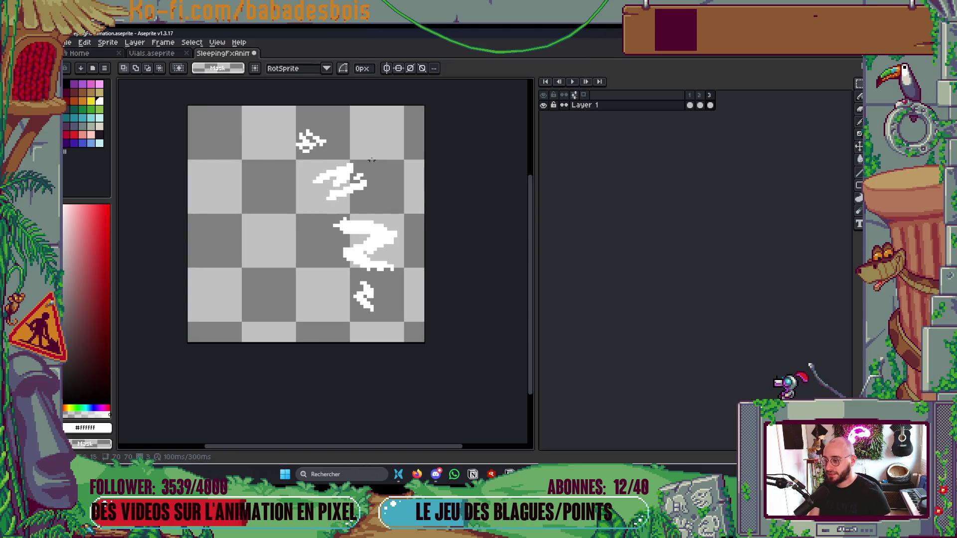
# Step: Compare with the next frame and nudge the small top z up and left
pyautogui.press('Right')
pyautogui.press('Left')
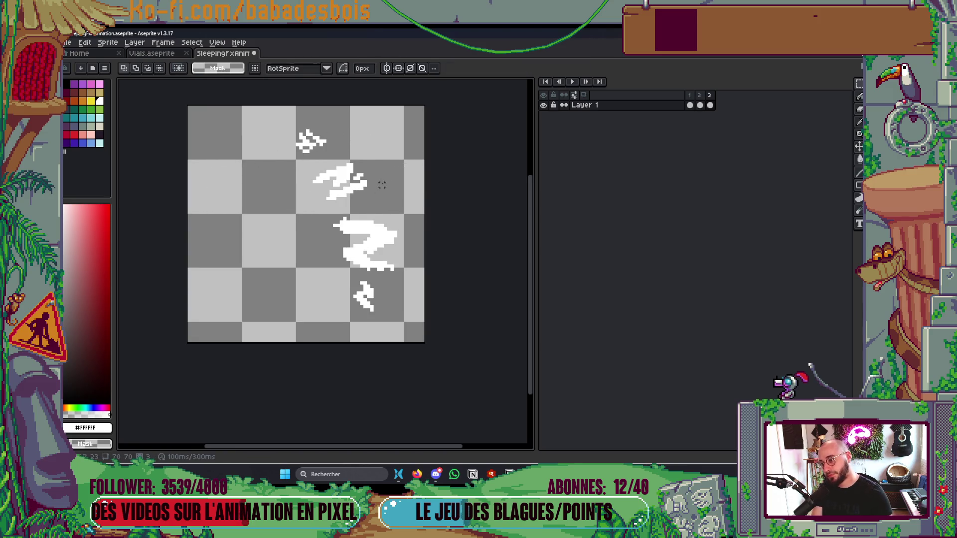
pyautogui.moveTo(284, 120)
pyautogui.mouseDown()
pyautogui.moveTo(331, 155)
pyautogui.moveTo(302, 131)
pyautogui.mouseUp()
pyautogui.hotkey('ctrl', 'd')
# Step: Flip between frames once more, then play the Zzz animation to preview it
pyautogui.press('Right')
pyautogui.press('Left')
pyautogui.press('Return')
pyautogui.scroll(-6, 399, 205)
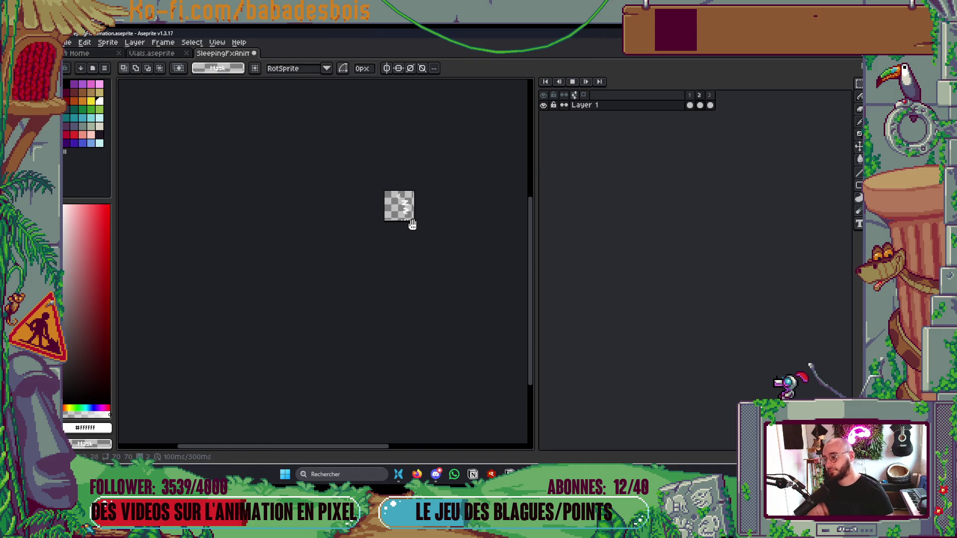
# Step: Export the sprite sheet with 'Potion' prefixed to the output file name
pyautogui.scroll(6, 407, 218)
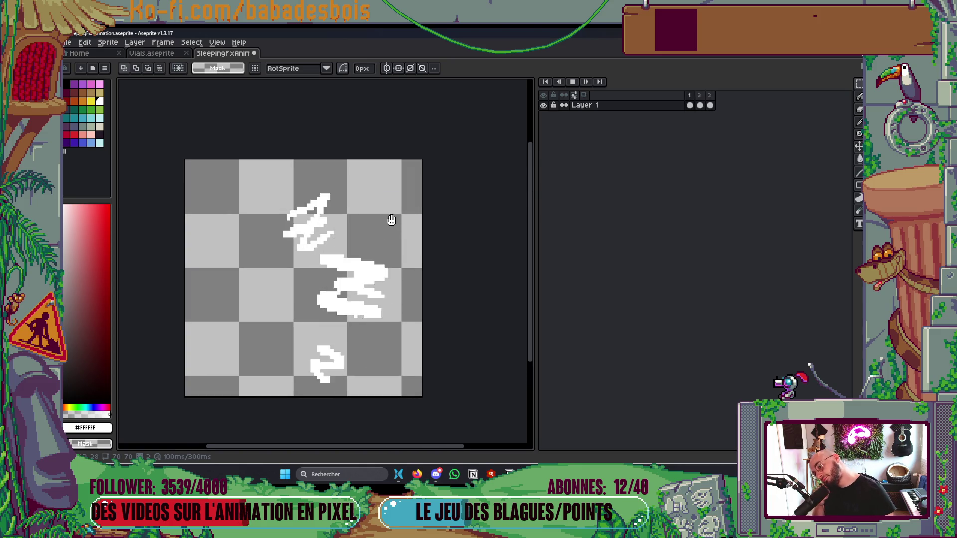
pyautogui.hotkey('ctrl', 'e')
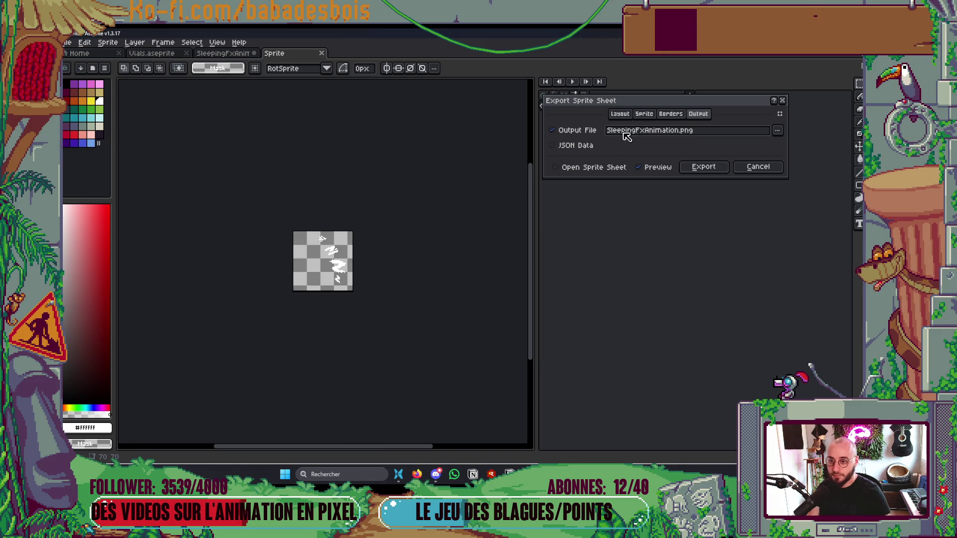
pyautogui.click(608, 130)
pyautogui.write('Potion')
pyautogui.click(703, 167)
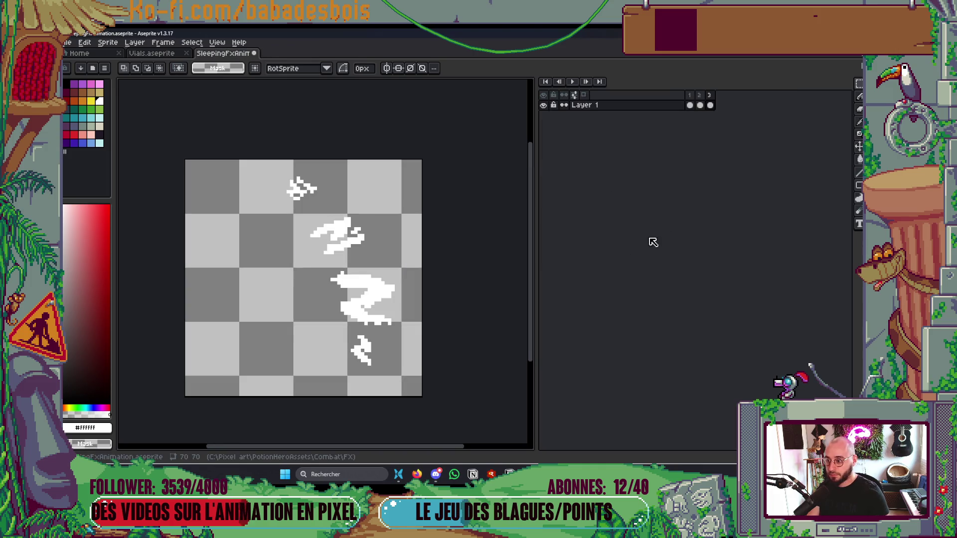
# Step: Check the Potions folder window, then return to Aseprite
pyautogui.hotkey('alt', 'Tab')
pyautogui.press('Tab')
pyautogui.press('Tab')
pyautogui.press('Tab')
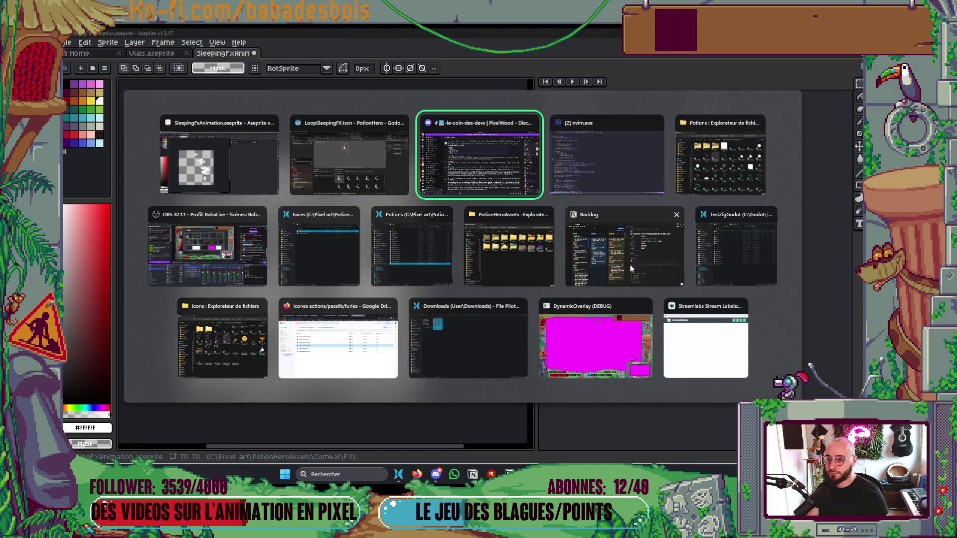
pyautogui.hotkey('alt', 'Tab')
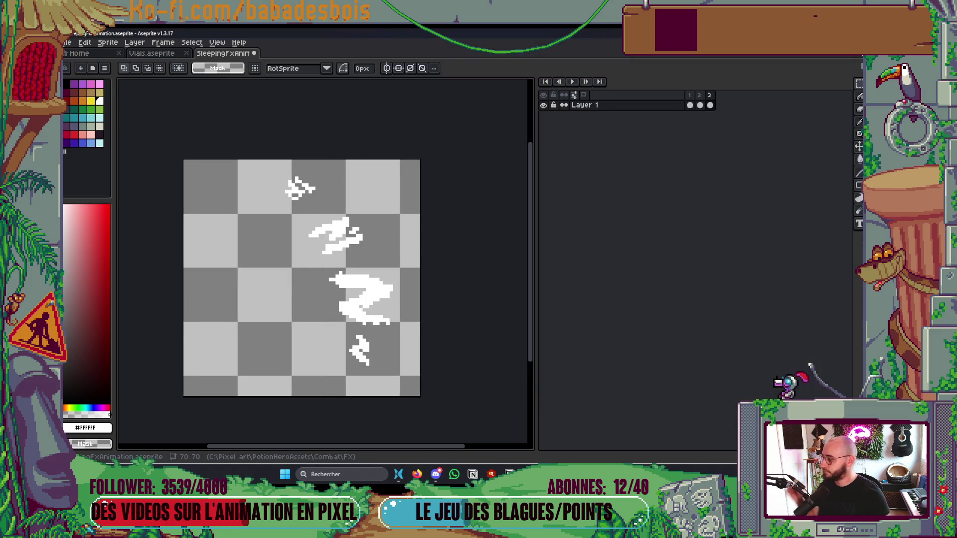
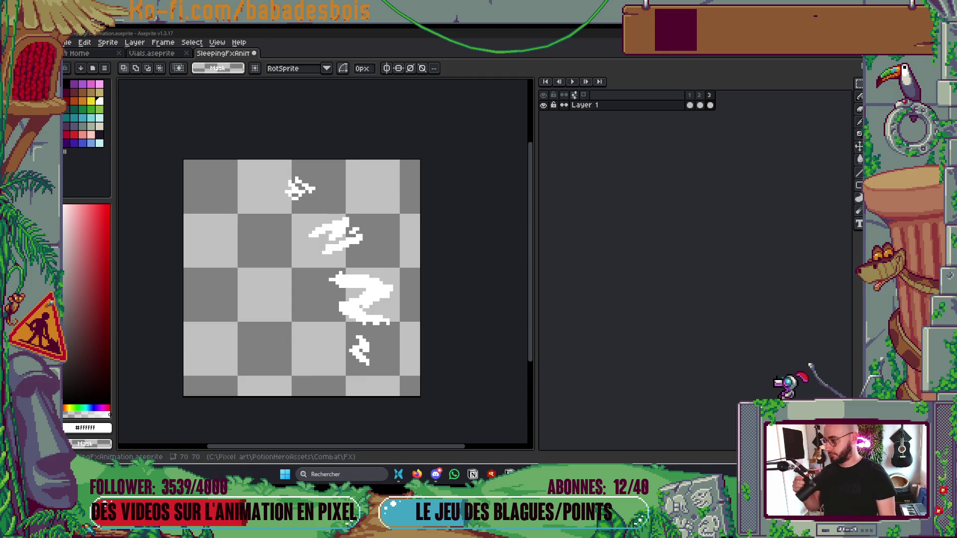
# Step: Switch to the pencil and fill the notches along the middle Z's lower edge with white pixels
pyautogui.moveTo(361, 340)
pyautogui.mouseDown()
pyautogui.moveTo(448, 343)
pyautogui.moveTo(438, 342)
pyautogui.mouseUp()
pyautogui.press('v')
pyautogui.press('b')
pyautogui.scroll(3, 427, 288)
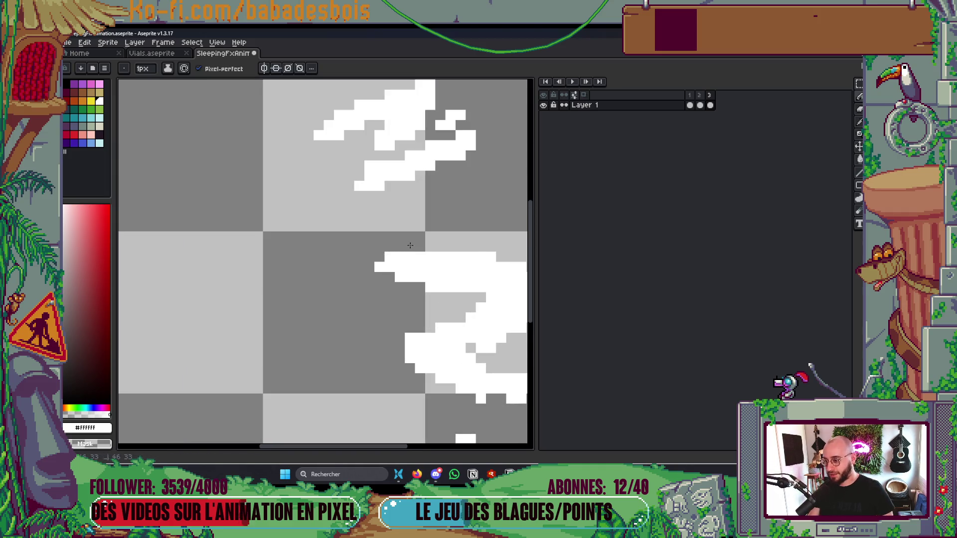
pyautogui.scroll(-2, 472, 246)
pyautogui.scroll(1, 487, 307)
pyautogui.moveTo(481, 303); pyautogui.dragTo(516, 305)
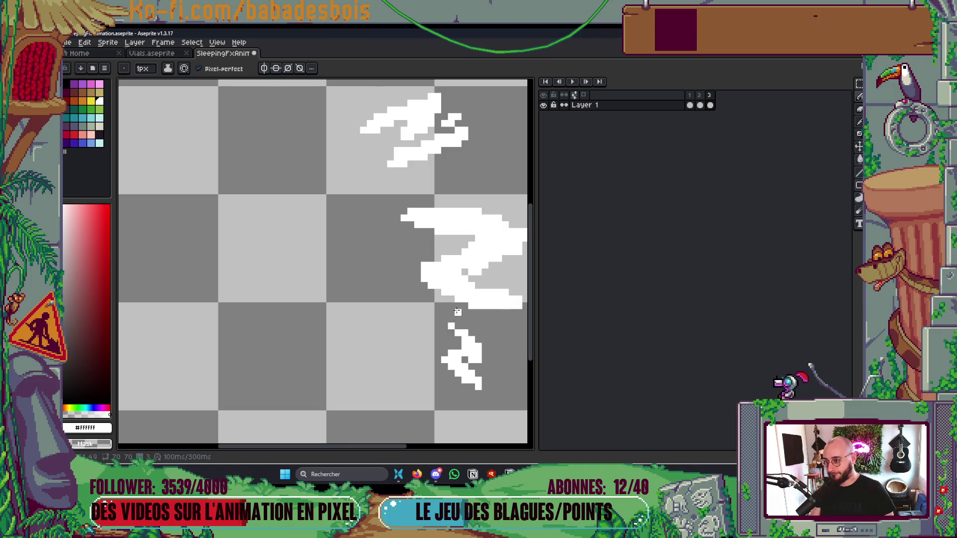
# Step: Add a white pixel below the top Z shape
pyautogui.scroll(-1, 450, 331)
pyautogui.scroll(1, 413, 201)
pyautogui.scroll(-1, 413, 201)
pyautogui.scroll(1, 355, 214)
pyautogui.click(349, 181)
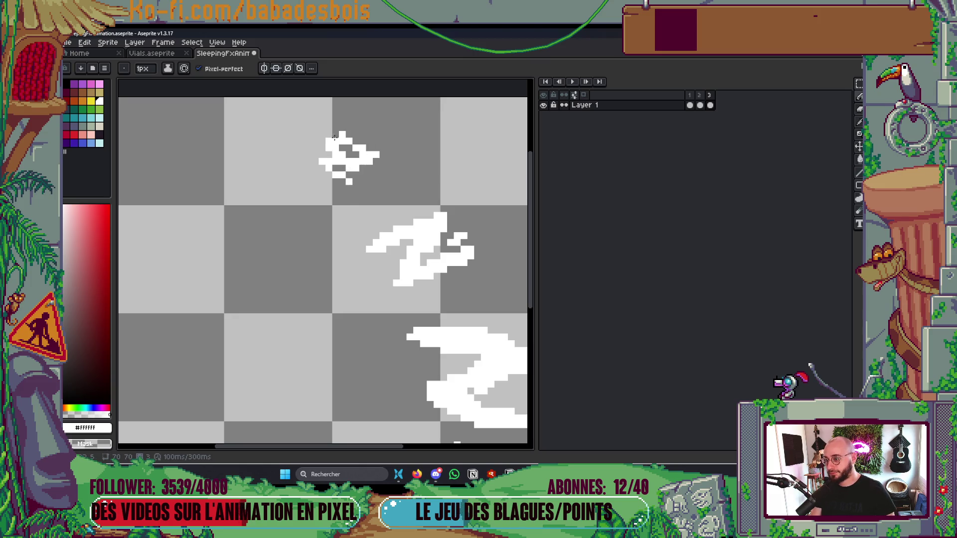
# Step: Extend the middle Z shape to the left with white pixels
pyautogui.scroll(-8, 406, 127)
pyautogui.scroll(9, 407, 127)
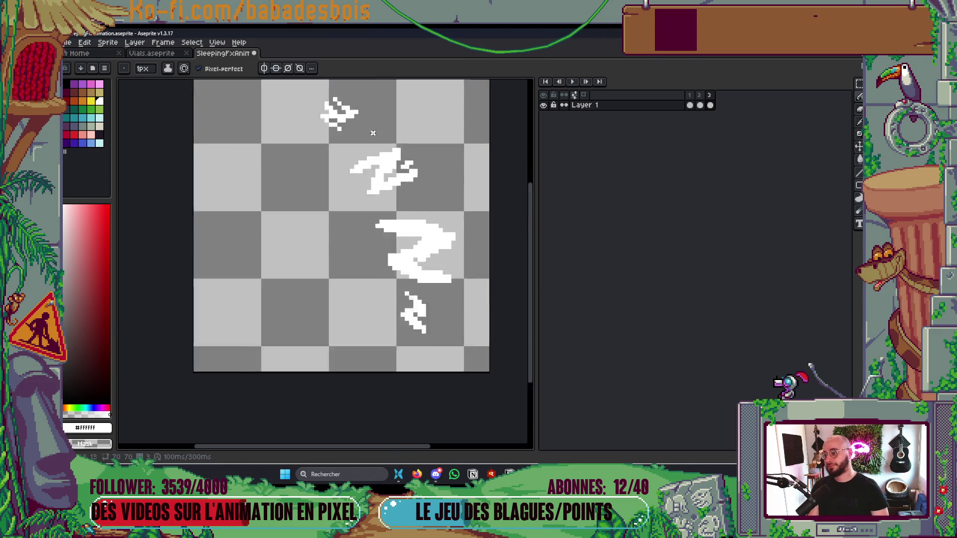
pyautogui.scroll(-5, 300, 147)
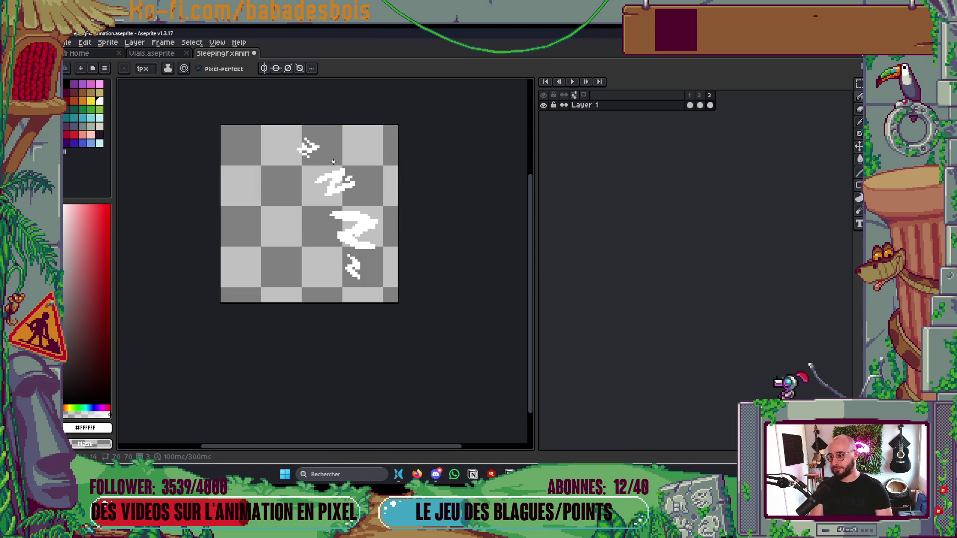
pyautogui.scroll(4, 349, 196)
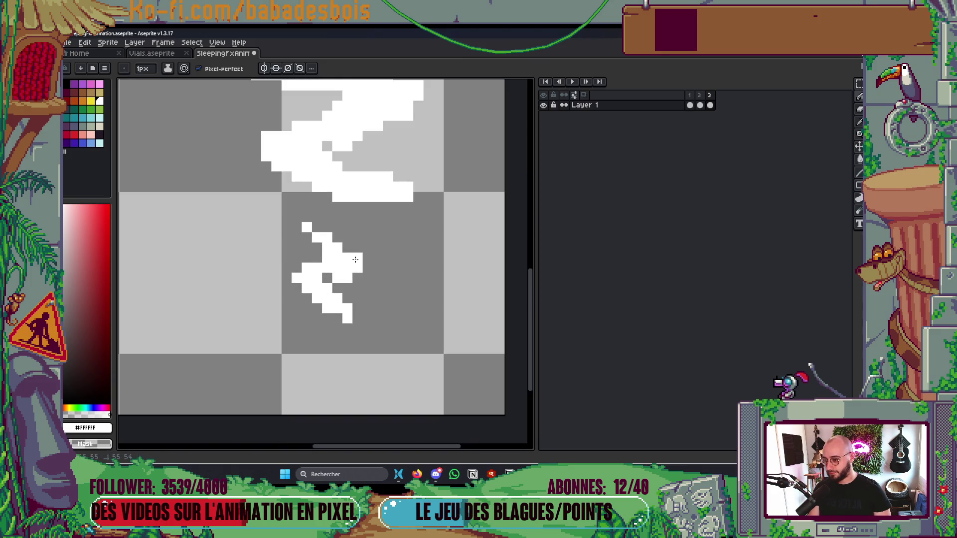
pyautogui.scroll(-2, 357, 257)
pyautogui.scroll(-2, 357, 257)
pyautogui.scroll(3, 299, 239)
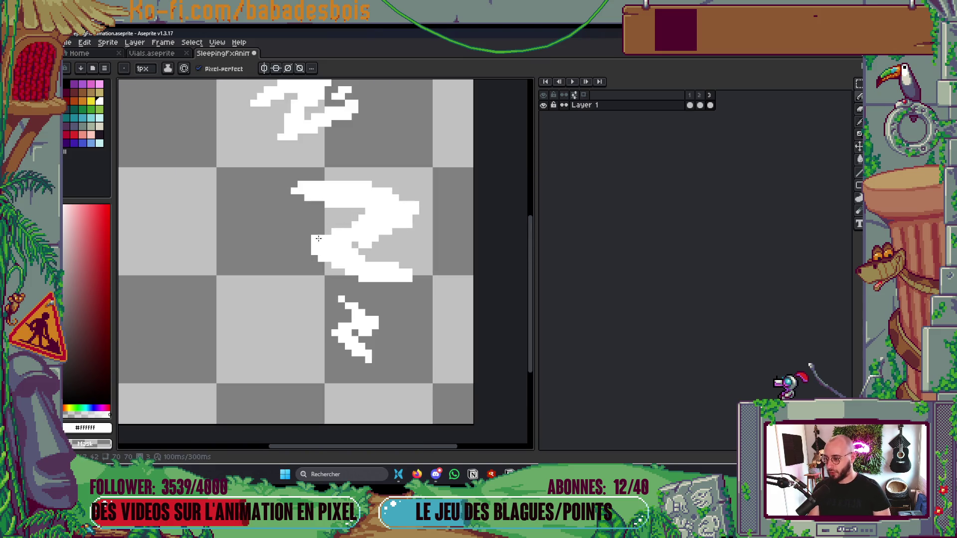
pyautogui.scroll(-3, 294, 238)
pyautogui.scroll(3, 386, 211)
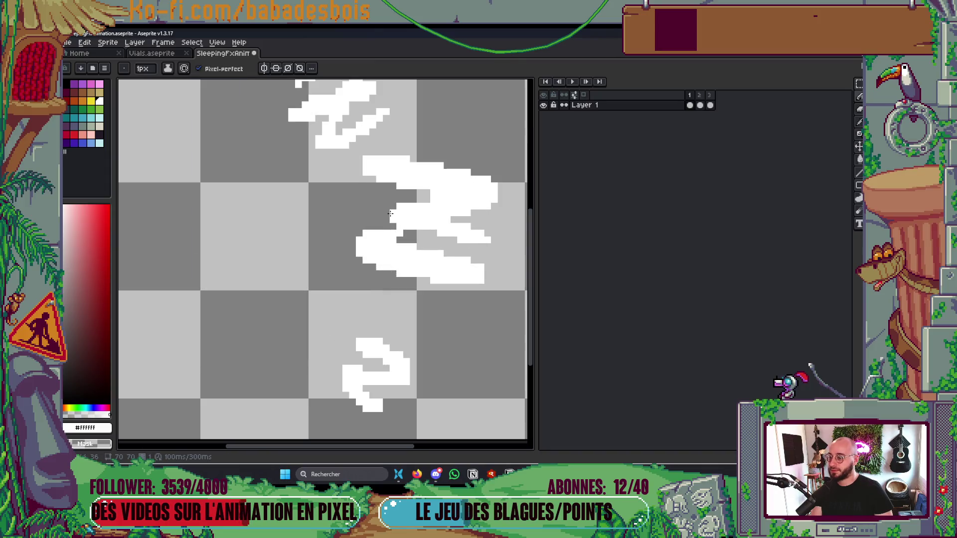
pyautogui.moveTo(386, 210)
pyautogui.mouseDown()
pyautogui.moveTo(371, 207)
pyautogui.moveTo(399, 206)
pyautogui.moveTo(372, 214)
pyautogui.mouseUp()
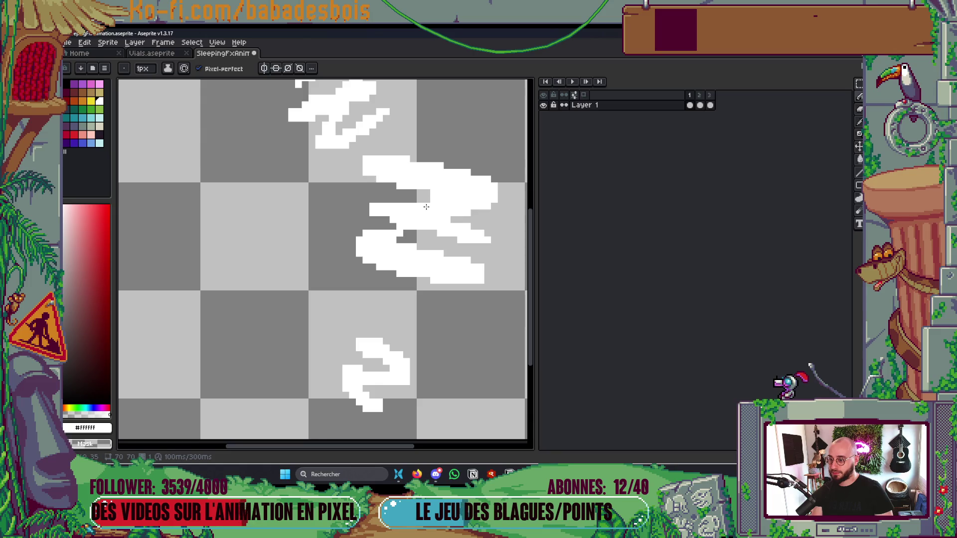
# Step: Fill the dark gaps inside the middle Z with white pixels
pyautogui.scroll(-3, 426, 207)
pyautogui.scroll(4, 392, 197)
pyautogui.scroll(-4, 392, 197)
pyautogui.scroll(3, 340, 247)
pyautogui.moveTo(340, 246)
pyautogui.mouseDown()
pyautogui.moveTo(314, 244)
pyautogui.moveTo(319, 257)
pyautogui.moveTo(394, 237)
pyautogui.mouseUp()
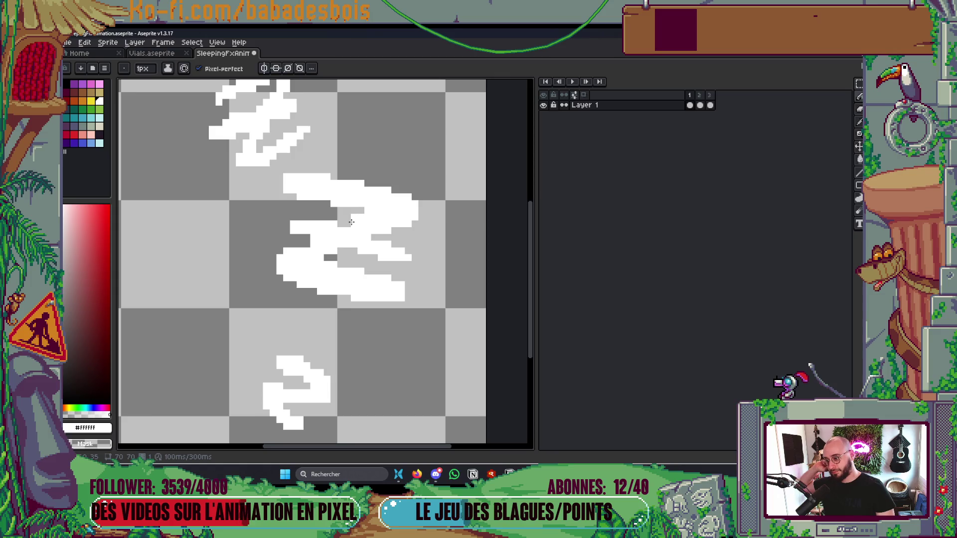
# Step: Erase two stray white pixels beside the middle Z
pyautogui.scroll(-2, 273, 232)
pyautogui.scroll(4, 296, 222)
pyautogui.rightClick(301, 258)
pyautogui.scroll(-2, 269, 264)
pyautogui.scroll(2, 290, 244)
pyautogui.rightClick(244, 255)
pyautogui.scroll(-2, 279, 249)
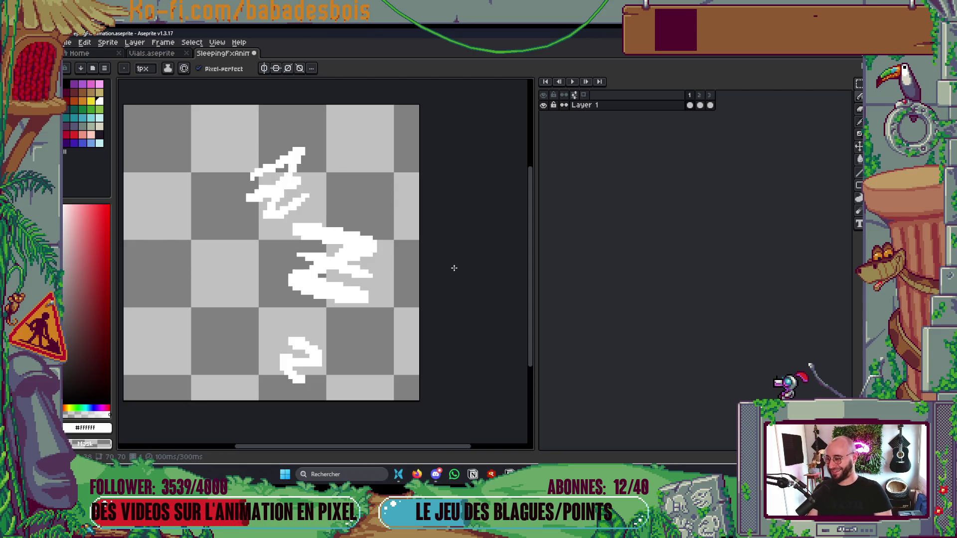
# Step: On frame 3, lengthen the upper Z's bottom stroke with a row of pixels
pyautogui.press('Right')
pyautogui.press('Left')
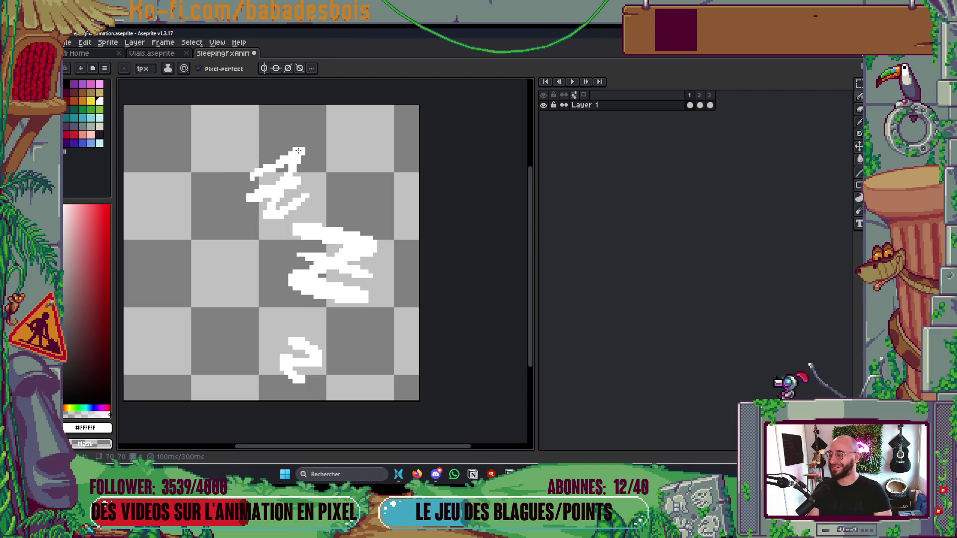
pyautogui.press('Right')
pyautogui.press('Right')
pyautogui.scroll(5, 328, 182)
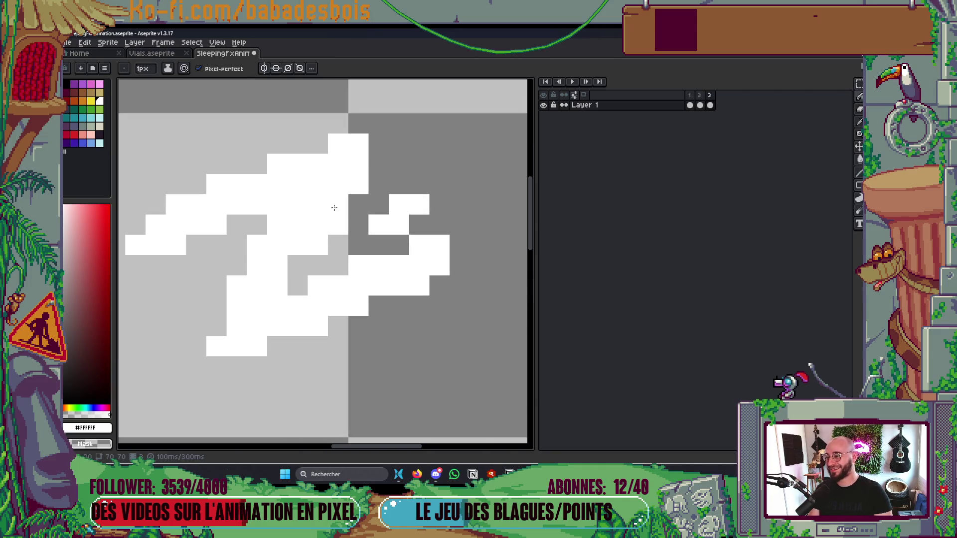
pyautogui.hscroll(-5, 421, 205)
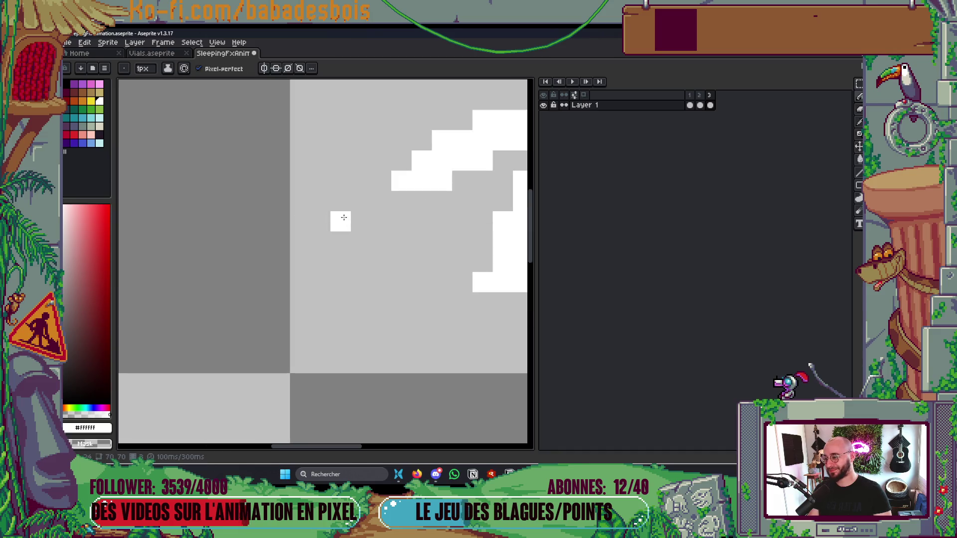
pyautogui.scroll(-3, 496, 213)
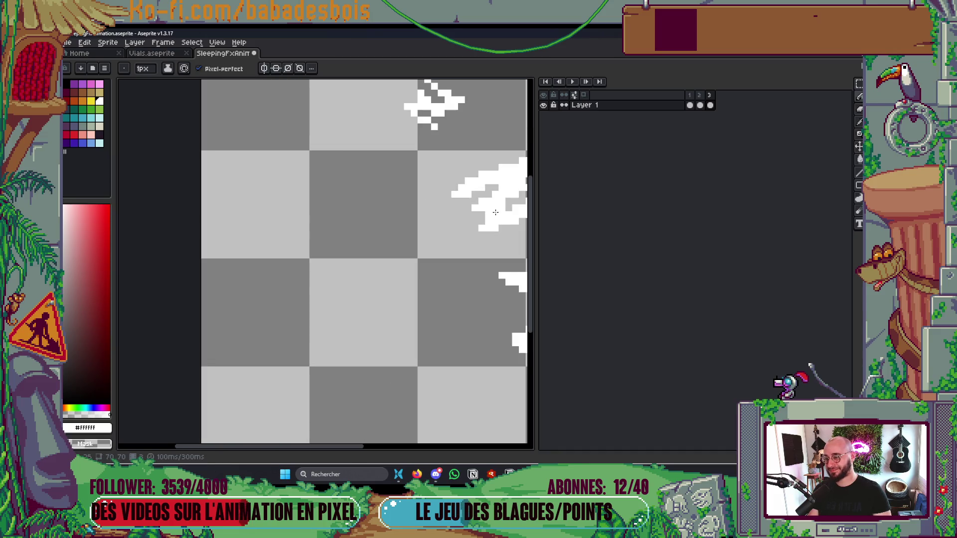
pyautogui.scroll(-2, 474, 208)
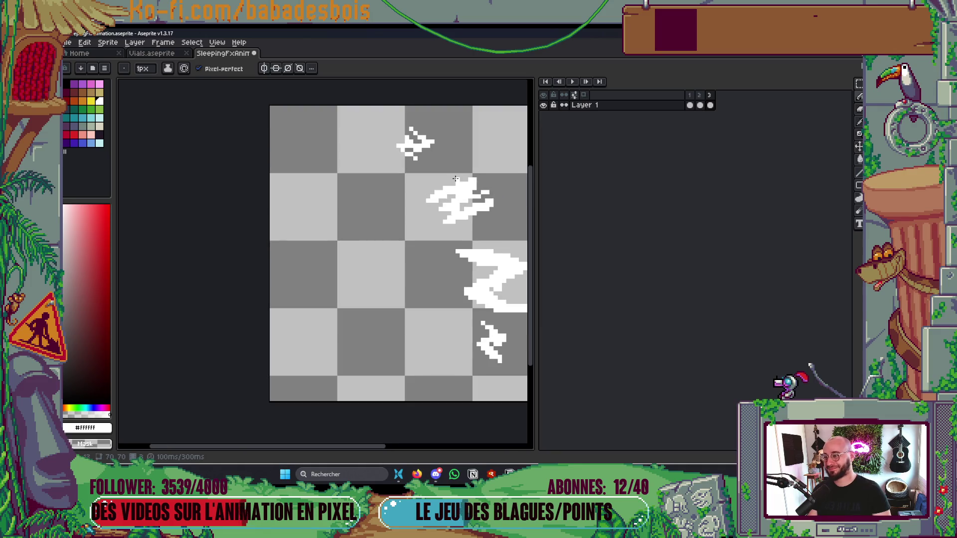
pyautogui.scroll(3, 382, 145)
pyautogui.scroll(-4, 420, 144)
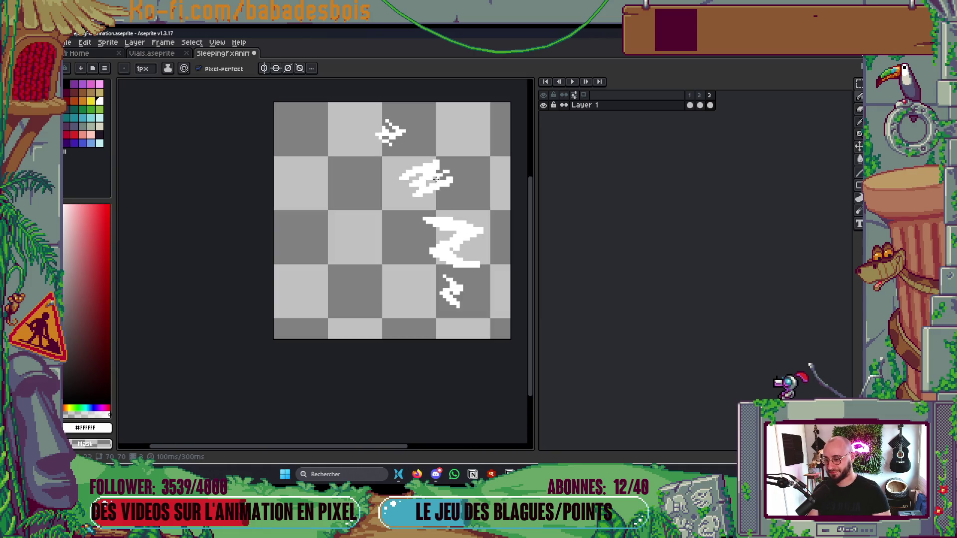
pyautogui.scroll(2, 416, 130)
pyautogui.scroll(-2, 423, 144)
pyautogui.scroll(2, 450, 232)
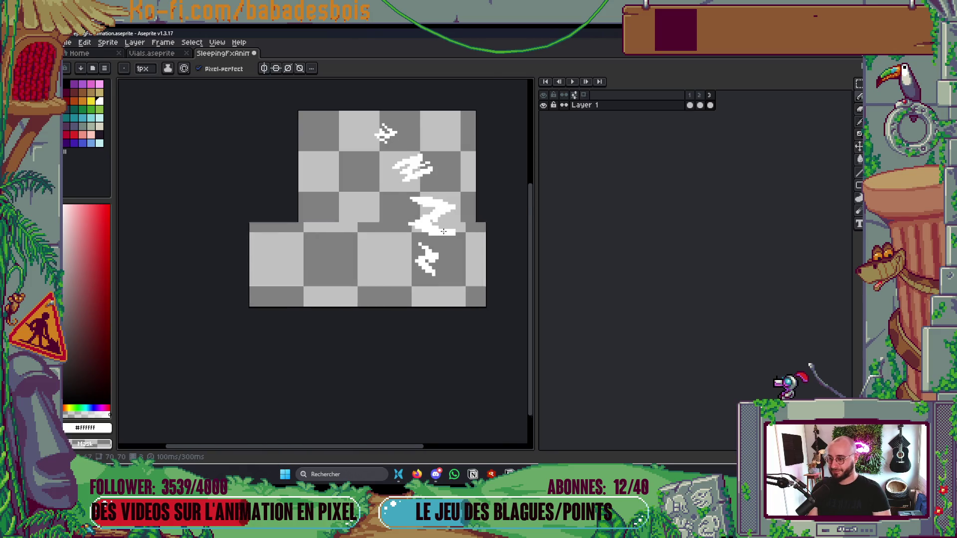
pyautogui.moveTo(450, 232)
pyautogui.mouseDown()
pyautogui.moveTo(439, 242)
pyautogui.moveTo(477, 239)
pyautogui.moveTo(431, 243)
pyautogui.mouseUp()
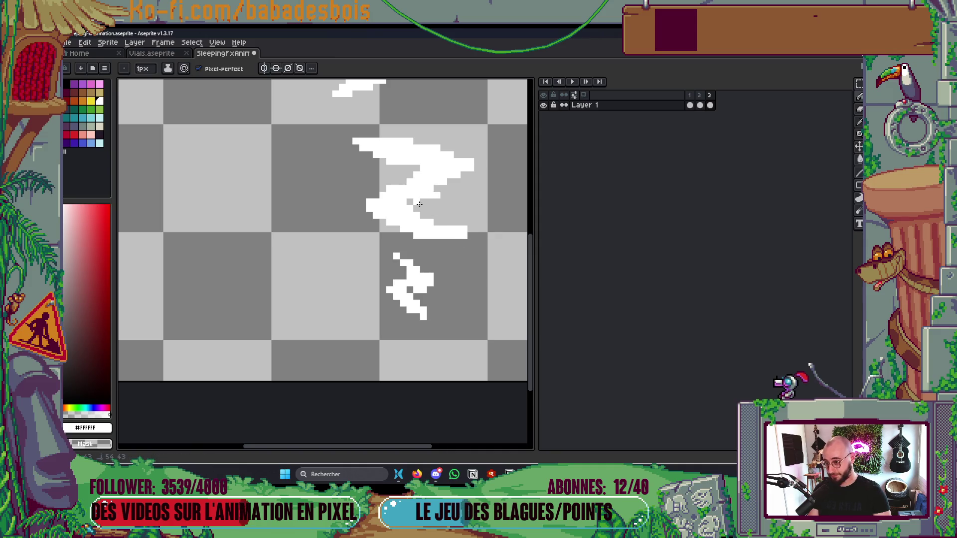
pyautogui.scroll(-2, 417, 203)
# Step: Export the sprite sheet, overwriting PotionSleepingFxAnimation.png
pyautogui.hotkey('ctrl', 'e')
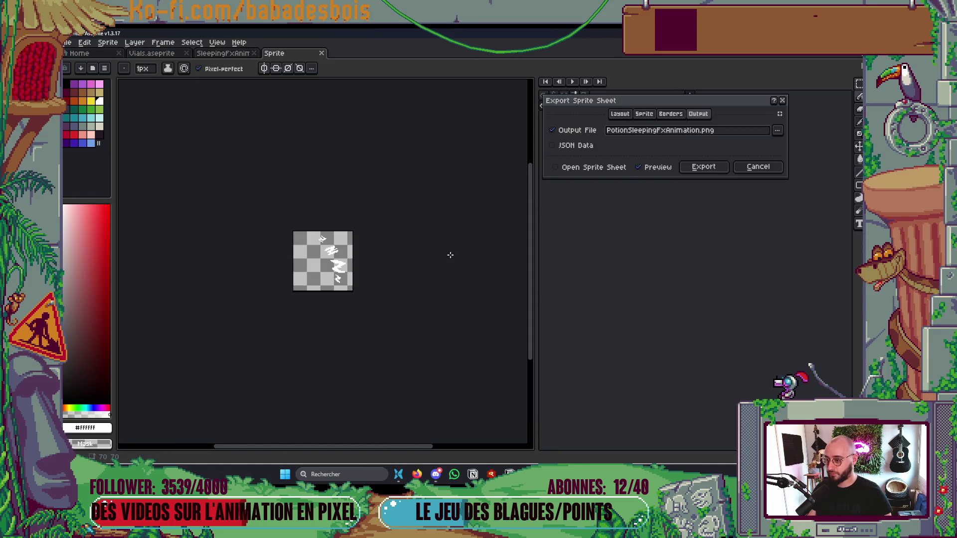
pyautogui.click(713, 170)
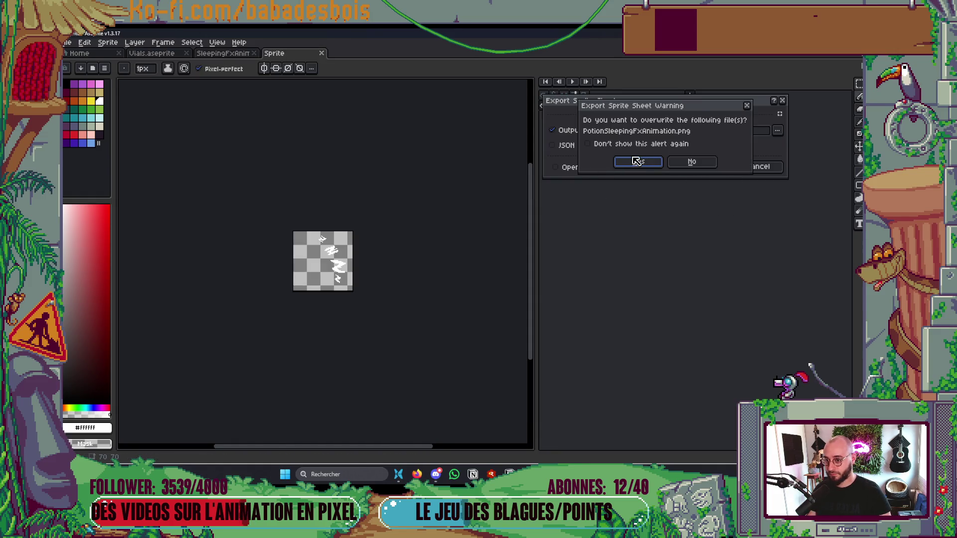
pyautogui.click(637, 160)
pyautogui.click(669, 412)
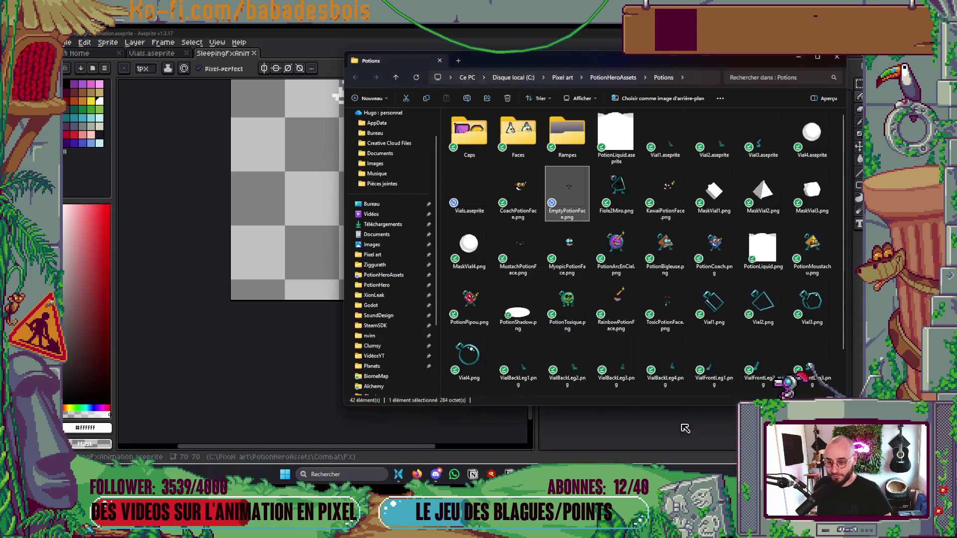
# Step: Navigate from PotionHeroAssets into Combat > FX and select PotionSleepingFxAnimation.png
pyautogui.click(634, 77)
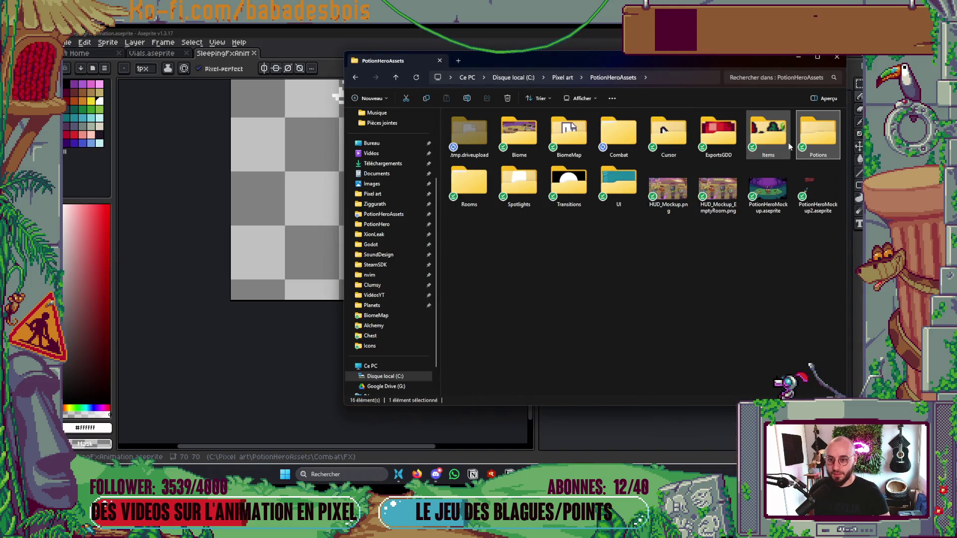
pyautogui.click(620, 151)
pyautogui.doubleClick(620, 151)
pyautogui.doubleClick(499, 166)
pyautogui.scroll(-5, 612, 264)
pyautogui.scroll(4, 616, 265)
pyautogui.click(490, 274)
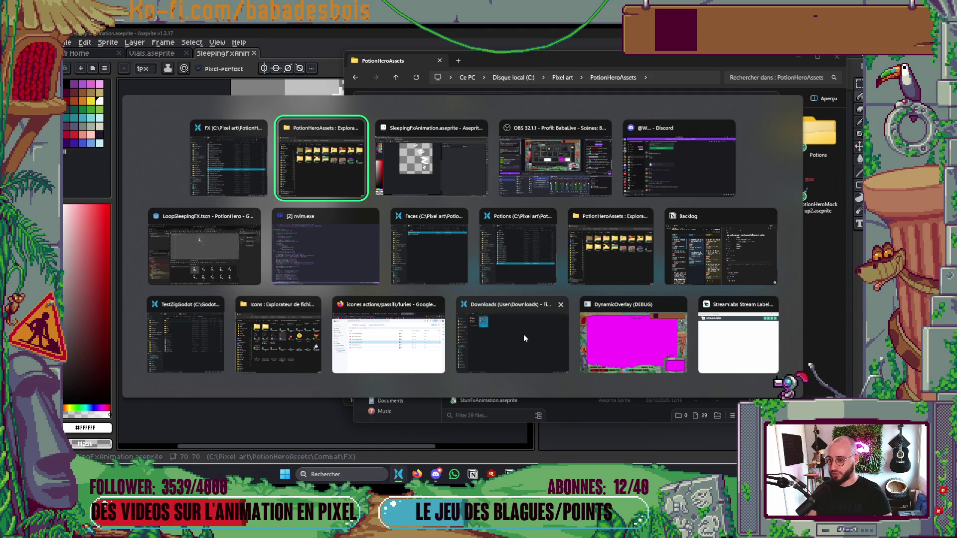
# Step: Import PotionSleepingFxAnimation.png into Godot's Assets/Sprites/Fx folder by dragging it from Explorer
pyautogui.click(190, 254)
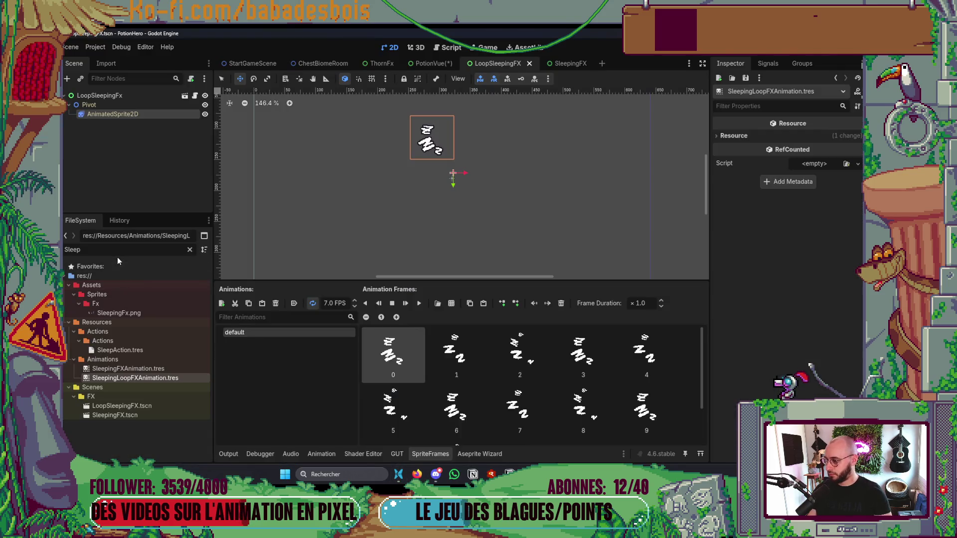
pyautogui.click(136, 358)
pyautogui.hotkey('alt', 'Tab')
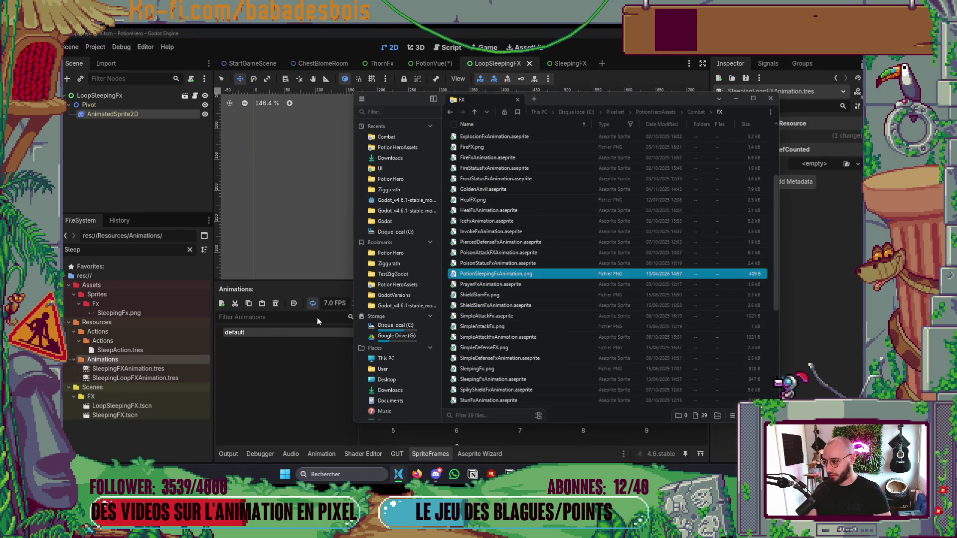
pyautogui.moveTo(497, 274)
pyautogui.mouseDown()
pyautogui.moveTo(143, 280)
pyautogui.moveTo(118, 305)
pyautogui.mouseUp()
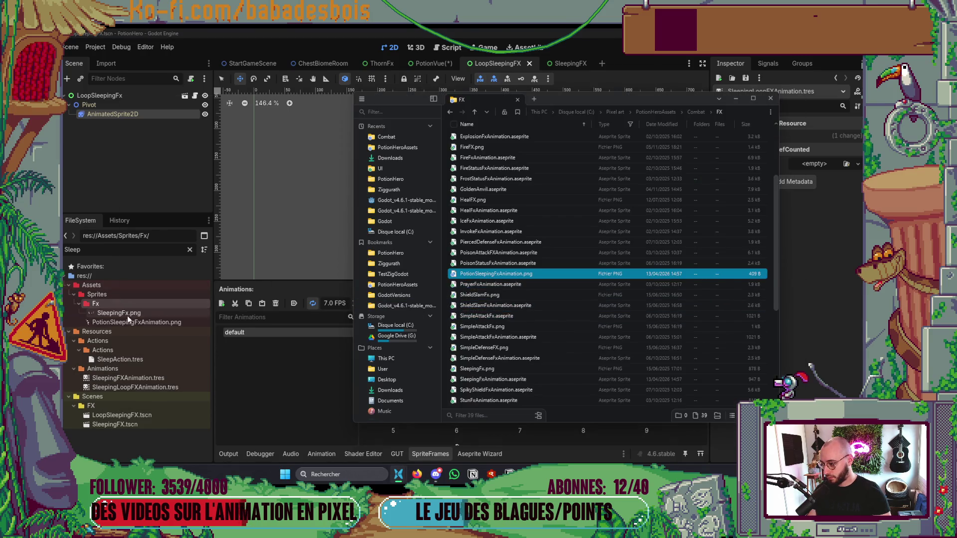
pyautogui.click(130, 323)
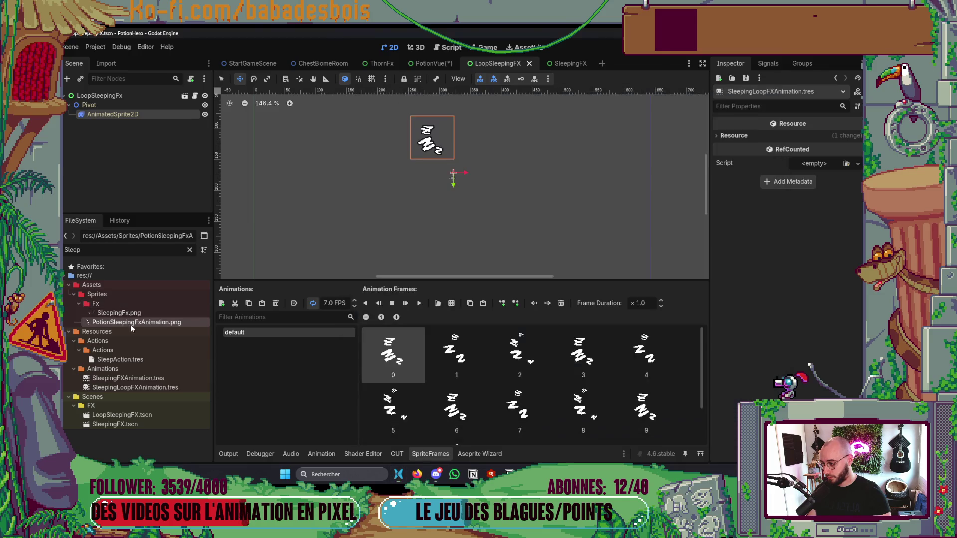
pyautogui.rightClick(136, 379)
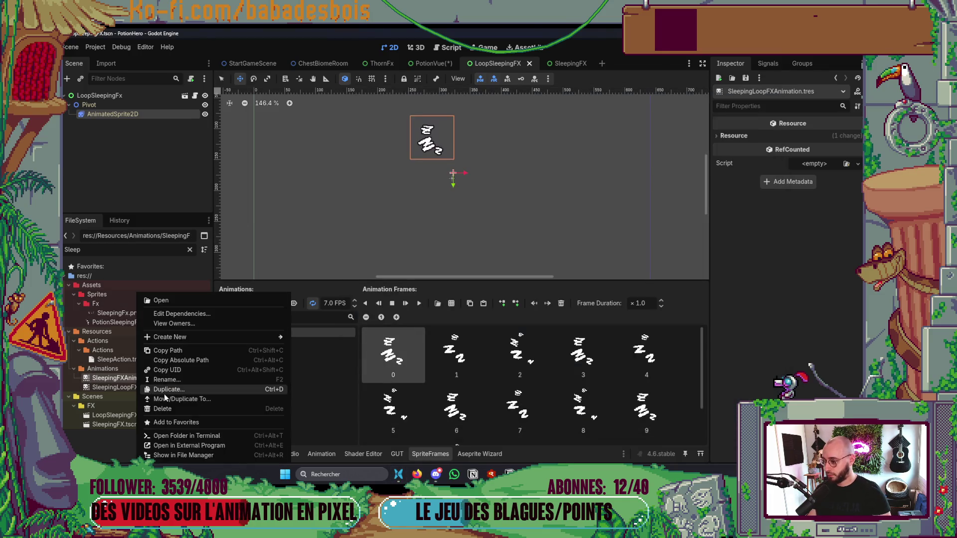
# Step: Duplicate SleepingFXAnimation.tres and name the copy PotionSleepingAnimation.tres
pyautogui.click(166, 392)
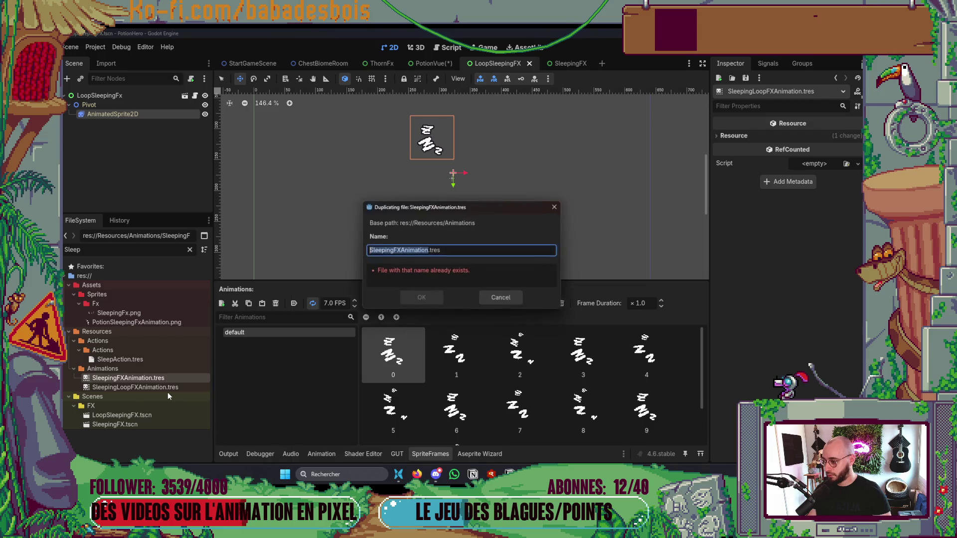
pyautogui.click(368, 250)
pyautogui.write('Potion')
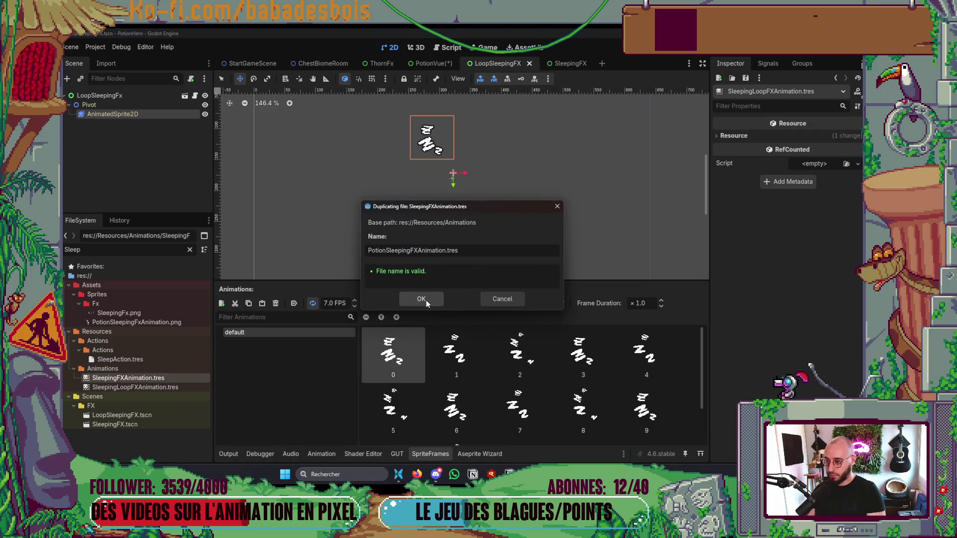
pyautogui.click(422, 299)
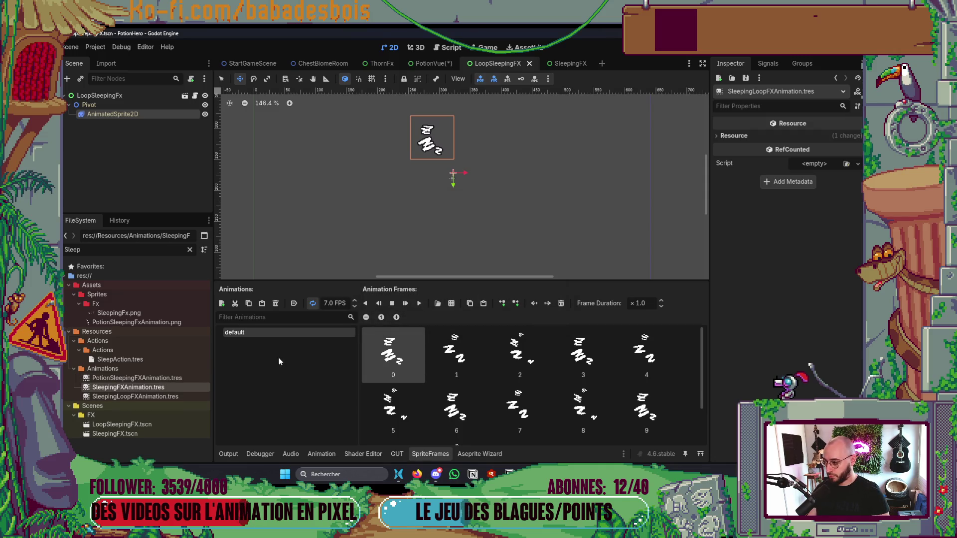
pyautogui.doubleClick(170, 378)
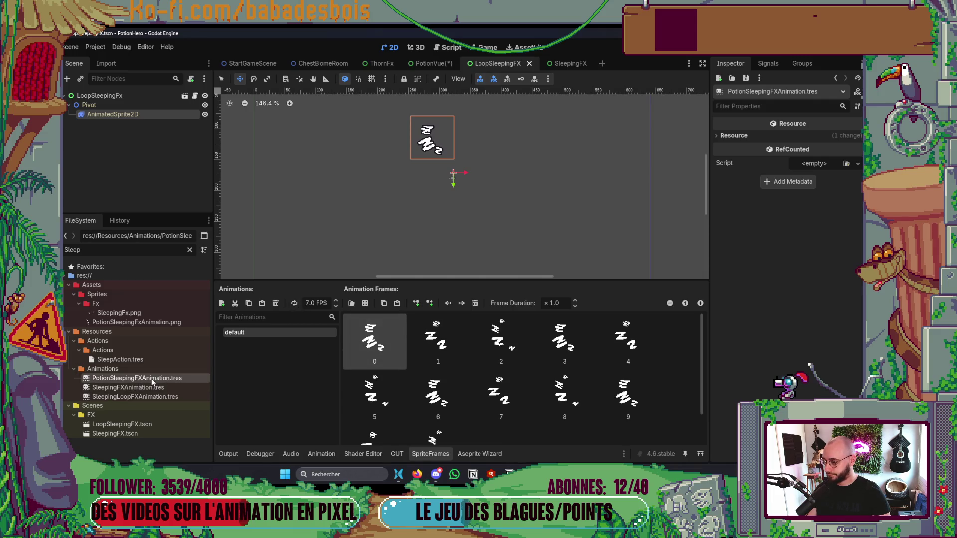
pyautogui.press('F2')
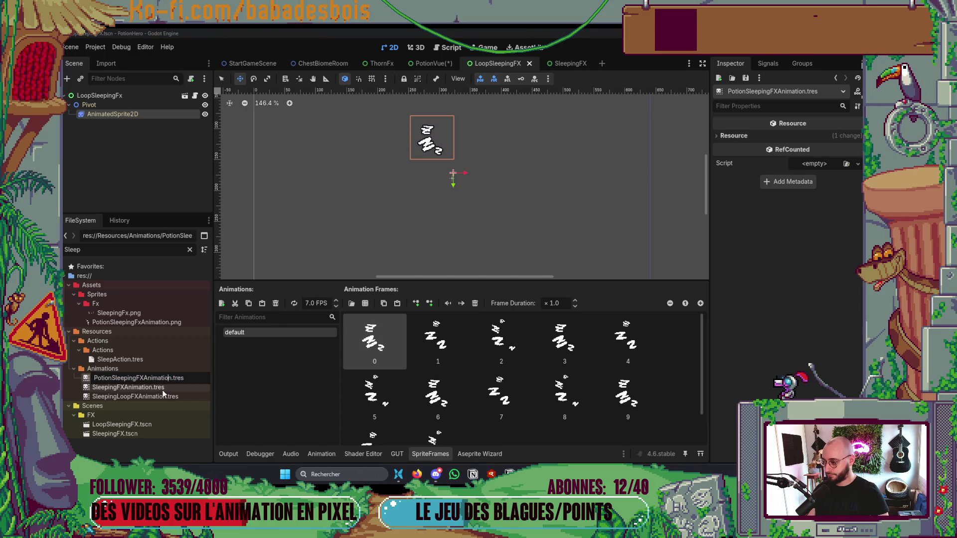
pyautogui.press('Return')
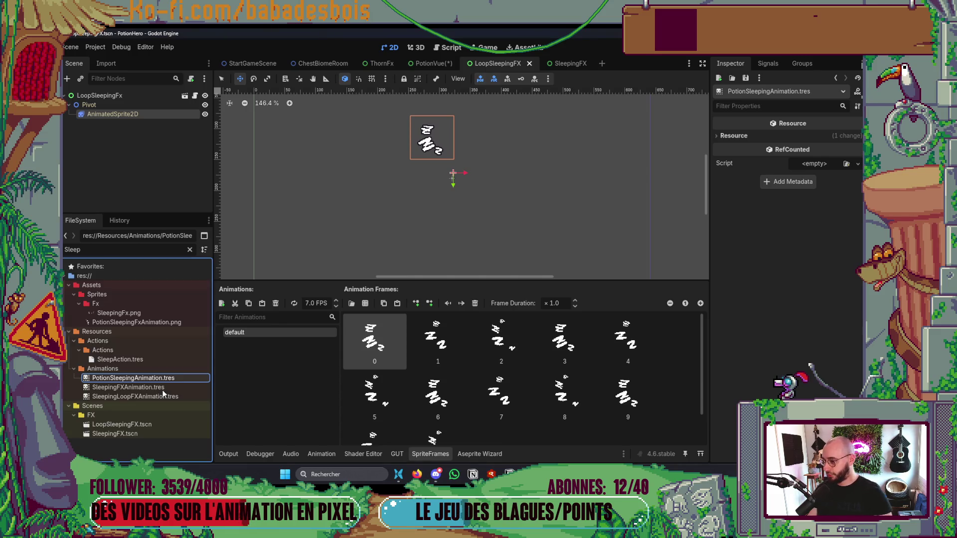
# Step: Delete all five frames from the copied sleeping animation
pyautogui.click(478, 307)
pyautogui.click(477, 307)
pyautogui.click(478, 306)
pyautogui.click(477, 307)
pyautogui.click(478, 307)
pyautogui.click(478, 306)
pyautogui.click(478, 306)
pyautogui.click(478, 306)
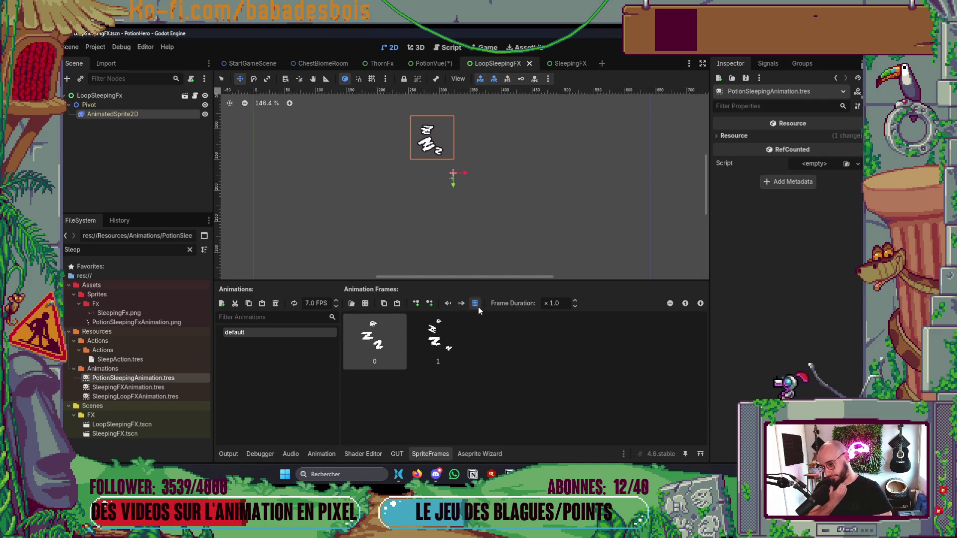
pyautogui.click(477, 306)
pyautogui.click(477, 307)
# Step: Move PotionSleepingFxAnimation.png into the Fx folder
pyautogui.click(367, 304)
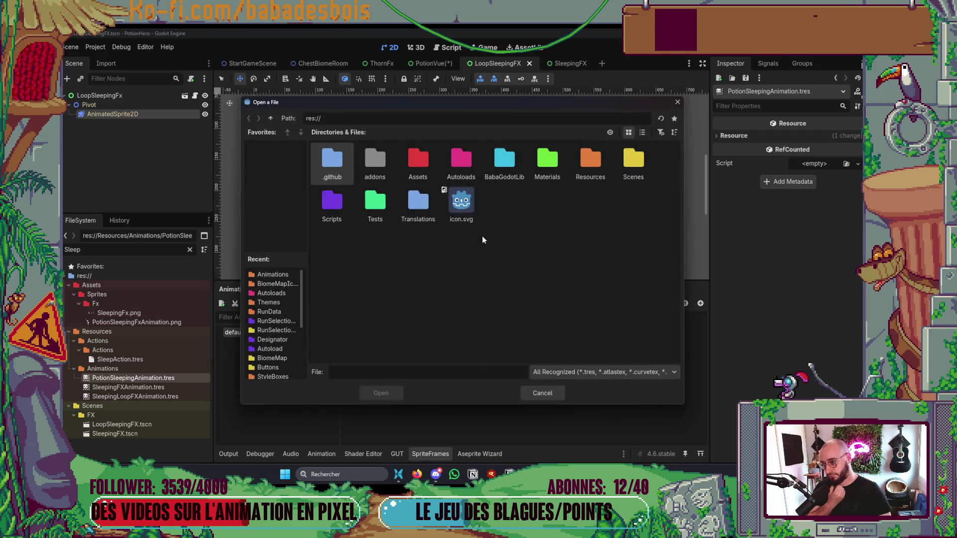
pyautogui.doubleClick(420, 172)
pyautogui.doubleClick(418, 159)
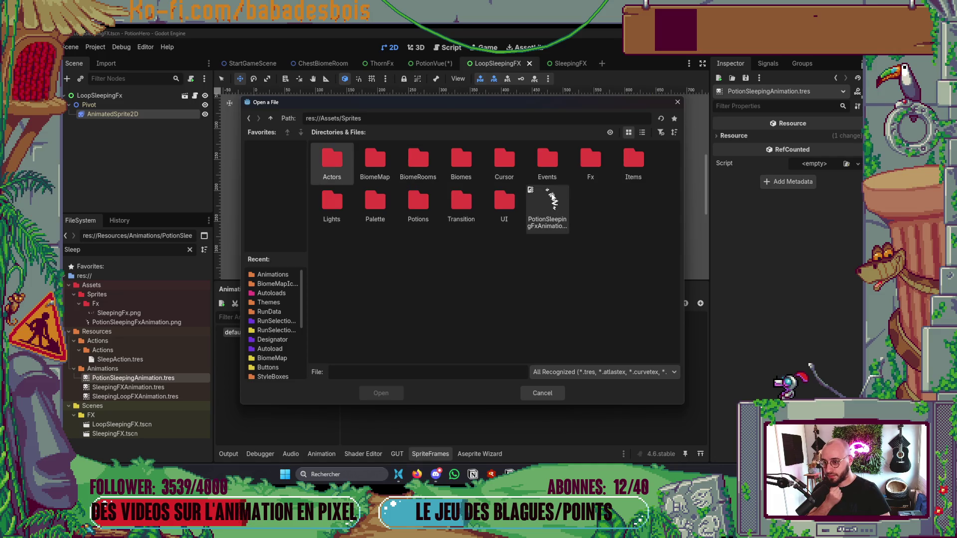
pyautogui.click(678, 101)
pyautogui.moveTo(173, 320); pyautogui.dragTo(139, 307)
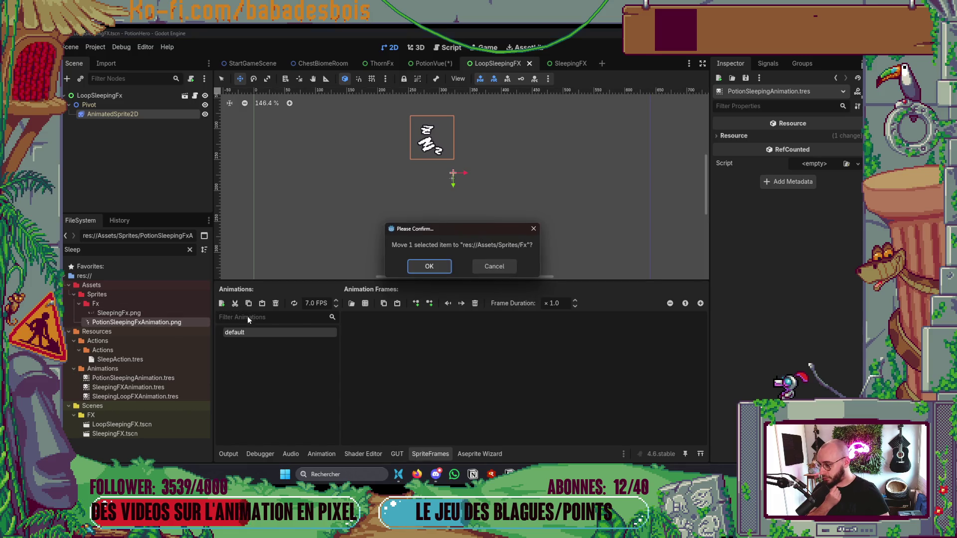
pyautogui.click(429, 267)
# Step: Try slicing PotionSleepingFxAnimation.png from Fx as a 3×1 sheet, then cancel without adding frames
pyautogui.click(365, 303)
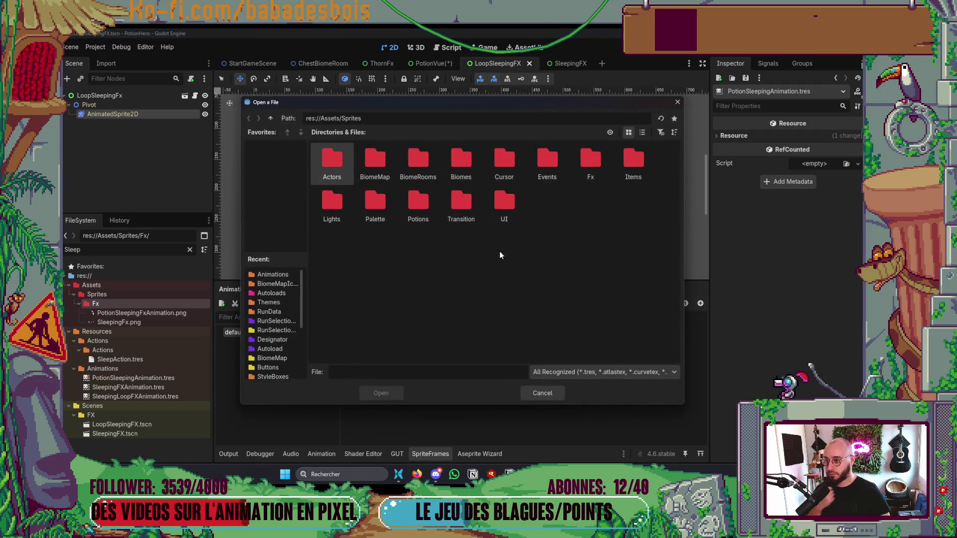
pyautogui.doubleClick(593, 164)
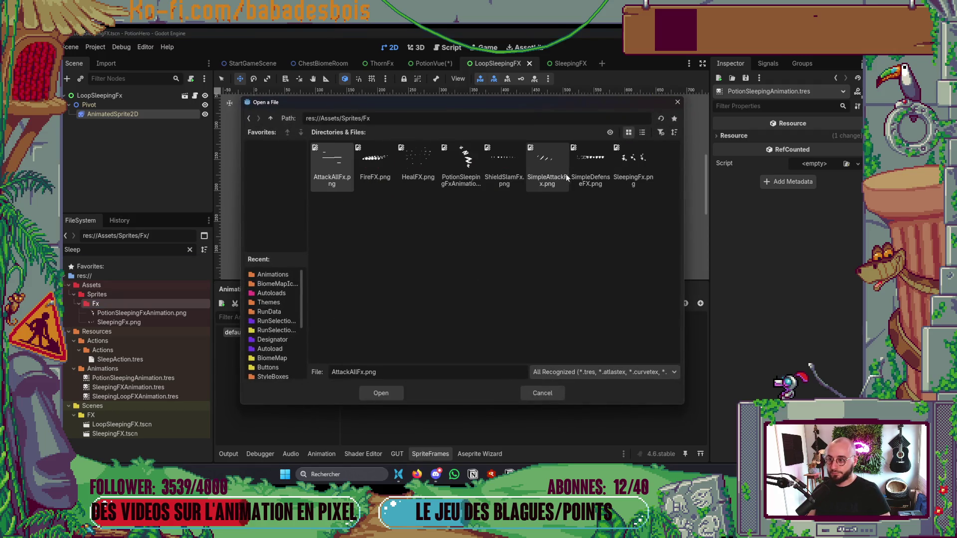
pyautogui.doubleClick(639, 164)
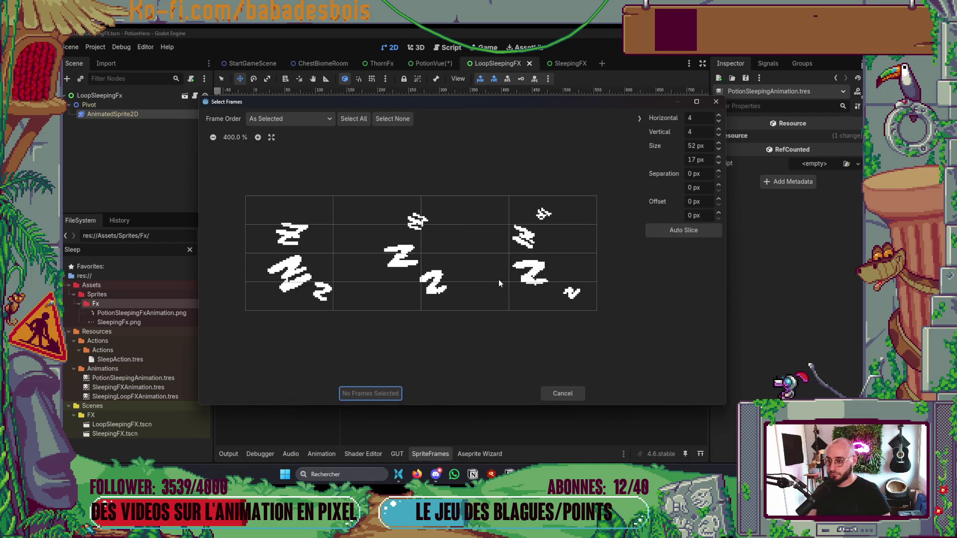
pyautogui.write('3')
pyautogui.press('Tab')
pyautogui.write('1')
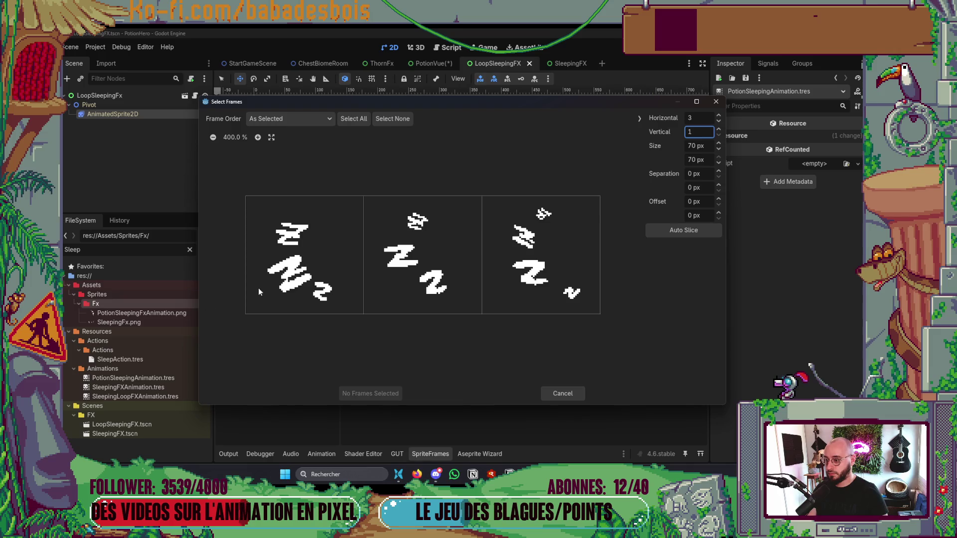
pyautogui.press('Escape')
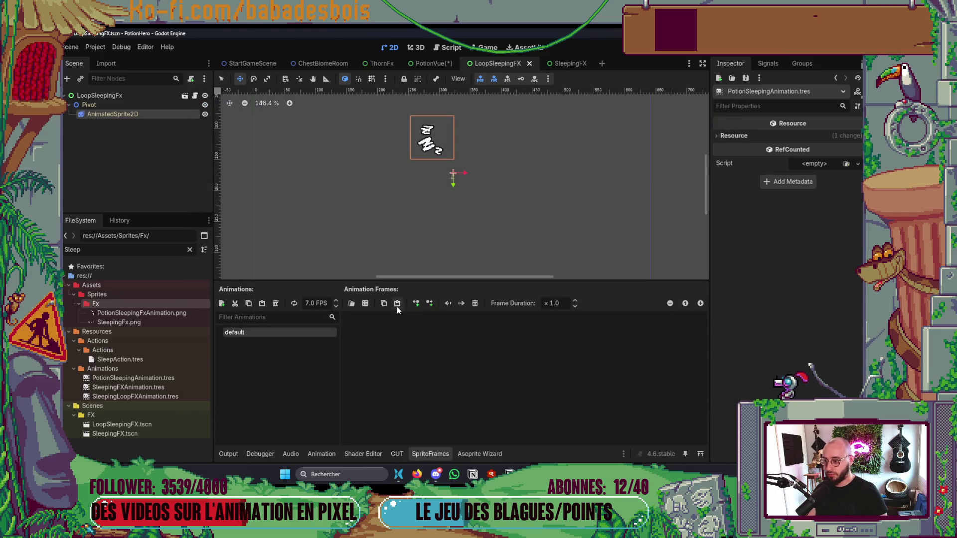
pyautogui.click(368, 305)
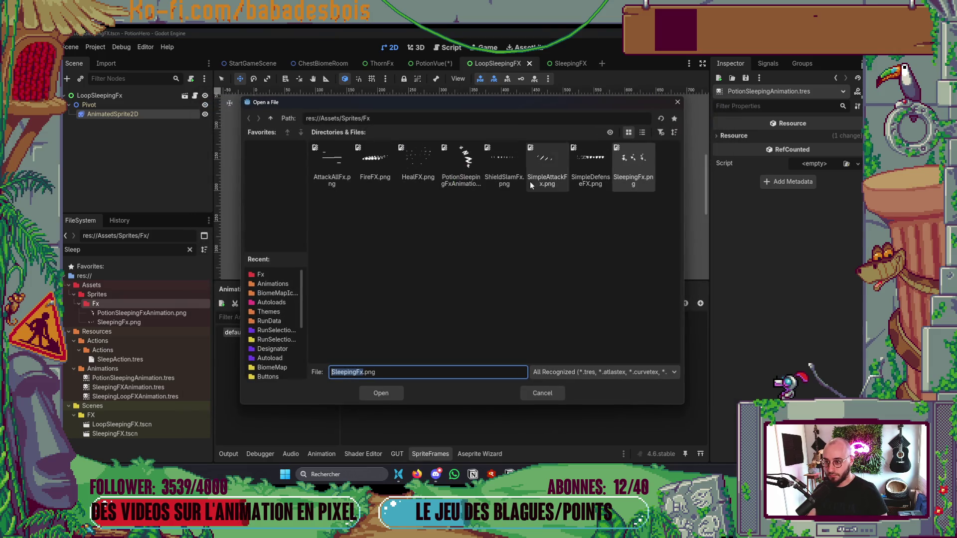
pyautogui.doubleClick(458, 169)
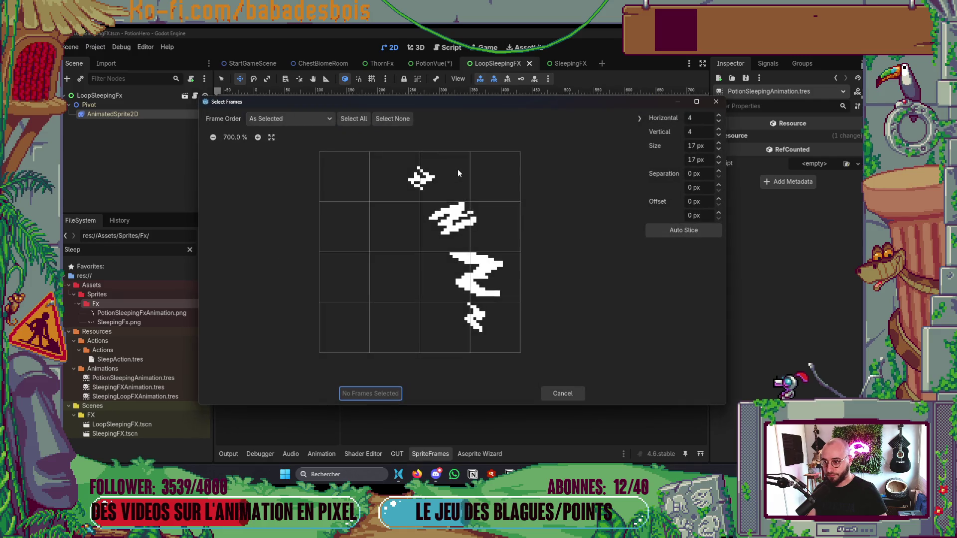
pyautogui.press('Escape')
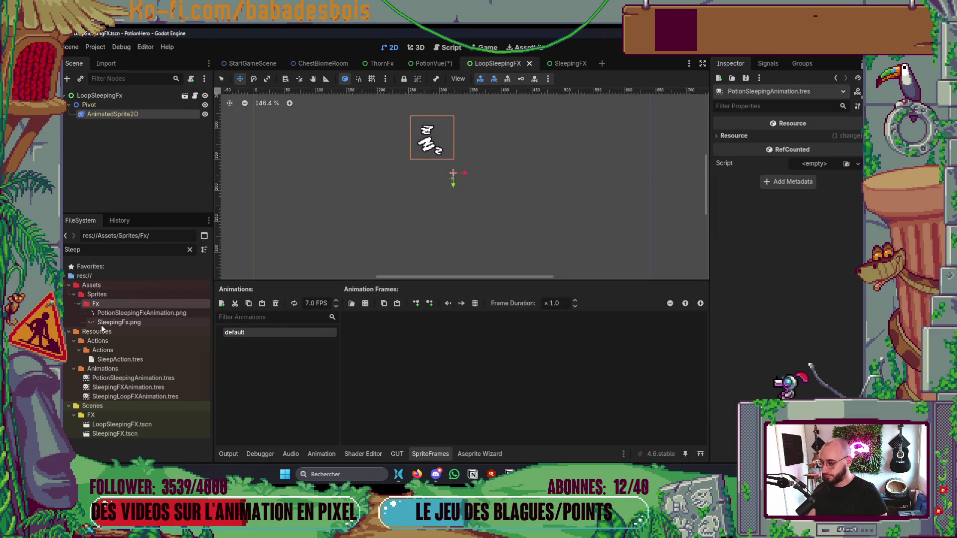
# Step: Select PotionSleepingFxAnimation.png in Godot and return to Aseprite's sprite sheet export
pyautogui.click(138, 314)
pyautogui.hotkey('alt', 'Tab')
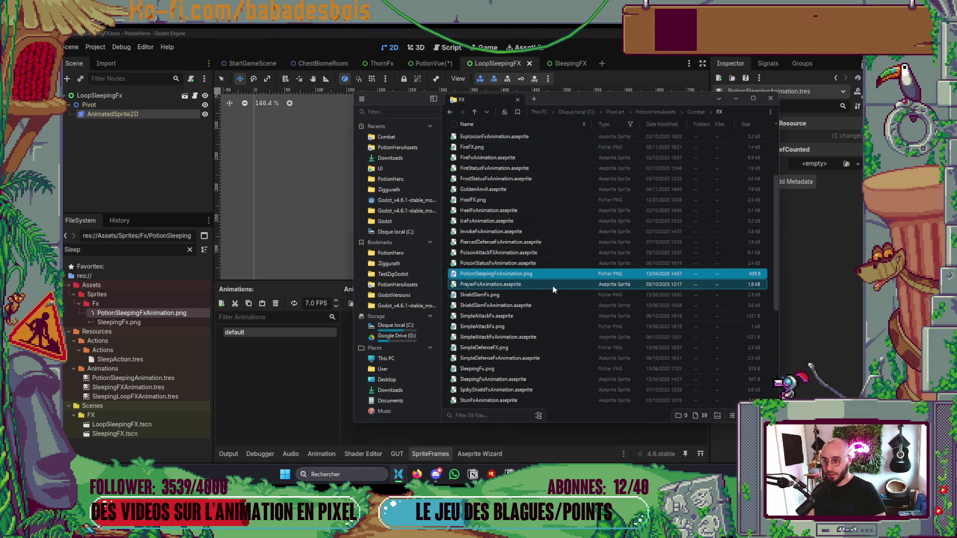
pyautogui.hotkey('alt', 'Tab')
pyautogui.press('Tab')
pyautogui.hotkey('ctrl', 'e')
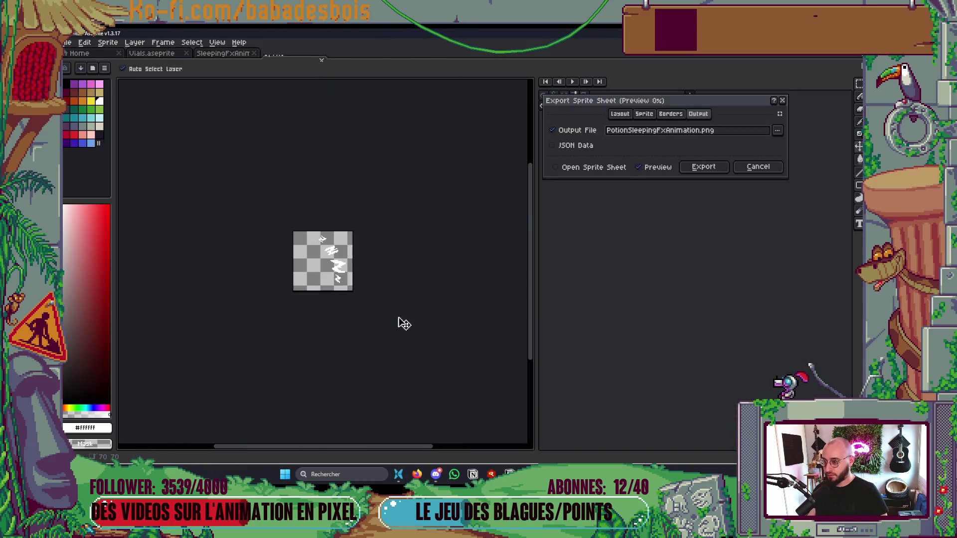
# Step: Export all frames to PotionSleepingFxAnimation.png, confirm the overwrite, and return to Godot
pyautogui.click(645, 114)
pyautogui.click(630, 170)
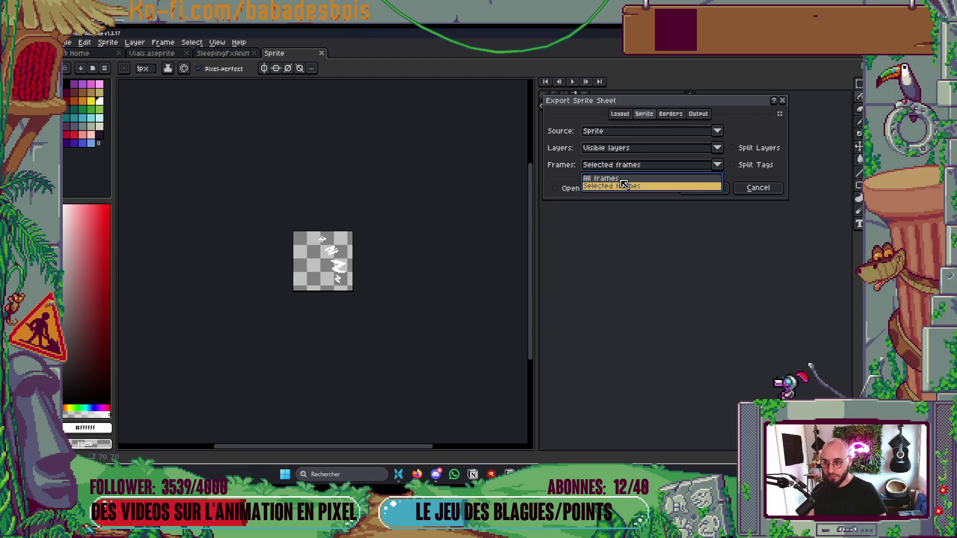
pyautogui.click(623, 185)
pyautogui.click(713, 188)
pyautogui.click(643, 172)
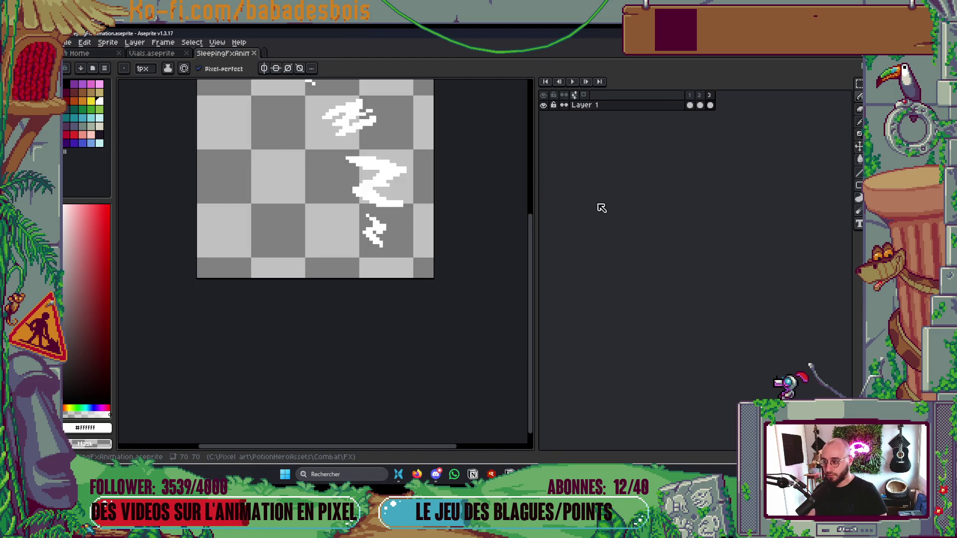
pyautogui.hotkey('alt', 'Tab')
pyautogui.moveTo(522, 277)
pyautogui.mouseDown()
pyautogui.moveTo(436, 349)
pyautogui.moveTo(434, 331)
pyautogui.moveTo(201, 350)
pyautogui.mouseUp()
pyautogui.hotkey('alt', 'Tab')
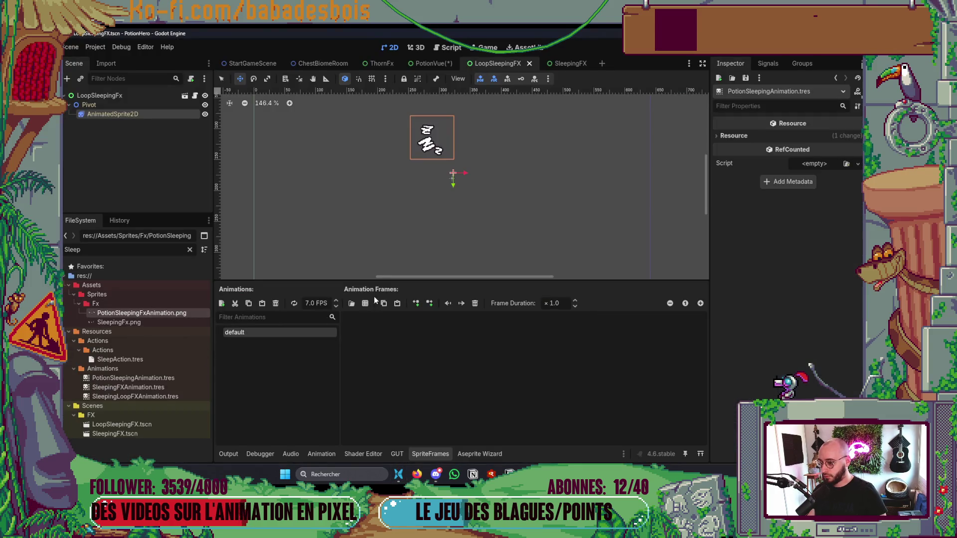
# Step: Add all three frames from the 3×1 PotionSleepingFxAnimation.png sheet, then save the PotionVue scene
pyautogui.click(365, 304)
pyautogui.doubleClick(472, 165)
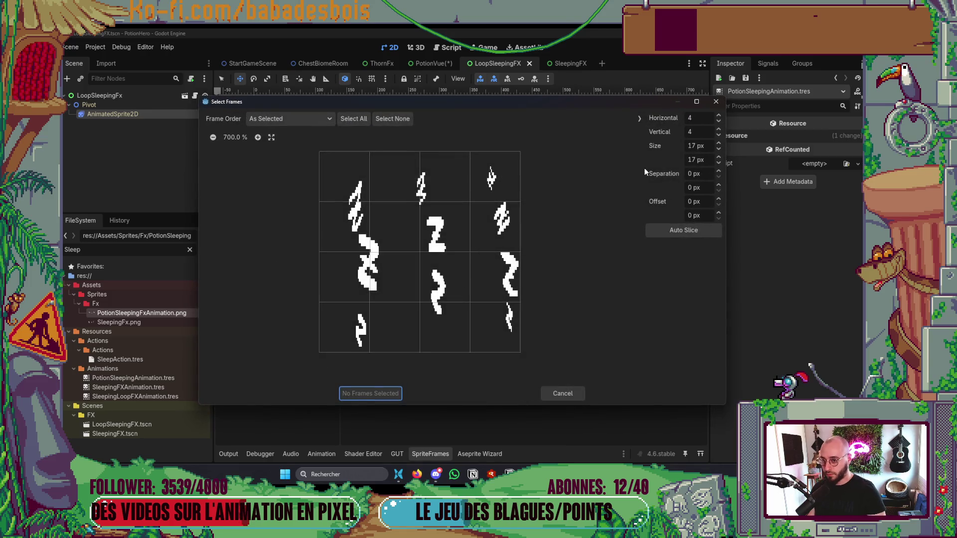
pyautogui.press('Tab')
pyautogui.write('1')
pyautogui.press('Return')
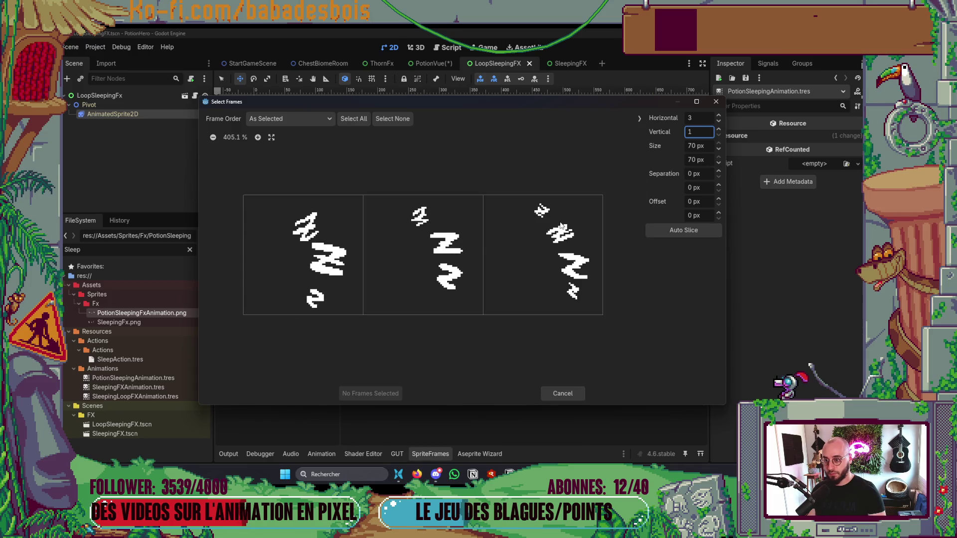
pyautogui.moveTo(294, 263); pyautogui.dragTo(584, 270)
pyautogui.click(362, 394)
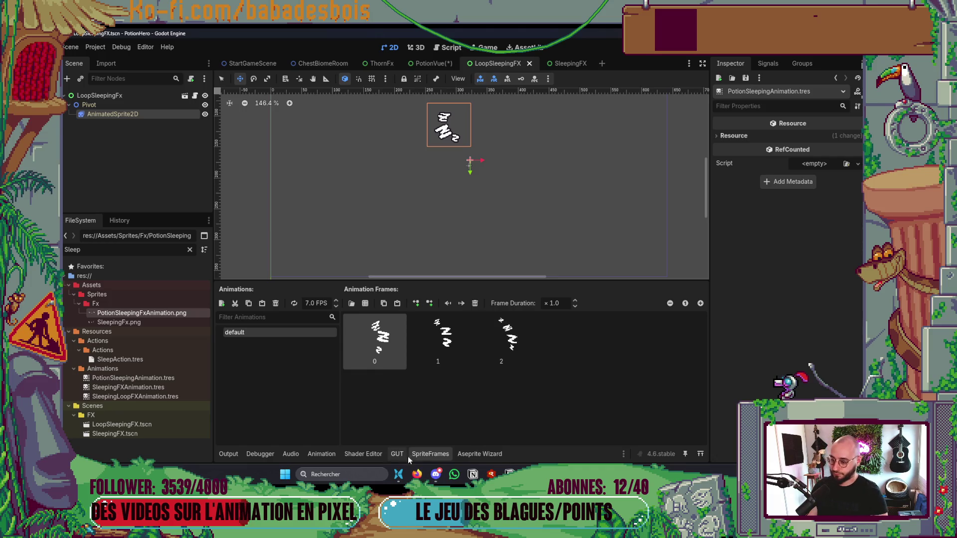
pyautogui.click(430, 454)
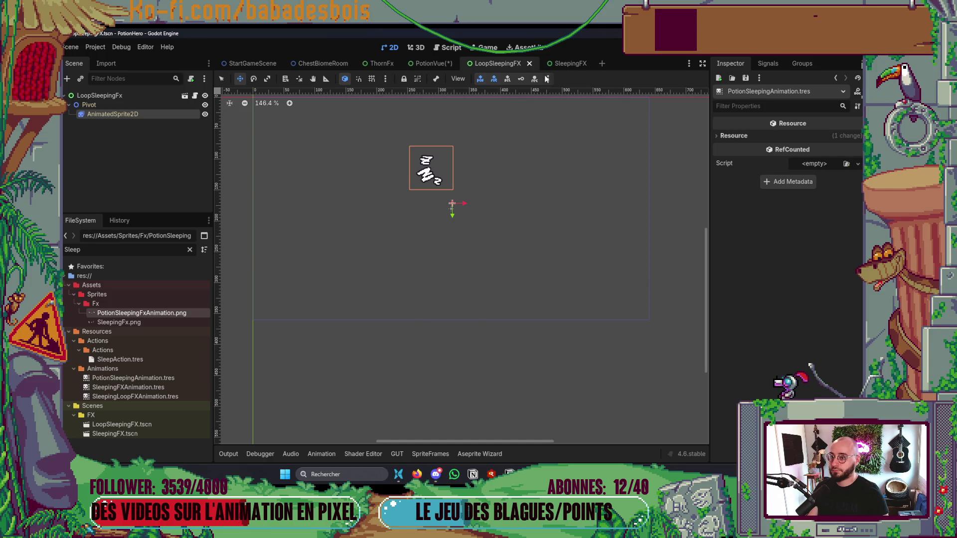
pyautogui.click(449, 64)
pyautogui.hotkey('ctrl', 's')
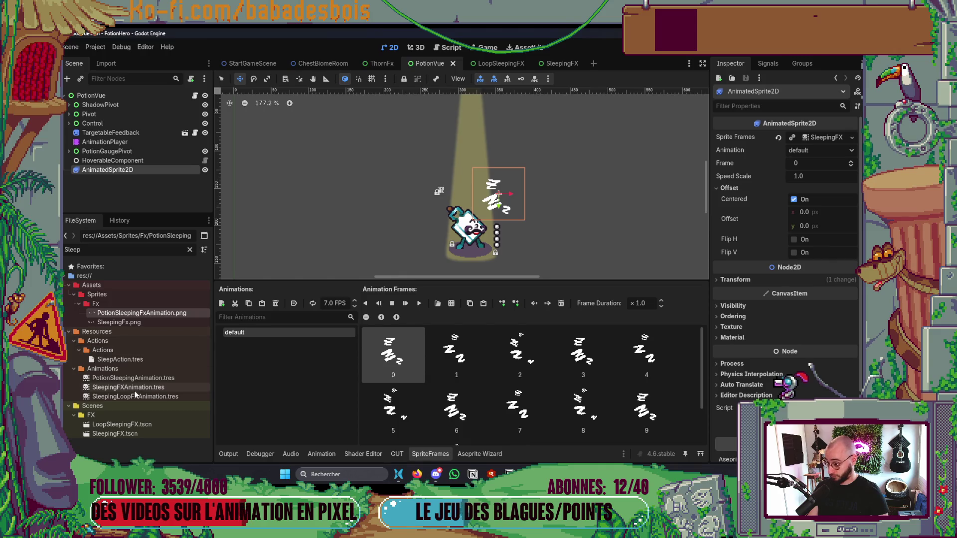
# Step: Assign PotionSleepingAnimation.tres as the sprite's frames, nudge it left, enable looping, and save
pyautogui.click(152, 378)
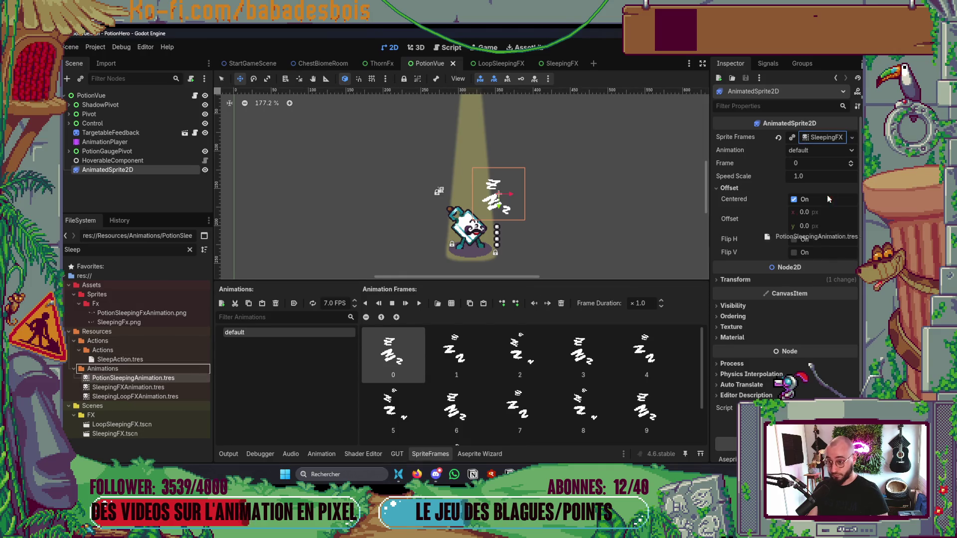
pyautogui.click(729, 188)
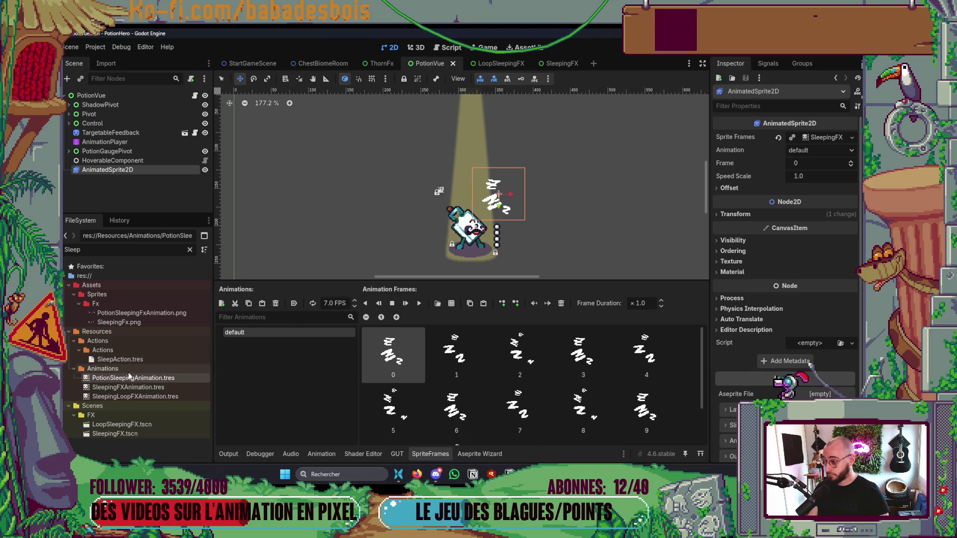
pyautogui.moveTo(134, 379); pyautogui.dragTo(830, 139)
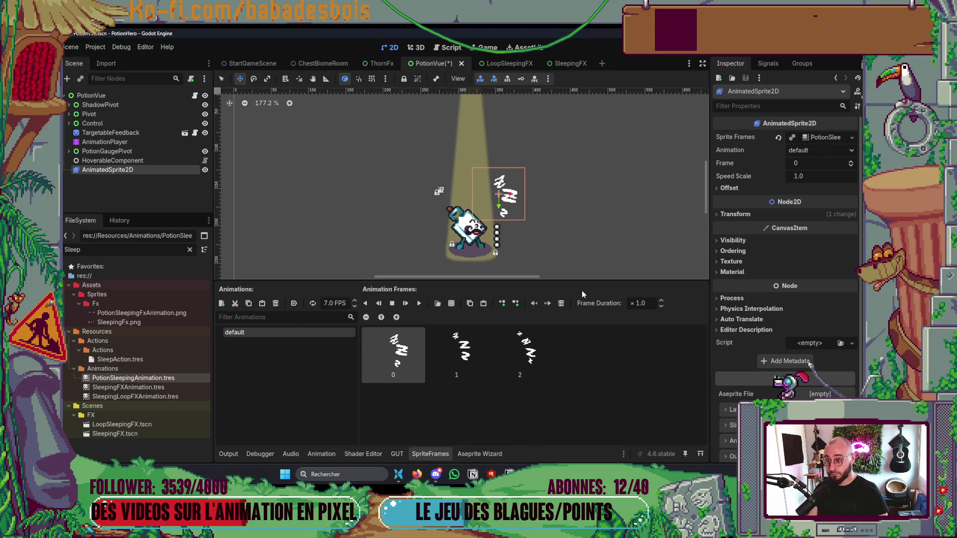
pyautogui.scroll(6, 594, 224)
pyautogui.press('Left')
pyautogui.press('Left')
pyautogui.press('Left')
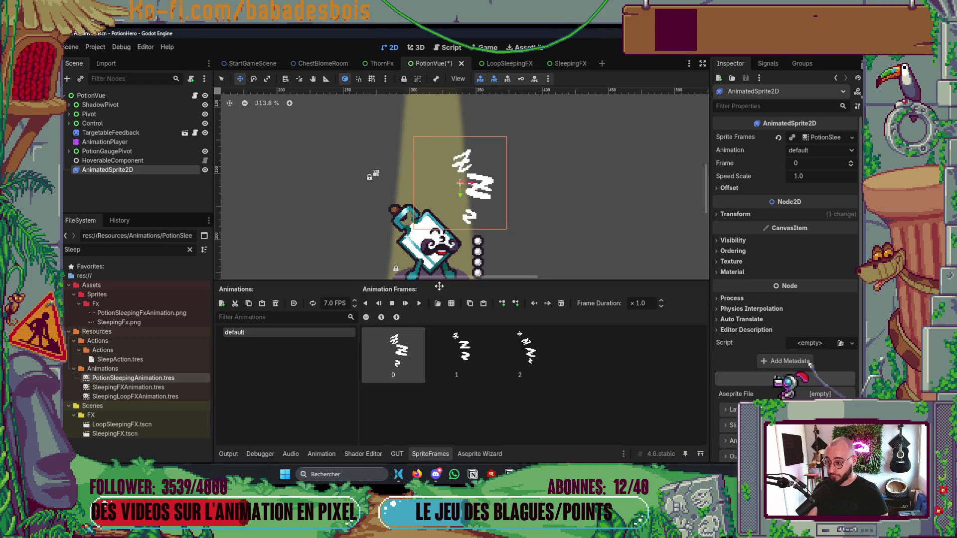
pyautogui.click(312, 303)
pyautogui.moveTo(564, 251); pyautogui.dragTo(572, 240)
pyautogui.hotkey('ctrl', 's')
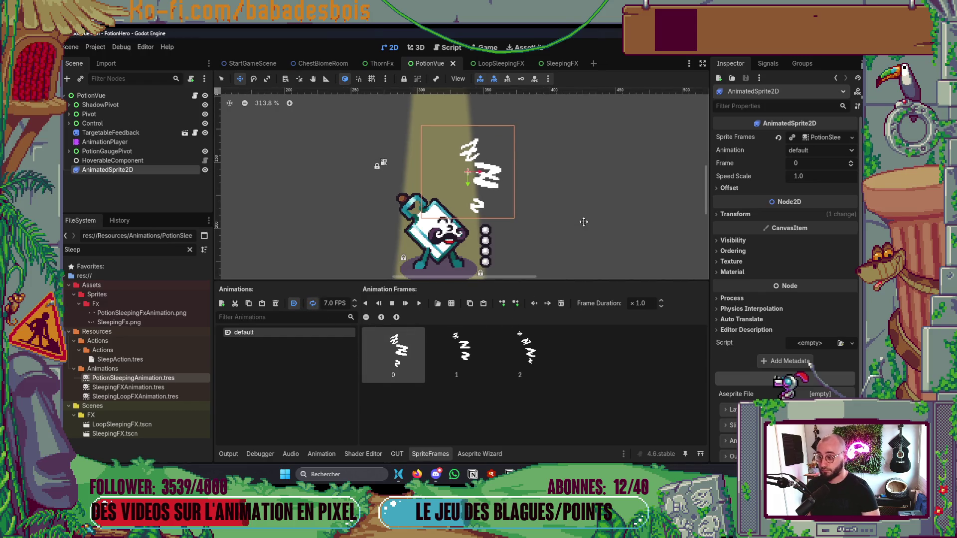
# Step: Preview the Zzz animation, nudge it left and down, and set its speed to 5 FPS
pyautogui.click(423, 301)
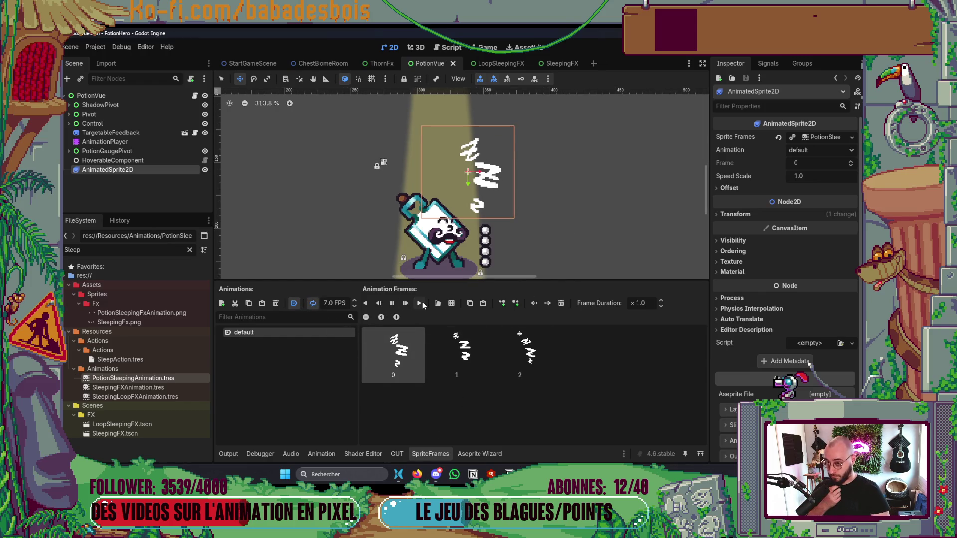
pyautogui.press('Left')
pyautogui.press('Left')
pyautogui.press('Left')
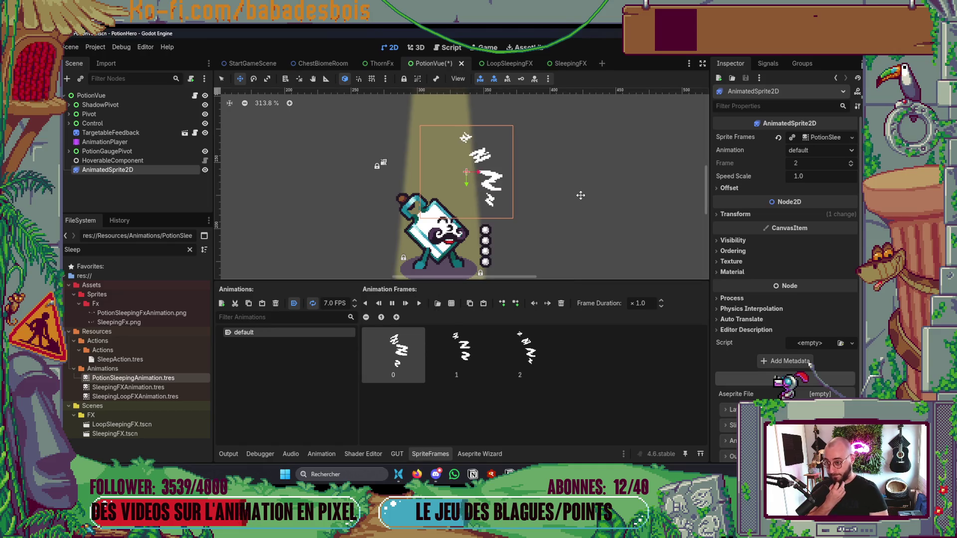
pyautogui.press('Down')
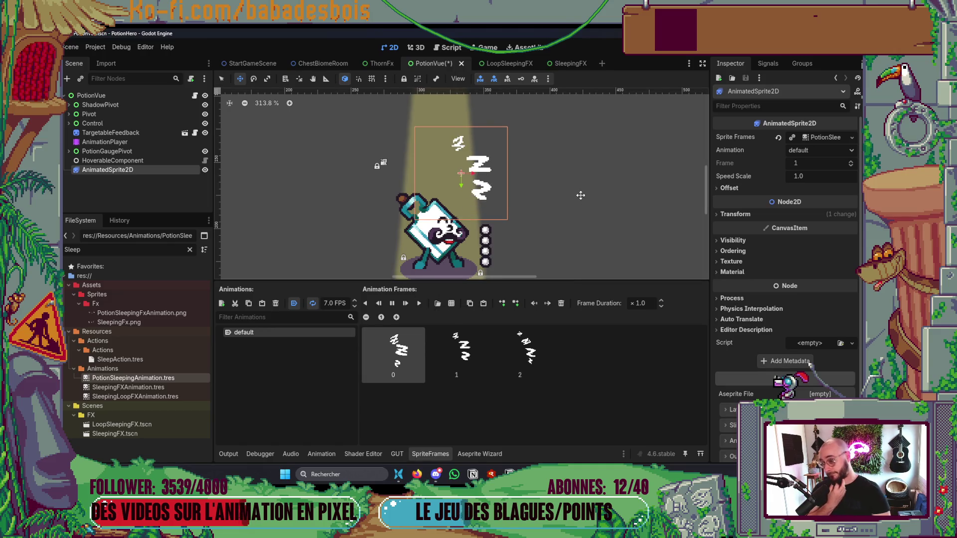
pyautogui.click(331, 304)
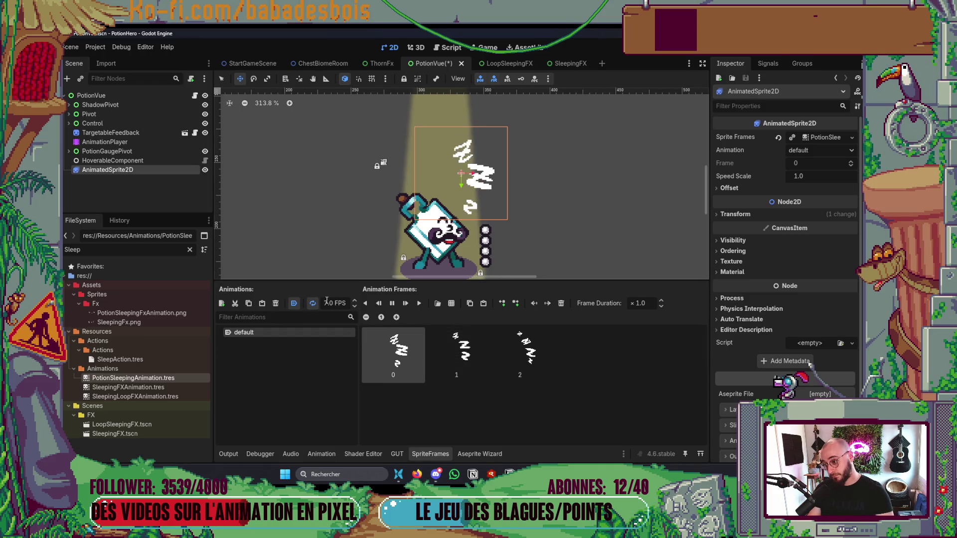
pyautogui.write('5')
pyautogui.press('Return')
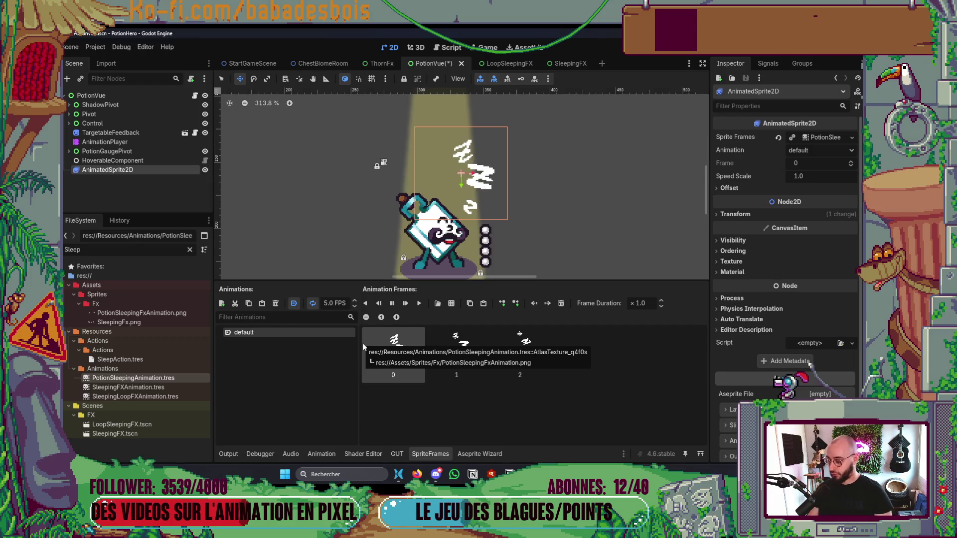
pyautogui.hotkey('alt', 'Tab')
pyautogui.press('Tab')
pyautogui.scroll(-2, 331, 215)
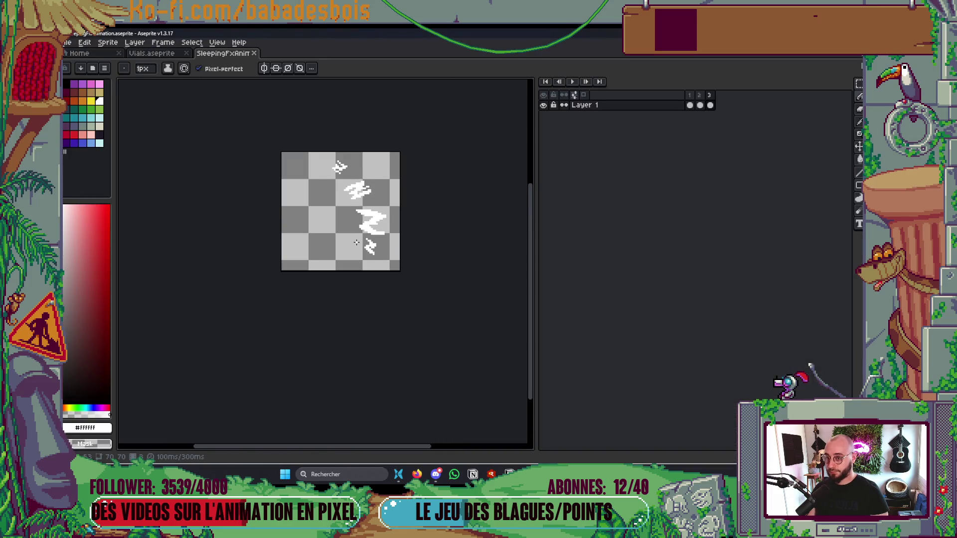
# Step: Shrink the last frame's Z's and move them down-right, then shrink frame 2's Z's slightly
pyautogui.scroll(1, 364, 243)
pyautogui.press('m')
pyautogui.moveTo(271, 102); pyautogui.dragTo(478, 306)
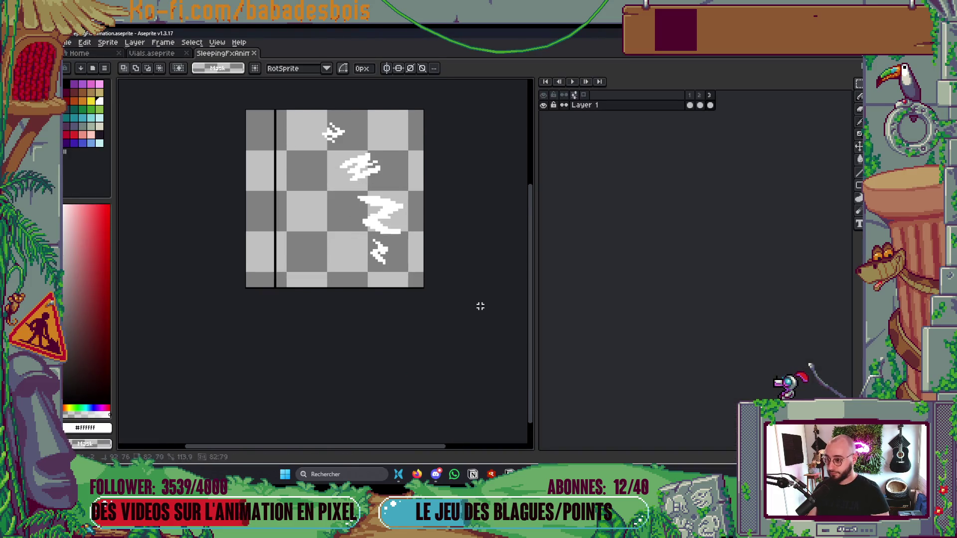
pyautogui.moveTo(425, 288)
pyautogui.mouseDown()
pyautogui.moveTo(387, 259)
pyautogui.moveTo(375, 229)
pyautogui.moveTo(406, 274)
pyautogui.mouseUp()
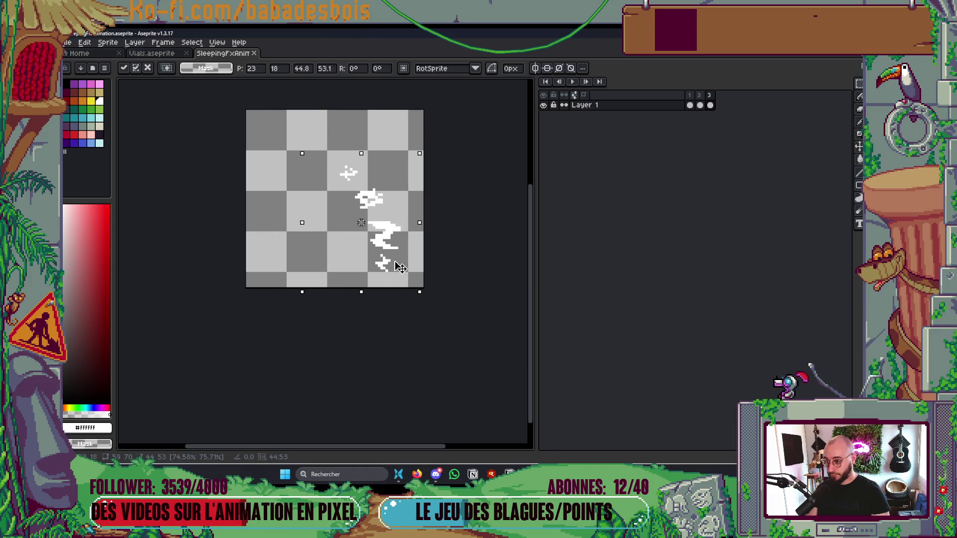
pyautogui.click(475, 263)
pyautogui.press('Left')
pyautogui.moveTo(289, 113)
pyautogui.mouseDown()
pyautogui.moveTo(440, 270)
pyautogui.moveTo(396, 260)
pyautogui.moveTo(367, 228)
pyautogui.moveTo(437, 294)
pyautogui.moveTo(423, 278)
pyautogui.moveTo(406, 288)
pyautogui.mouseUp()
pyautogui.click(422, 324)
# Step: Shrink the first frame's Z's, shift them right and down, and play the animation to check
pyautogui.press('Left')
pyautogui.moveTo(285, 117); pyautogui.dragTo(451, 325)
pyautogui.moveTo(425, 289)
pyautogui.mouseDown()
pyautogui.moveTo(432, 295)
pyautogui.moveTo(402, 260)
pyautogui.mouseUp()
pyautogui.moveTo(366, 220); pyautogui.dragTo(392, 241)
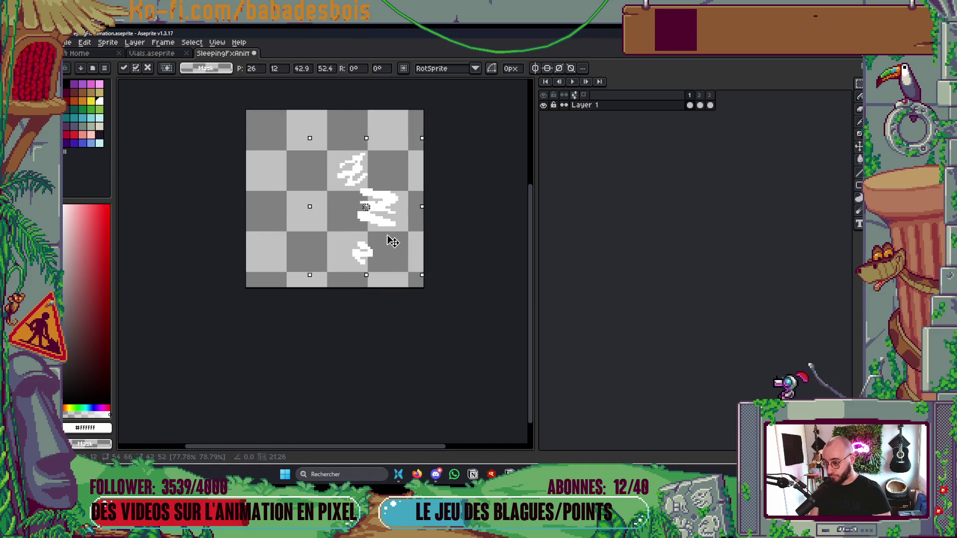
pyautogui.click(447, 337)
pyautogui.press('Return')
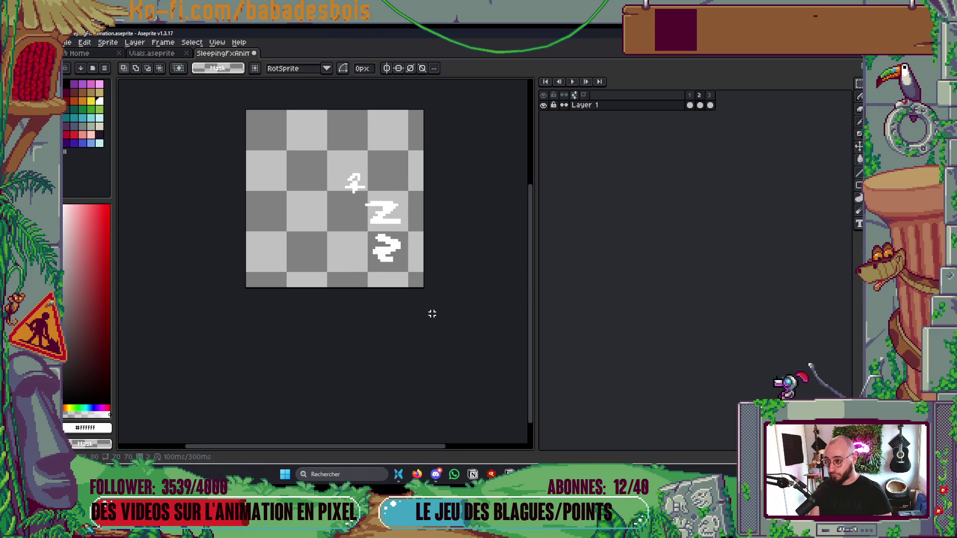
pyautogui.scroll(-2, 431, 303)
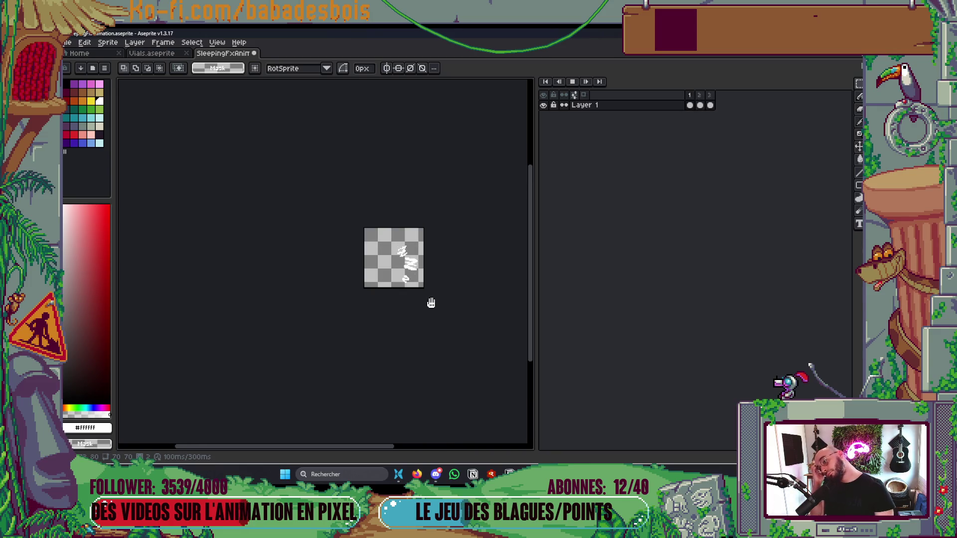
pyautogui.scroll(2, 431, 302)
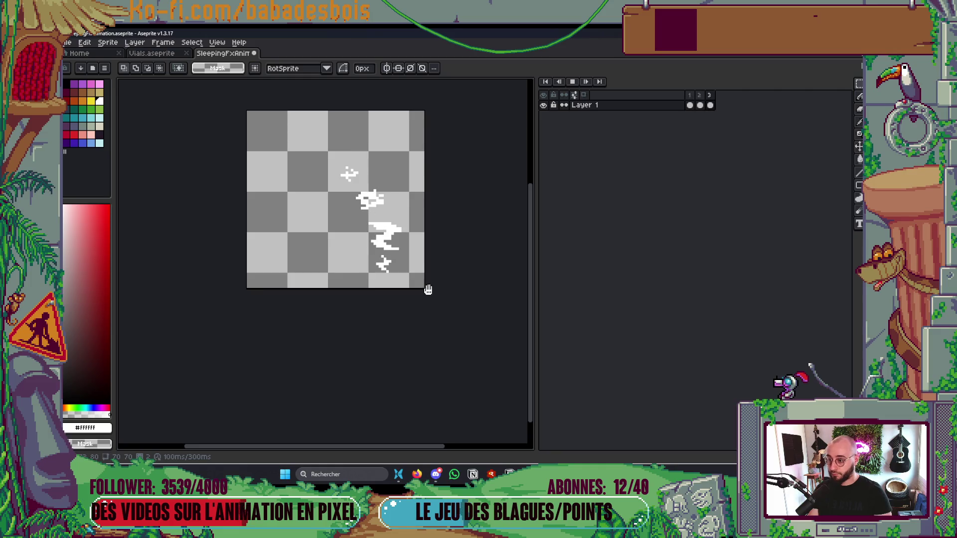
# Step: Nudge frame 2's Z's up and to the left, then deselect
pyautogui.hotkey('ctrl', 'shift', 'd')
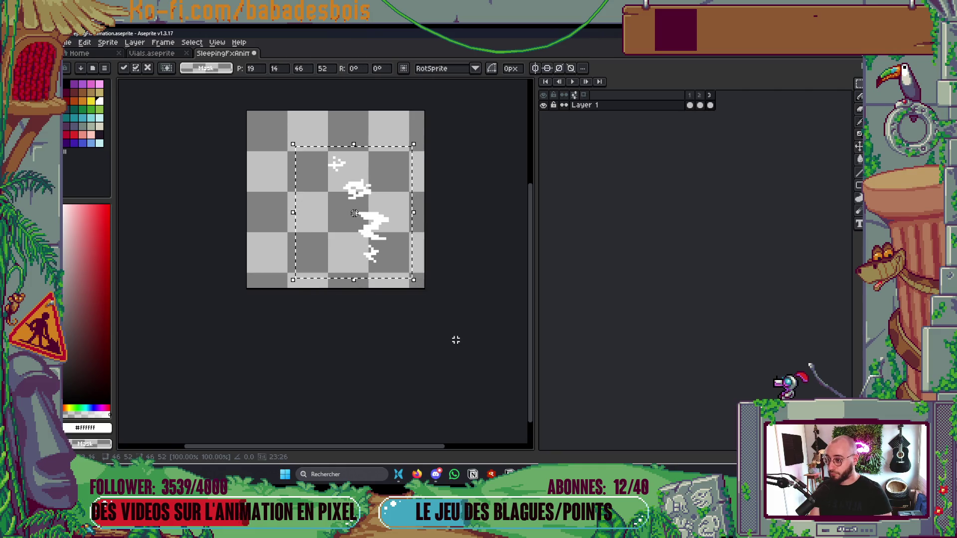
pyautogui.hotkey('ctrl', 'd')
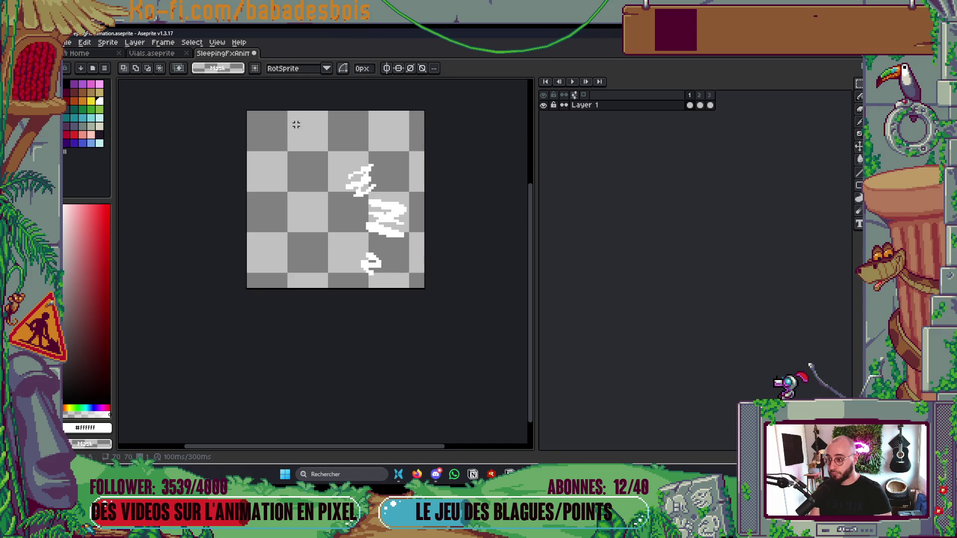
pyautogui.hotkey('ctrl', 'shift', 'd')
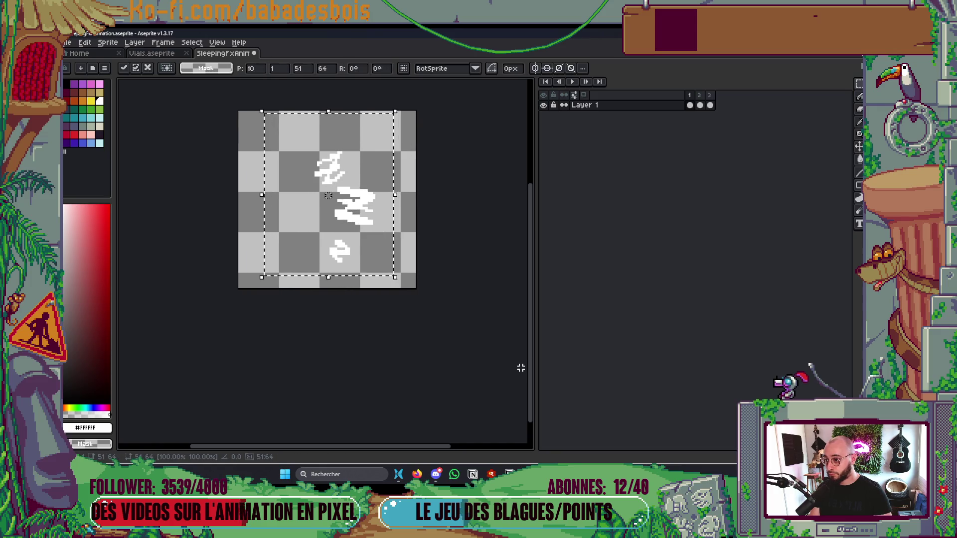
pyautogui.hotkey('ctrl', 'd')
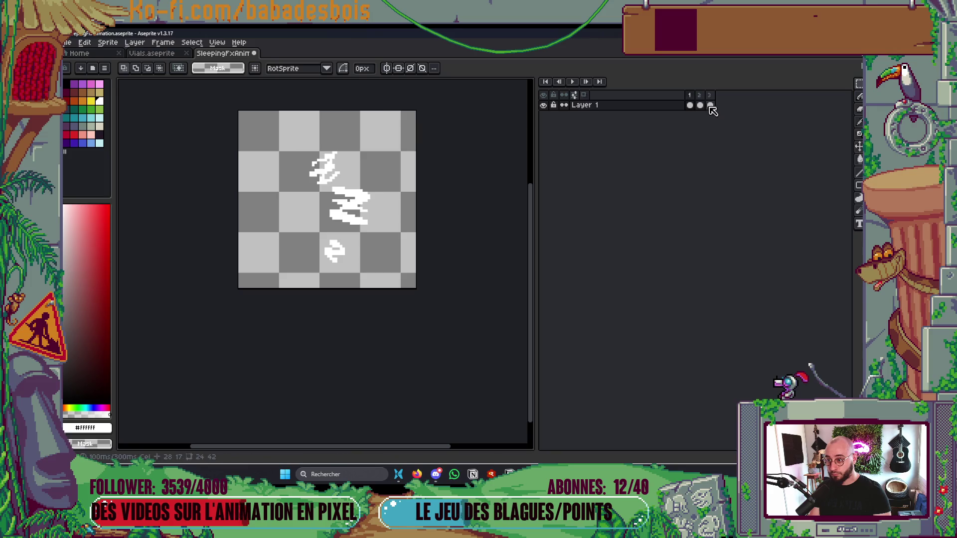
pyautogui.click(711, 105)
pyautogui.click(700, 105)
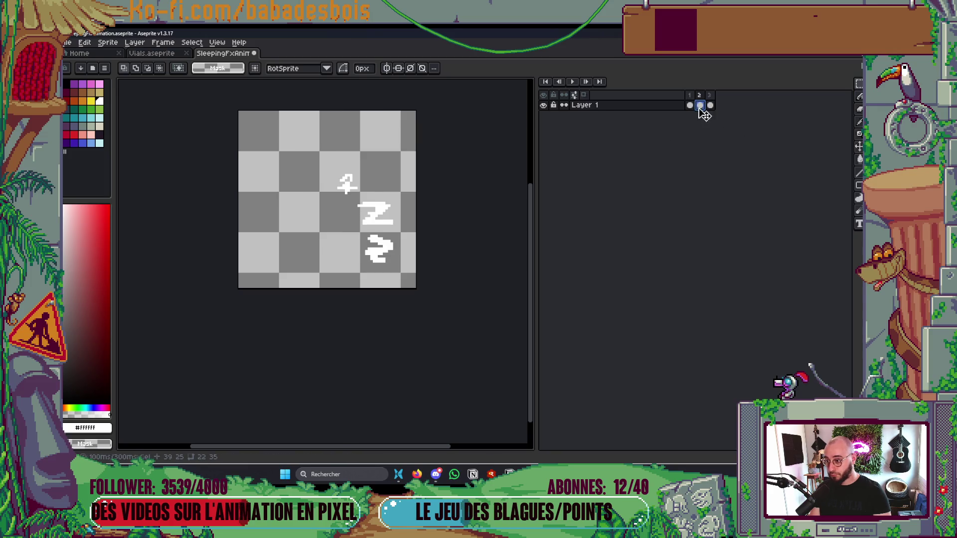
pyautogui.hotkey('ctrl', 'shift', 'd')
pyautogui.press('Up')
pyautogui.press('Up')
pyautogui.press('Up')
pyautogui.press('Left')
pyautogui.press('Left')
pyautogui.press('Left')
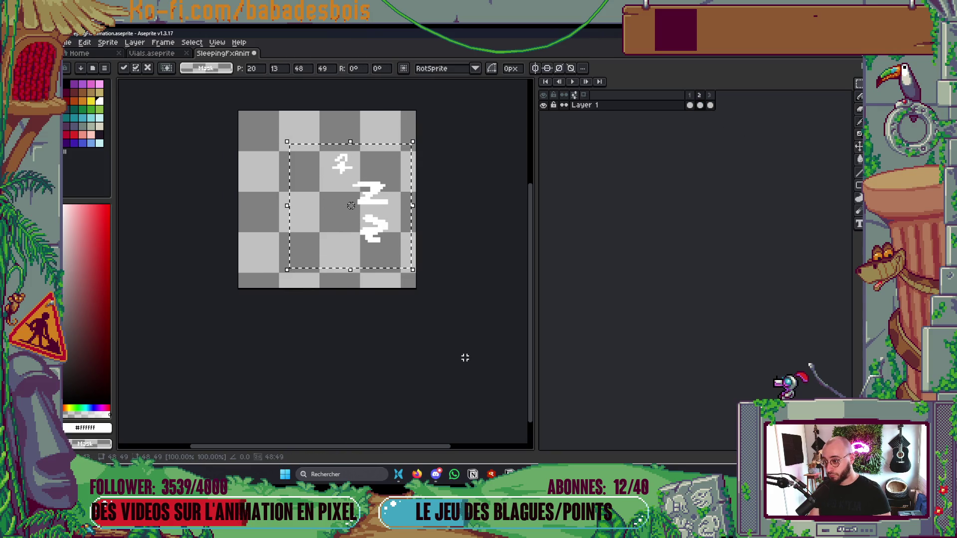
pyautogui.press('Up')
pyautogui.press('Left')
pyautogui.press('Left')
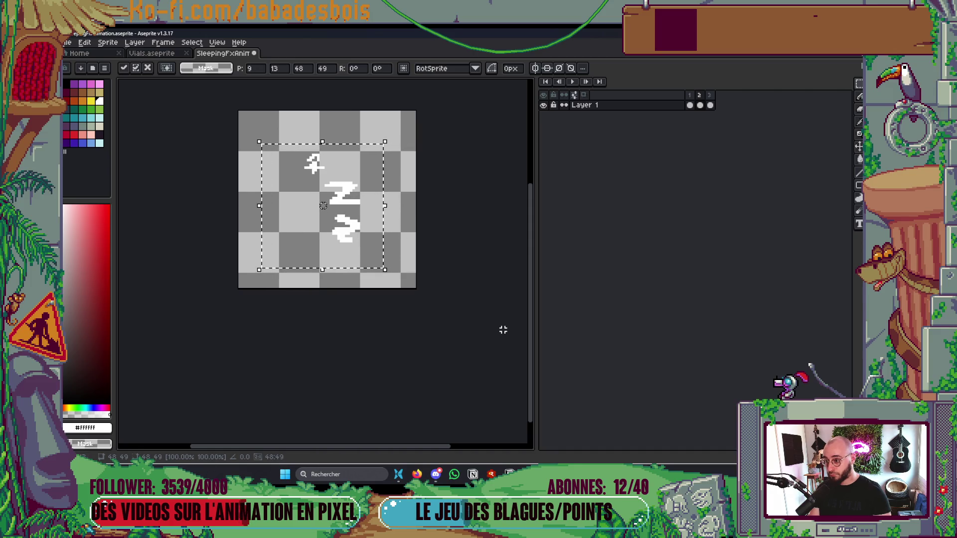
pyautogui.hotkey('ctrl', 'd')
# Step: Save SleepingFxAnimation, stop playback, and bring up the Export Sprite Sheet dialog
pyautogui.scroll(-3, 503, 330)
pyautogui.hotkey('ctrl', 's')
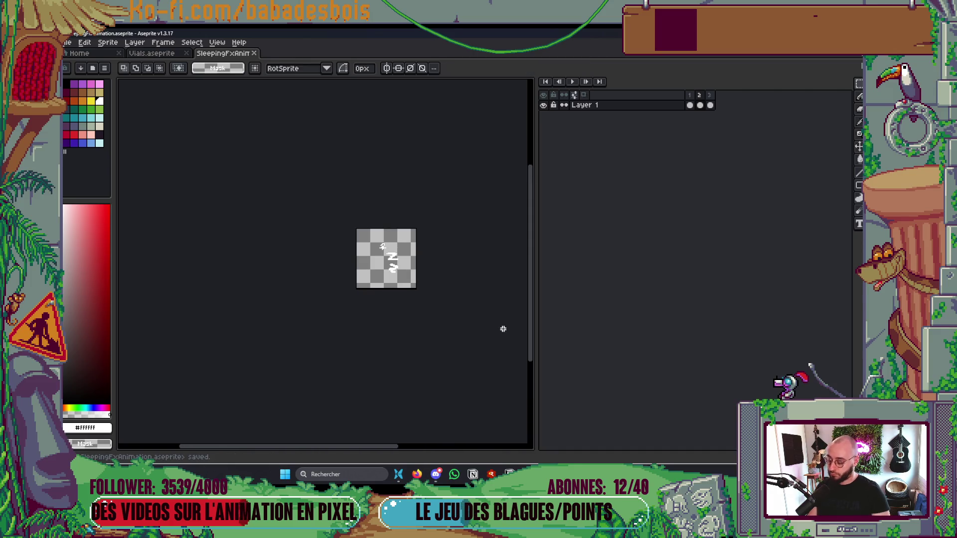
pyautogui.scroll(2, 425, 248)
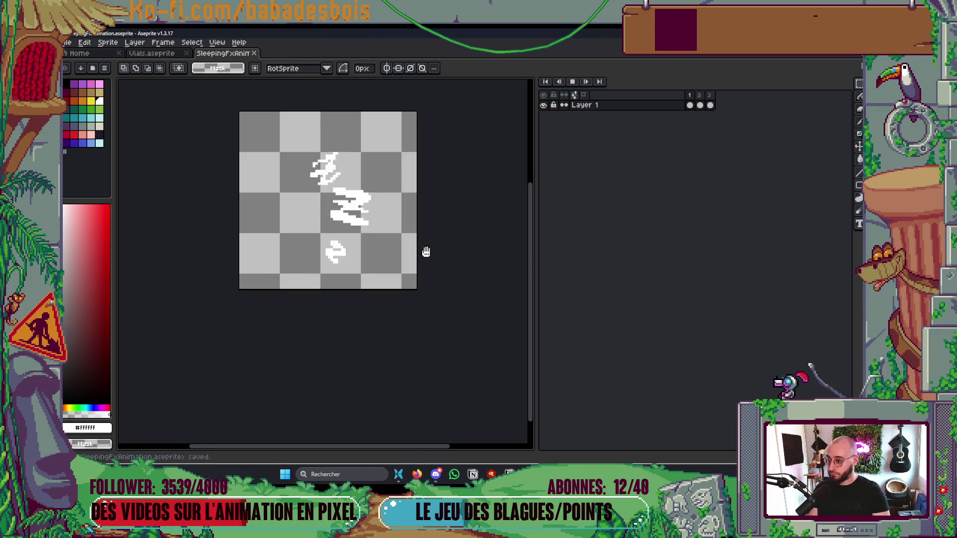
pyautogui.press('Return')
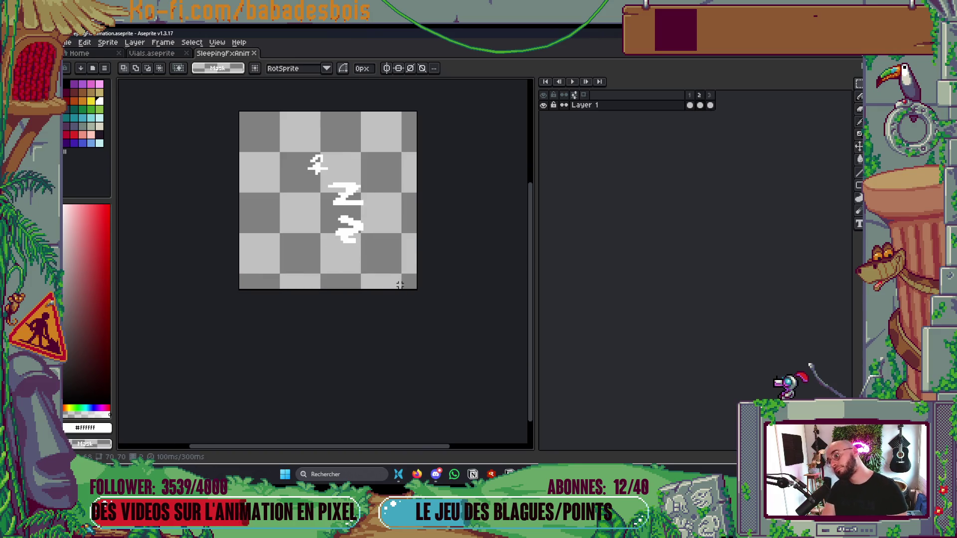
pyautogui.hotkey('ctrl', 'e')
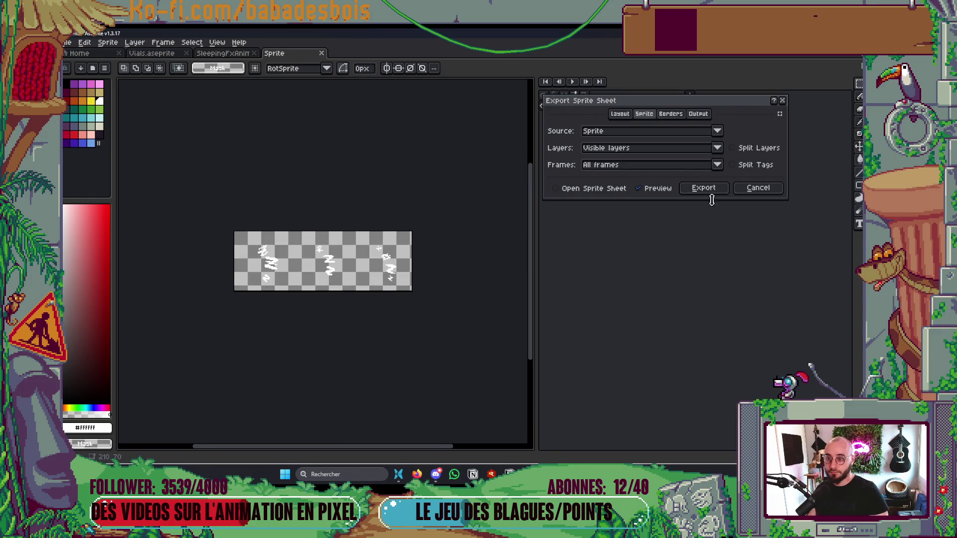
# Step: Export the three-frame sprite sheet over PotionSleepingFxAnimation.png and switch to File Explorer
pyautogui.click(698, 113)
pyautogui.click(708, 168)
pyautogui.click(651, 164)
pyautogui.hotkey('alt', 'Tab')
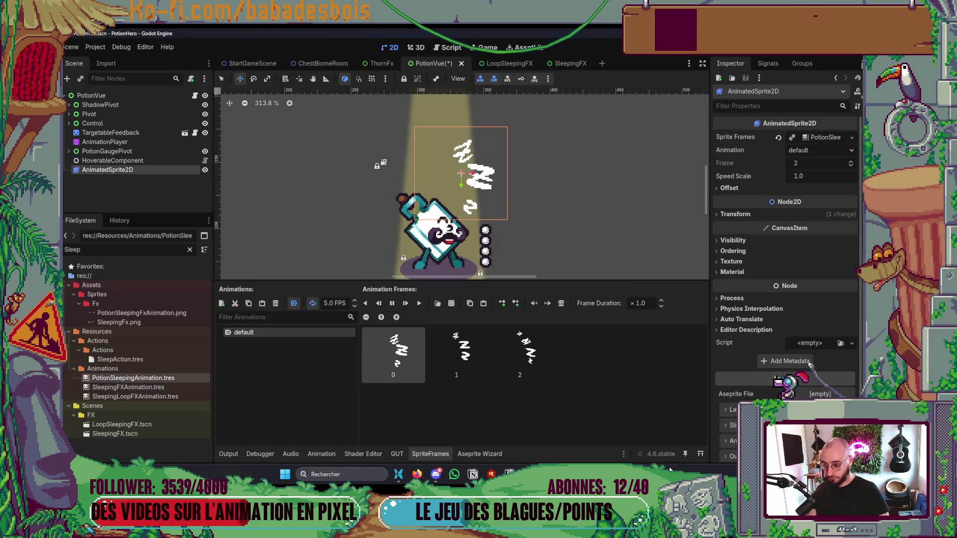
pyautogui.moveTo(687, 430)
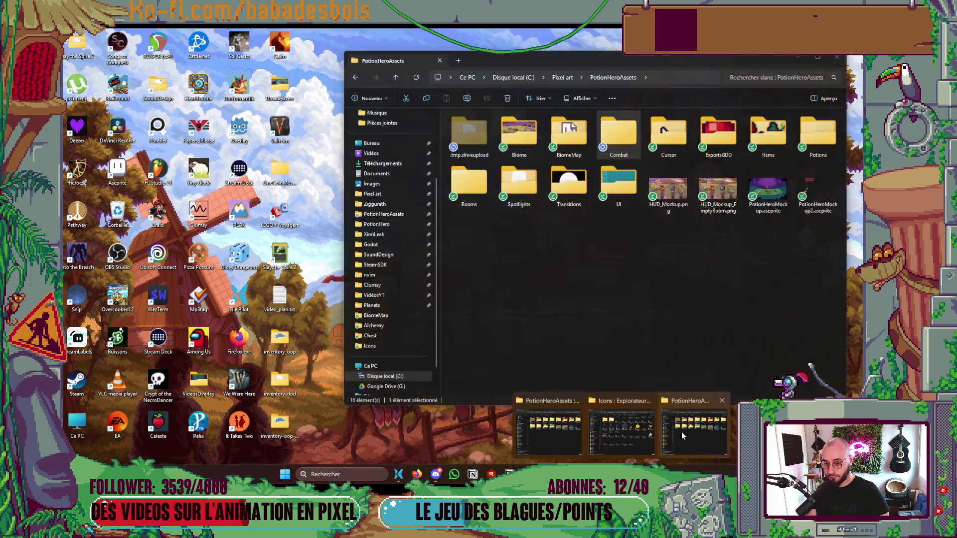
# Step: Close the PotionHeroAssets window, open the FX folder via Aseprite's tab, and select SleepingFx.png
pyautogui.click(681, 432)
pyautogui.moveTo(623, 474)
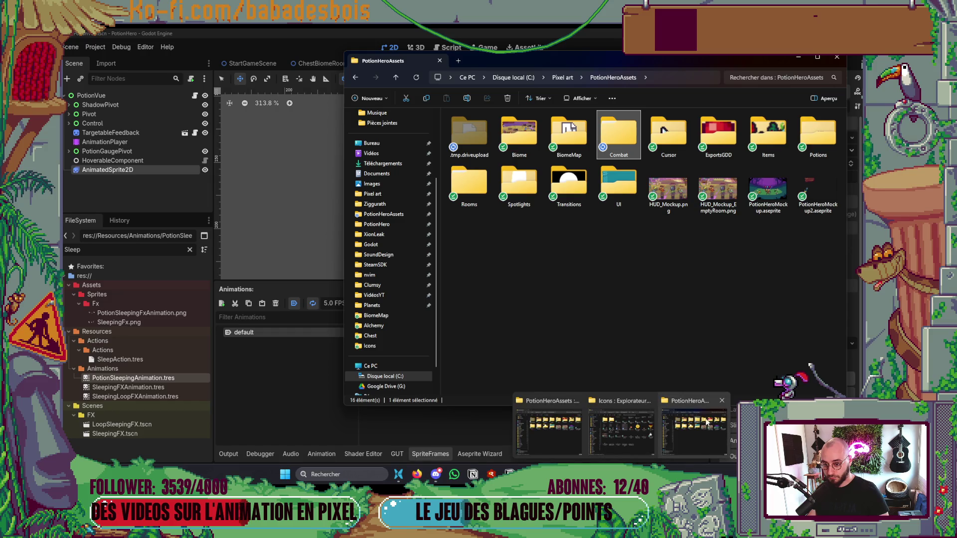
pyautogui.click(721, 402)
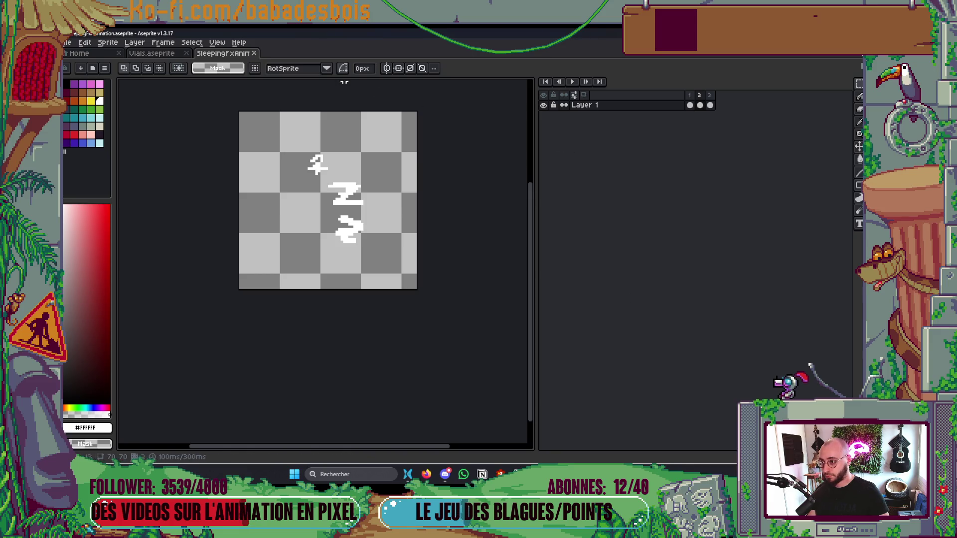
pyautogui.rightClick(229, 55)
pyautogui.click(332, 125)
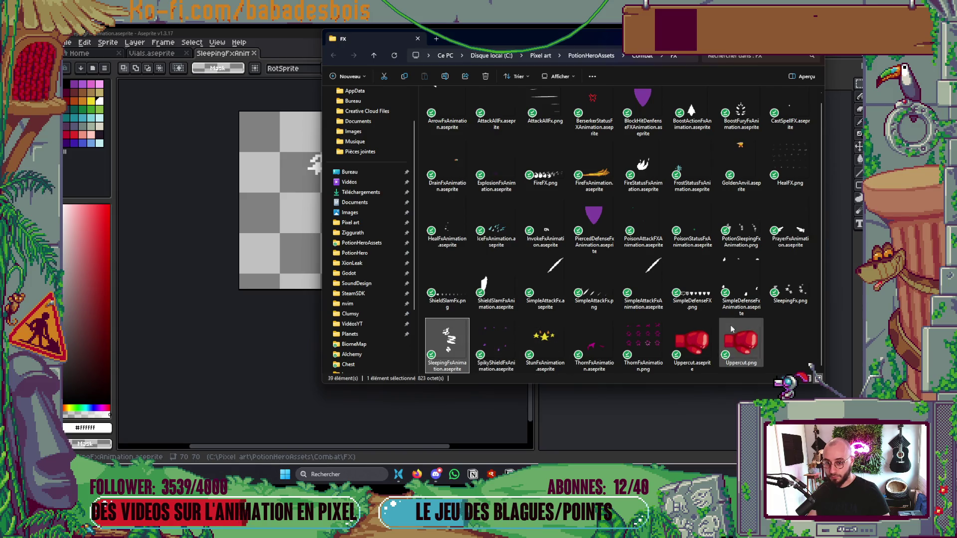
pyautogui.click(782, 295)
pyautogui.moveTo(790, 281)
pyautogui.mouseDown()
pyautogui.moveTo(718, 274)
pyautogui.moveTo(717, 282)
pyautogui.moveTo(522, 248)
pyautogui.moveTo(742, 237)
pyautogui.mouseUp()
# Step: Return to Godot and save the PotionVue scene with the refreshed Zzz frames
pyautogui.hotkey('alt', 'Tab')
pyautogui.press('Tab')
pyautogui.hotkey('alt', 'Tab')
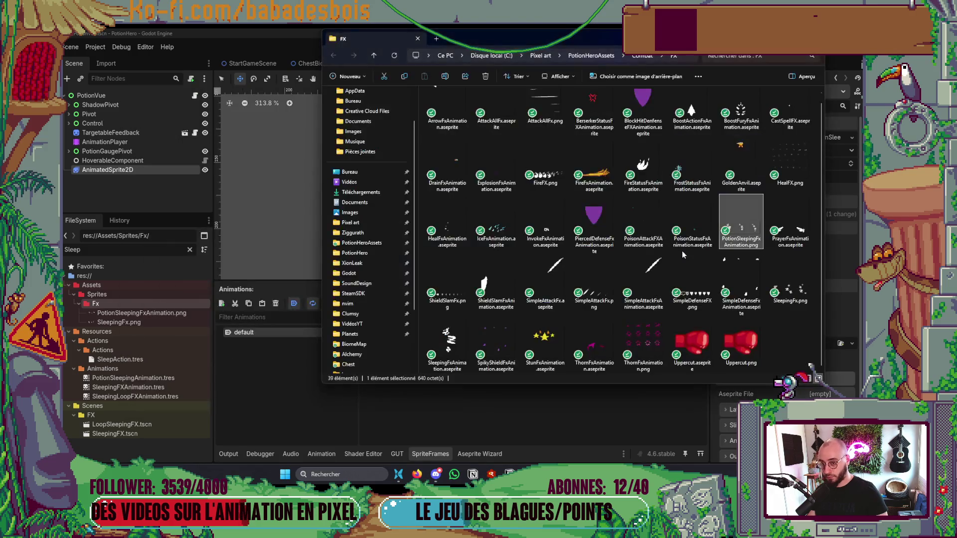
pyautogui.click(145, 303)
pyautogui.hotkey('ctrl', 's')
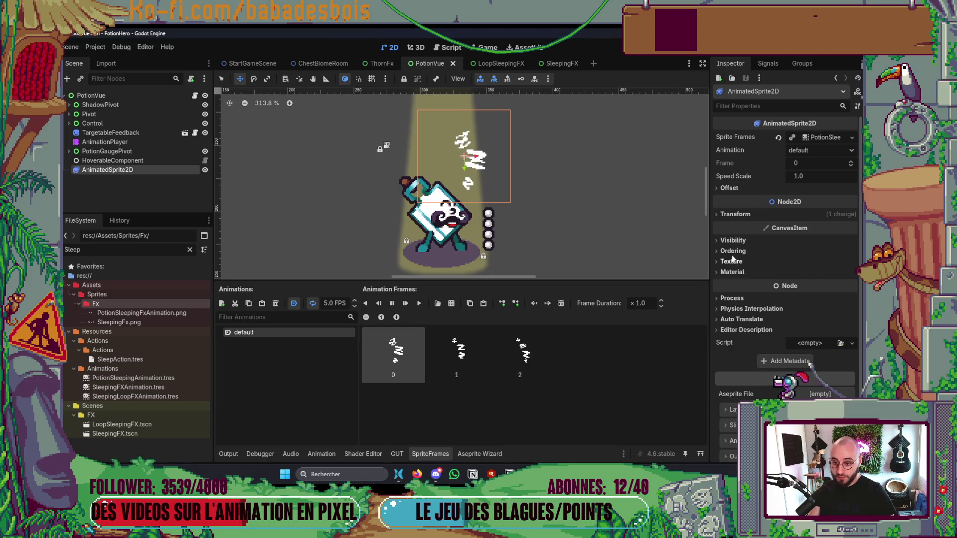
# Step: Tint the sleep sprite with the dark swatch 231927 and nudge it slightly down
pyautogui.click(733, 241)
pyautogui.click(791, 265)
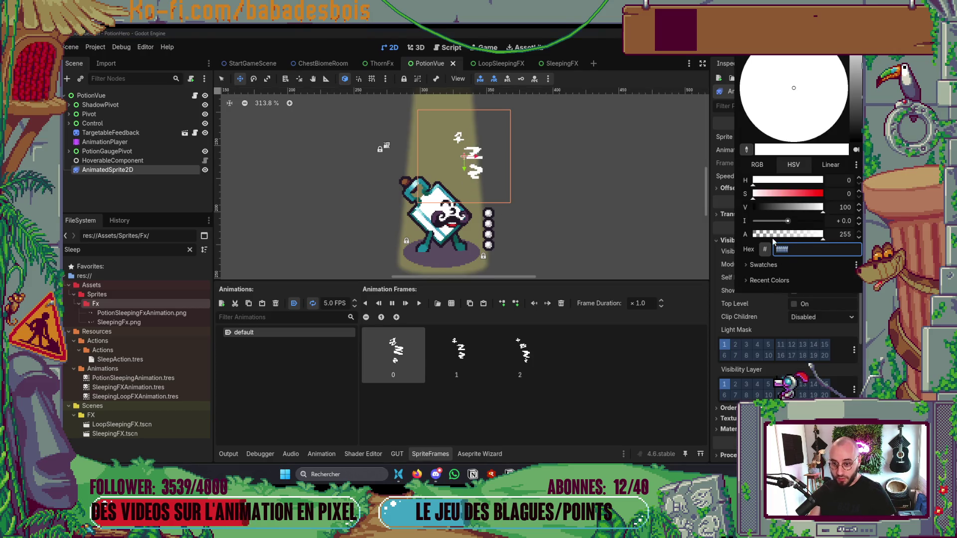
pyautogui.click(758, 264)
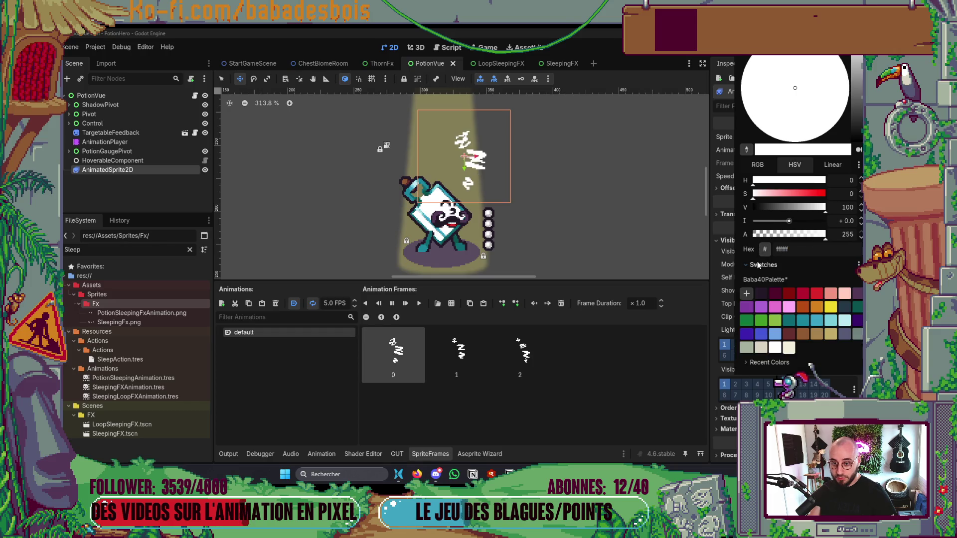
pyautogui.click(761, 293)
pyautogui.click(629, 258)
pyautogui.hscroll(-3, 618, 209)
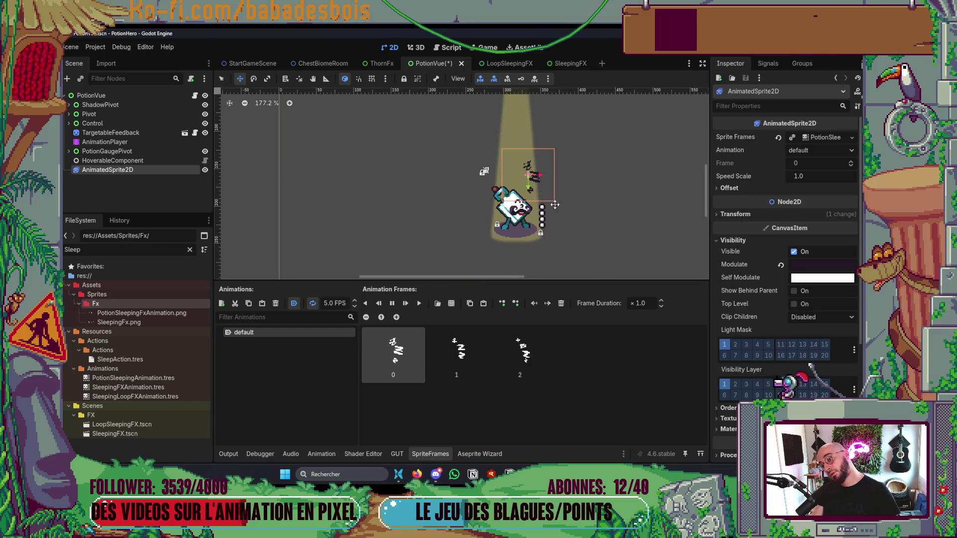
pyautogui.moveTo(531, 164); pyautogui.dragTo(532, 175)
pyautogui.scroll(-2, 646, 200)
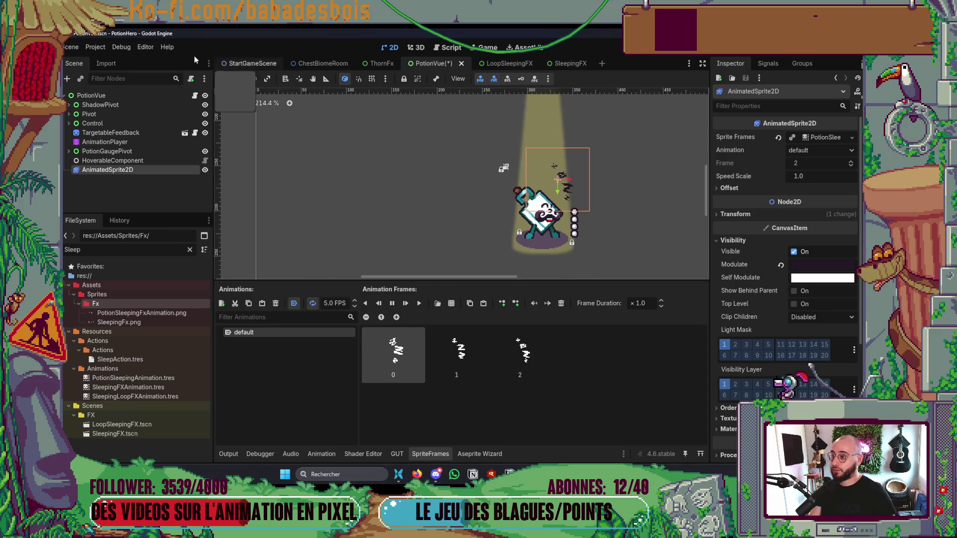
# Step: Rename the AnimatedSprite2D node to SleepAnimation
pyautogui.click(222, 79)
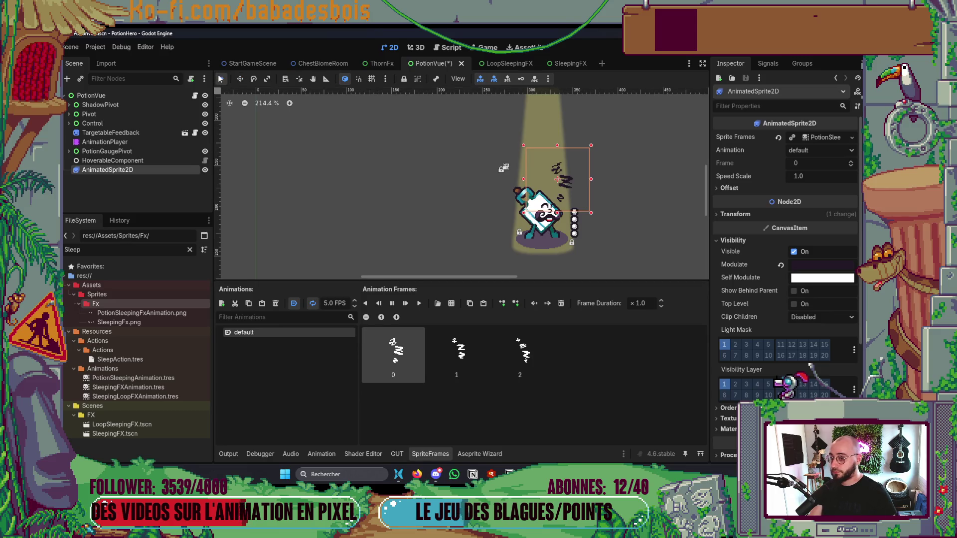
pyautogui.doubleClick(152, 172)
pyautogui.write('Slee')
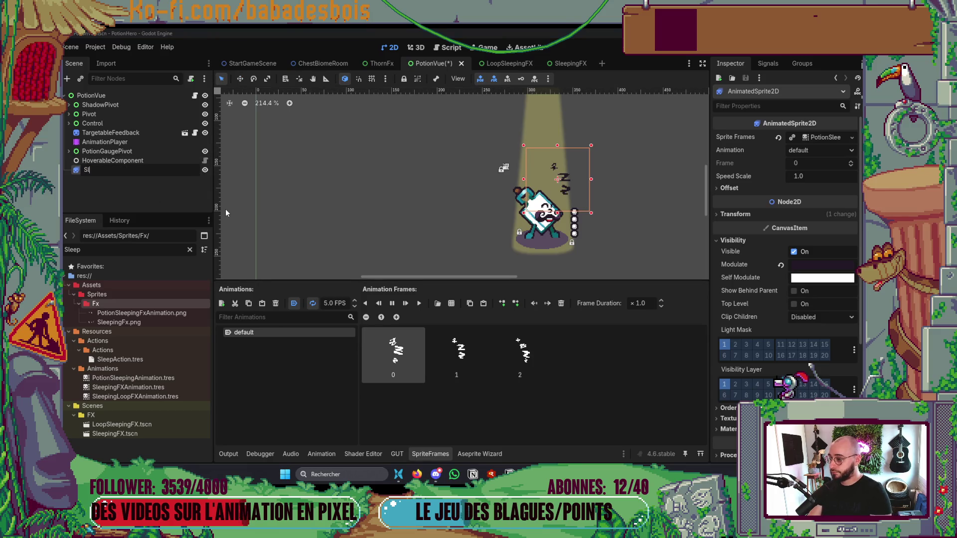
pyautogui.write('pAnimatio')
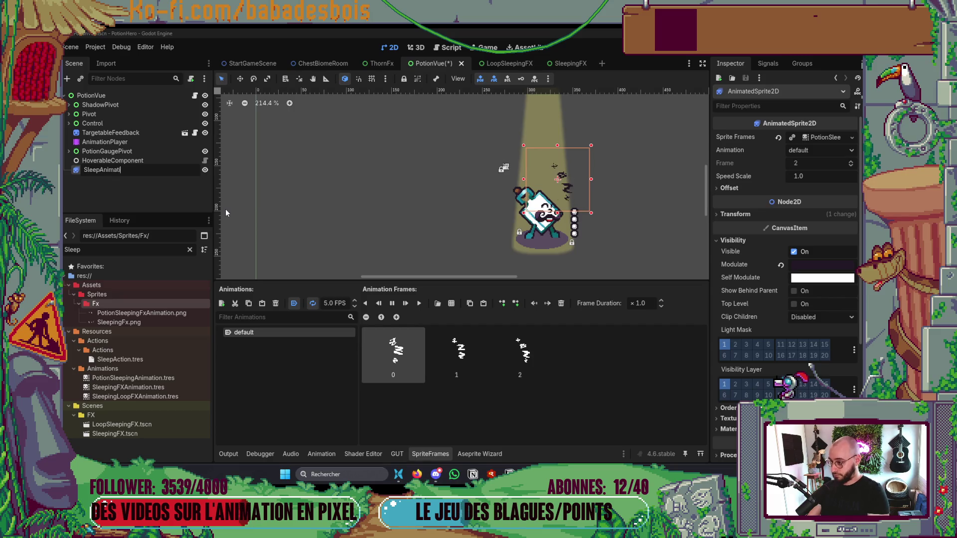
pyautogui.write('n')
pyautogui.press('Return')
pyautogui.hotkey('alt', 'Tab')
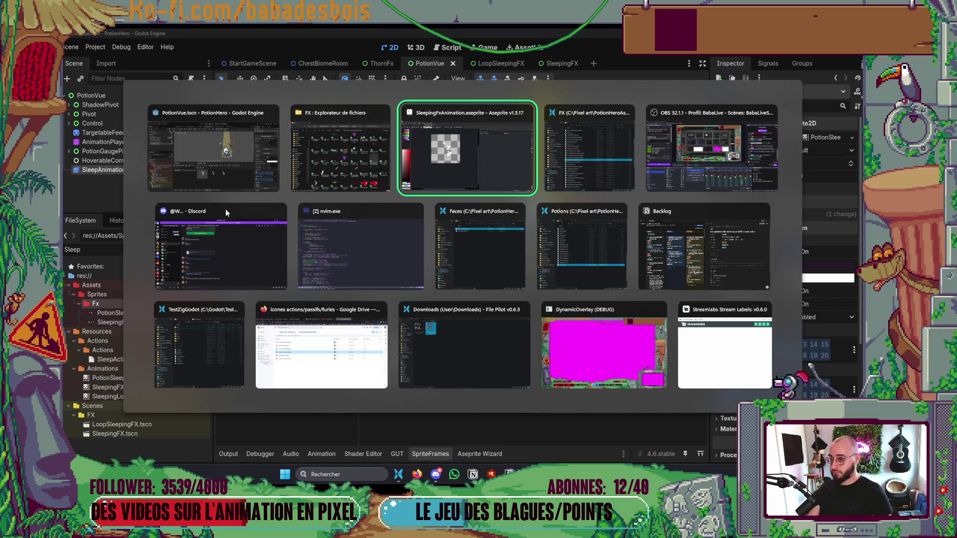
pyautogui.click(336, 252)
pyautogui.press('Escape')
pyautogui.press('g')
pyautogui.press('g')
pyautogui.press('j')
pyautogui.press('j')
pyautogui.press('j')
pyautogui.press('j')
pyautogui.press('j')
pyautogui.press('j')
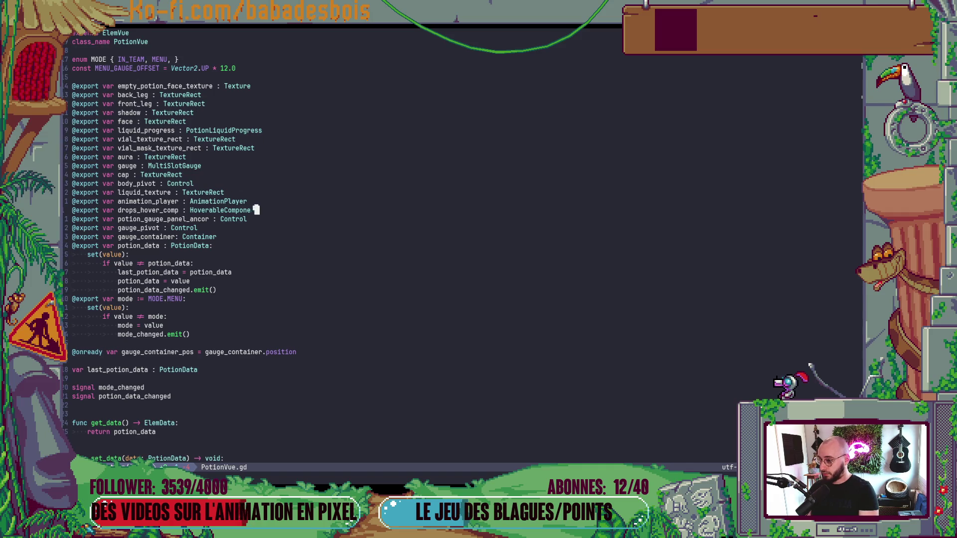
pyautogui.write('o@export var animation')
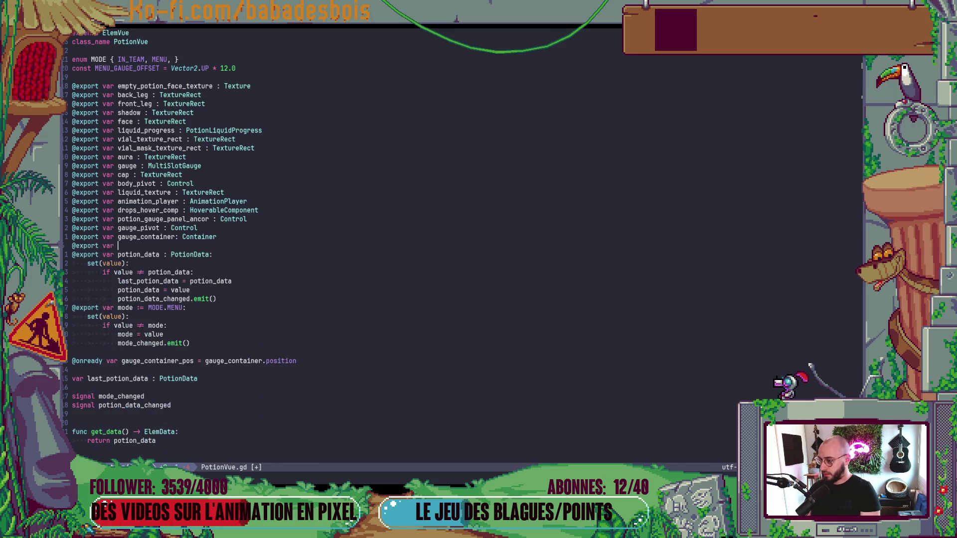
pyautogui.write('_player')
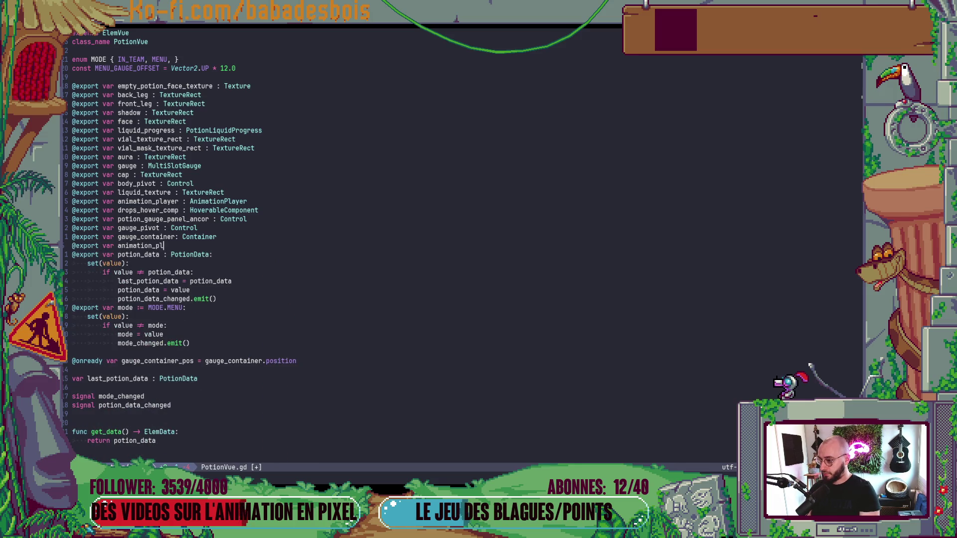
pyautogui.hotkey('ctrl', 'w')
pyautogui.write('sl')
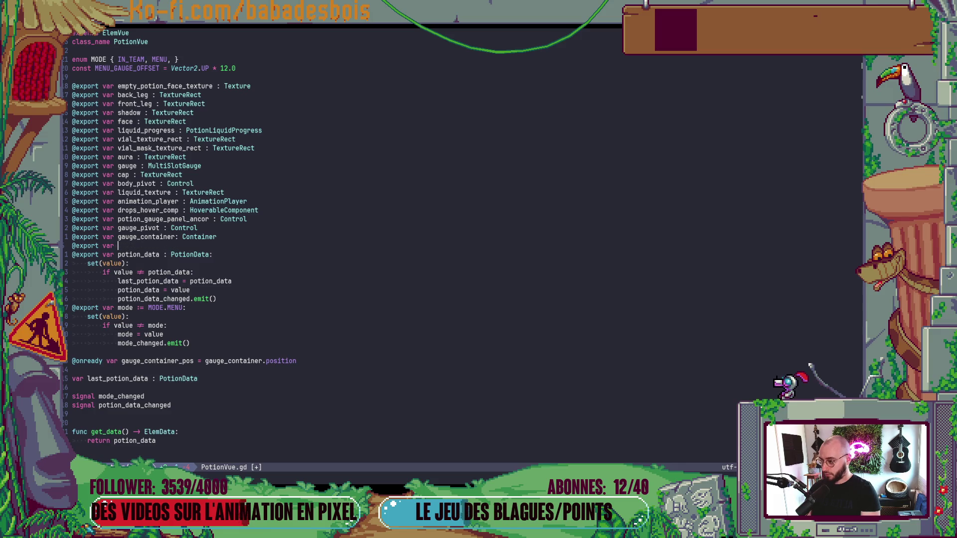
pyautogui.press('BackSpace')
pyautogui.write('eep_anm')
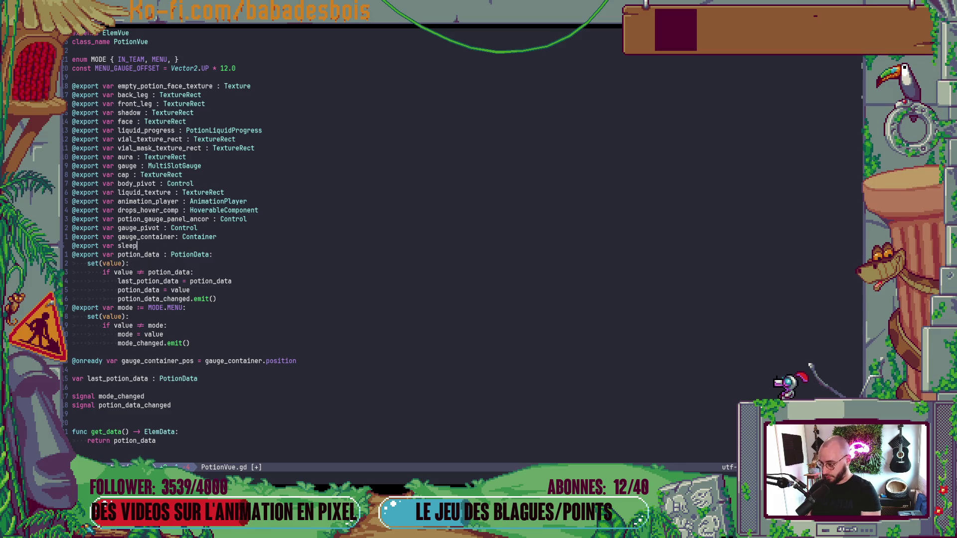
pyautogui.write('mation_')
pyautogui.press('BackSpace')
pyautogui.press('BackSpace')
pyautogui.press('BackSpace')
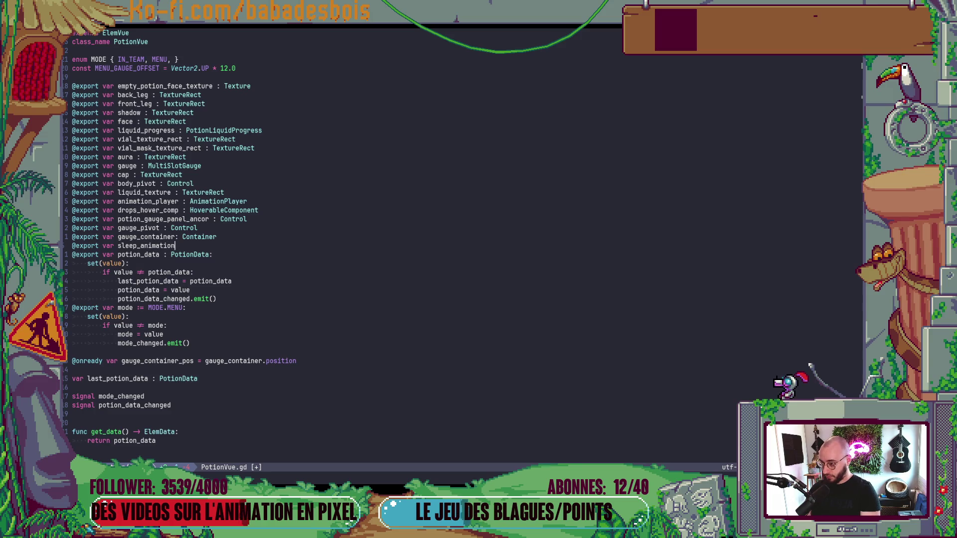
pyautogui.write('ed_sprite')
pyautogui.write(' : An')
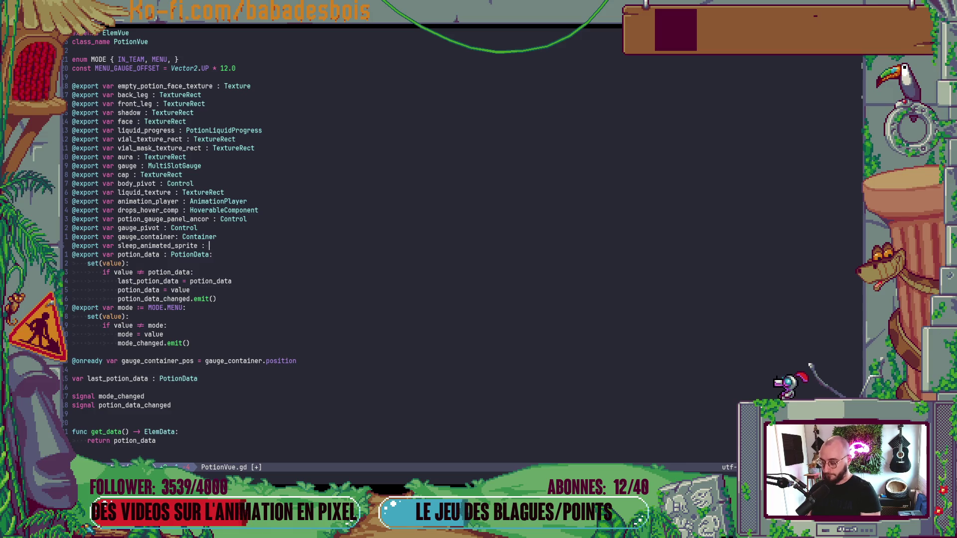
pyautogui.write('imatedSp')
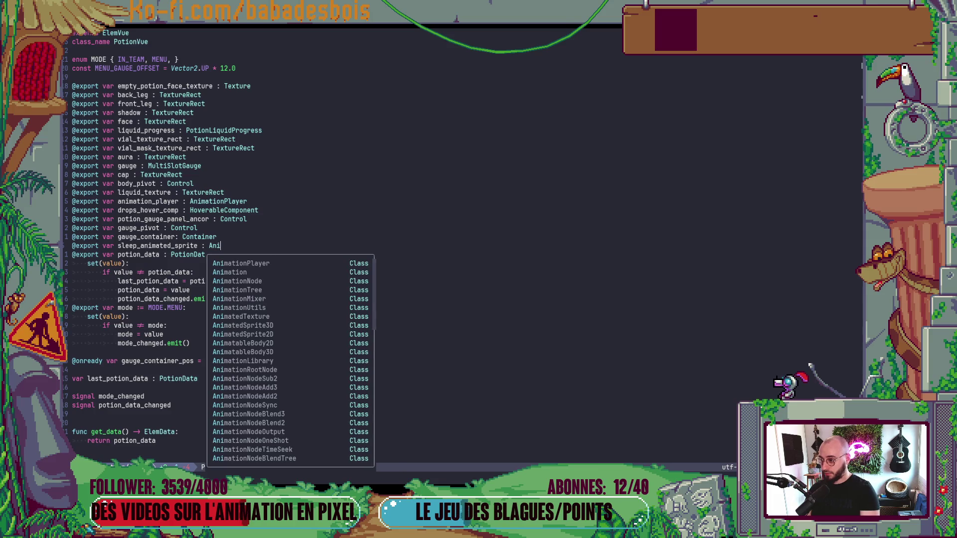
pyautogui.write('rite2D')
pyautogui.press('Escape')
# Step: Save PotionVue.gd with :w
pyautogui.write(':w')
pyautogui.press('Return')
pyautogui.press('space')
# Step: In update(), add 'sleep_animated_sprite.visible = content_data != null && mode == MODE.IN_TEAM' after cap.texture
pyautogui.write('dsup')
pyautogui.press('Return')
pyautogui.hotkey('ctrl', 'd')
pyautogui.hotkey('ctrl', 'd')
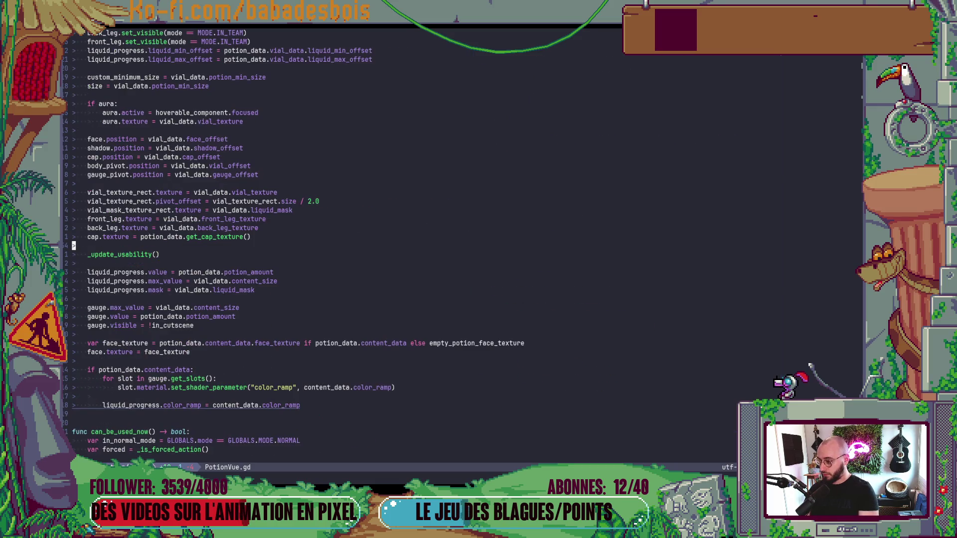
pyautogui.write('S')
pyautogui.write('sl')
pyautogui.press('Return')
pyautogui.write('.')
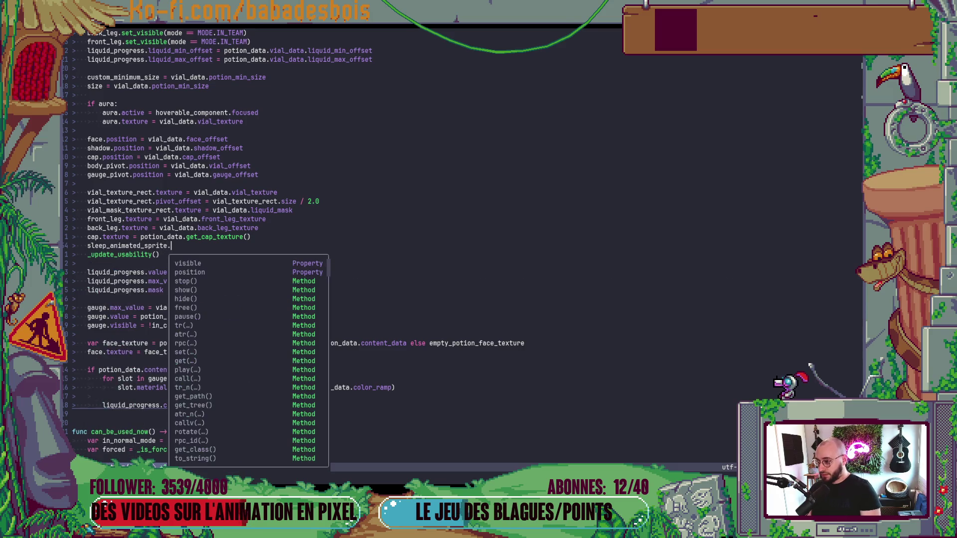
pyautogui.press('Return')
pyautogui.write('= content_data != null ')
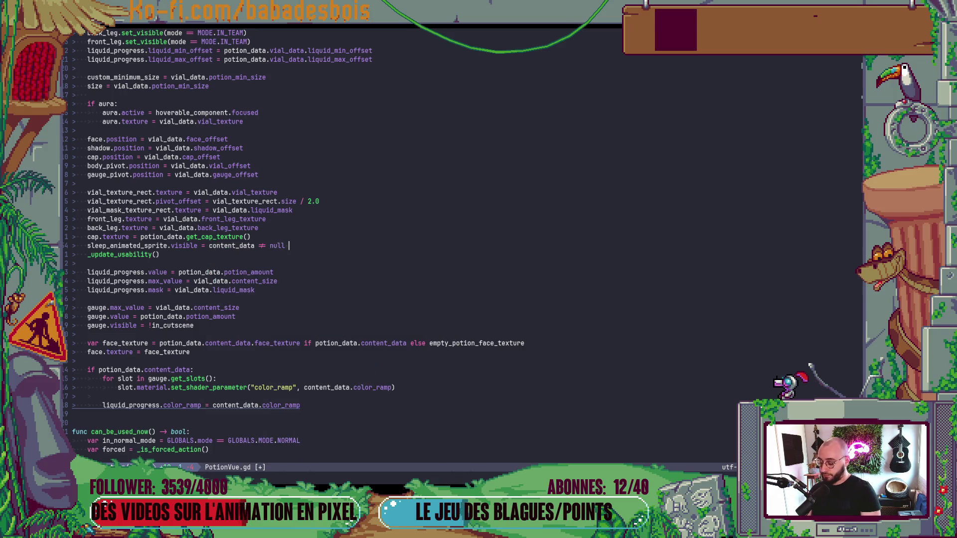
pyautogui.write('&&')
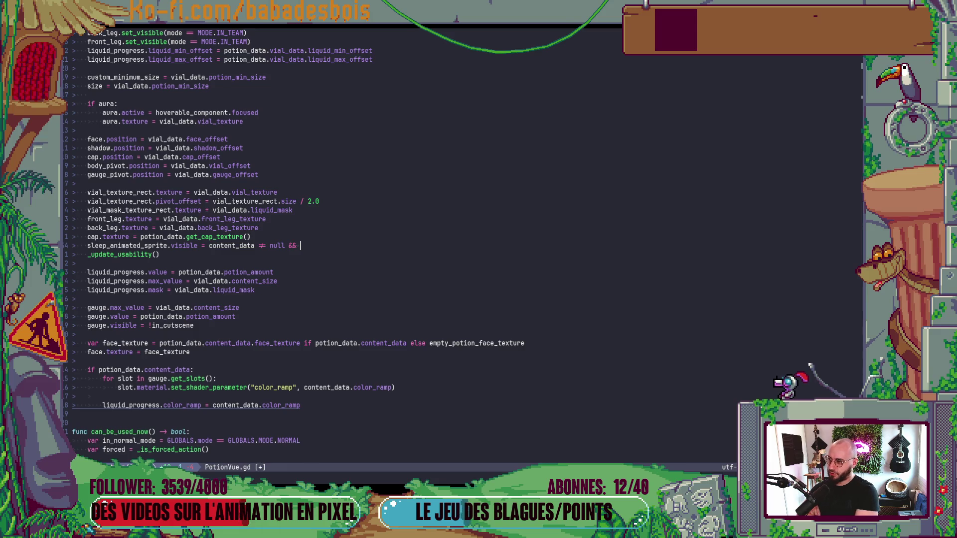
pyautogui.write('mode == MO')
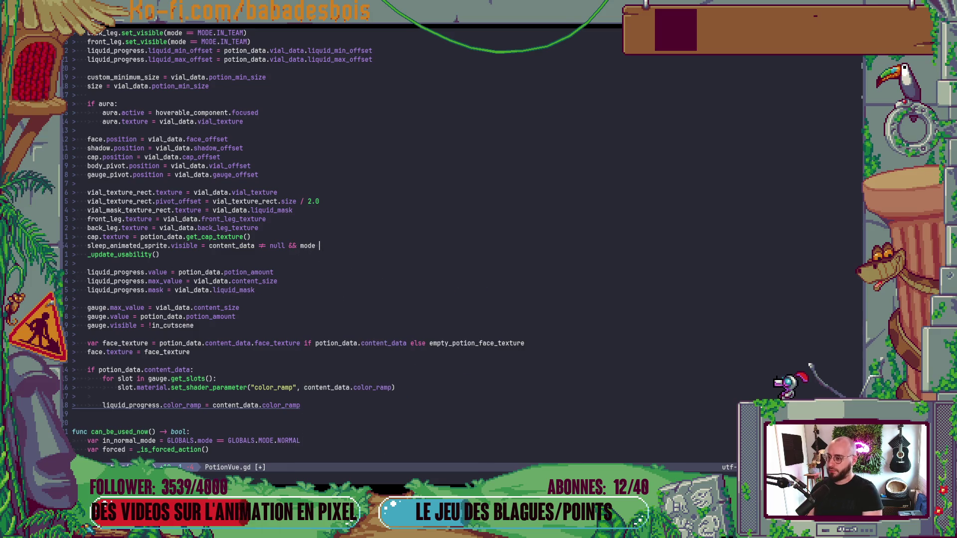
pyautogui.write('DE.IN_TEAM')
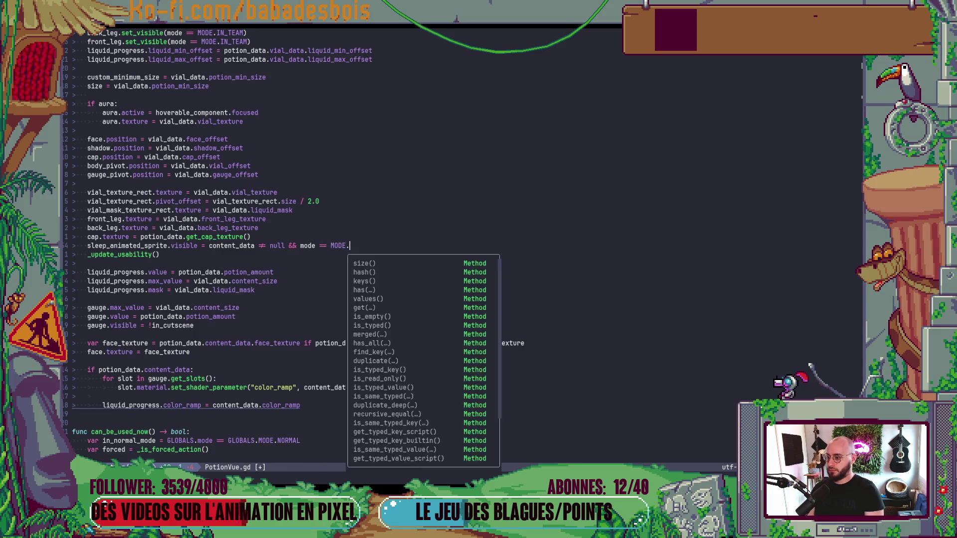
pyautogui.press('Escape')
pyautogui.hotkey('alt', 'Tab')
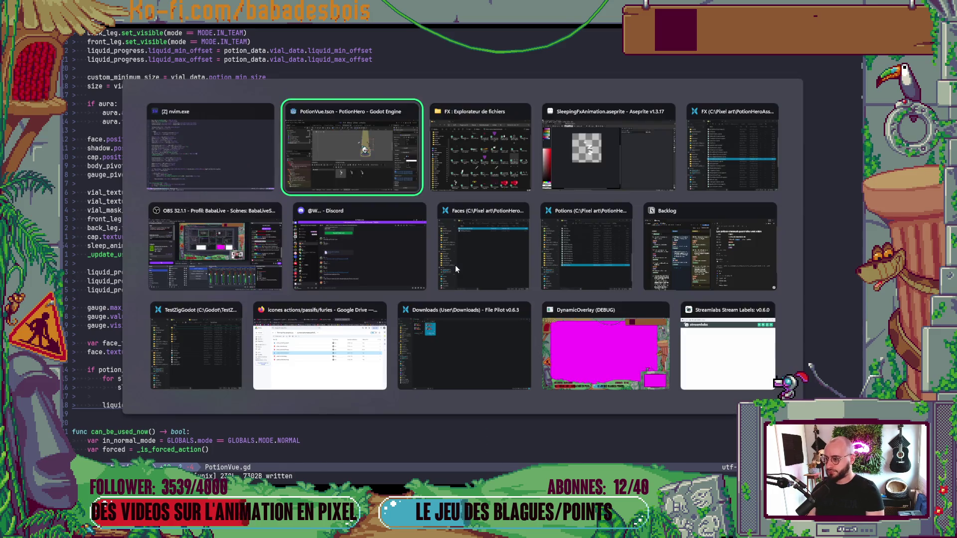
# Step: Run the game with F5, hit an error, and stop the debug session
pyautogui.press('F5')
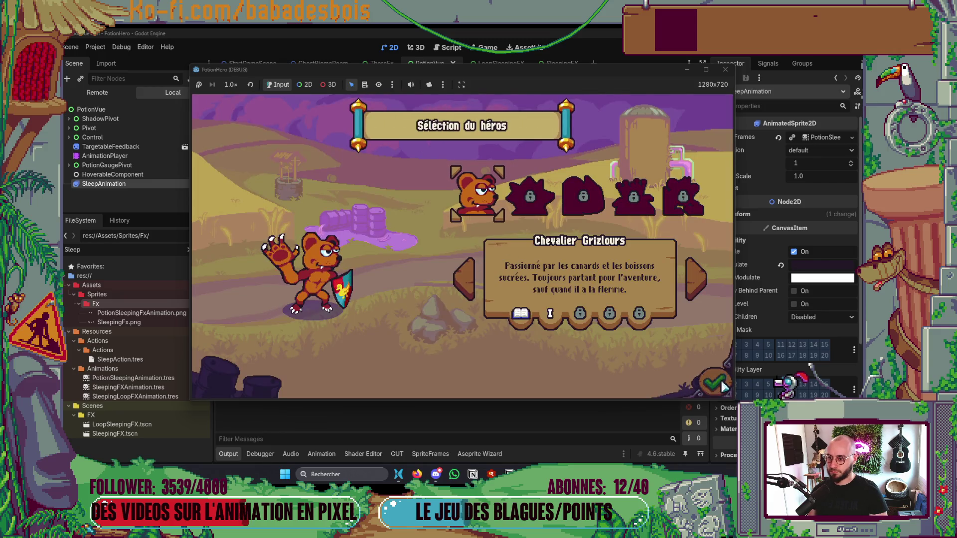
pyautogui.click(723, 386)
pyautogui.scroll(2, 560, 252)
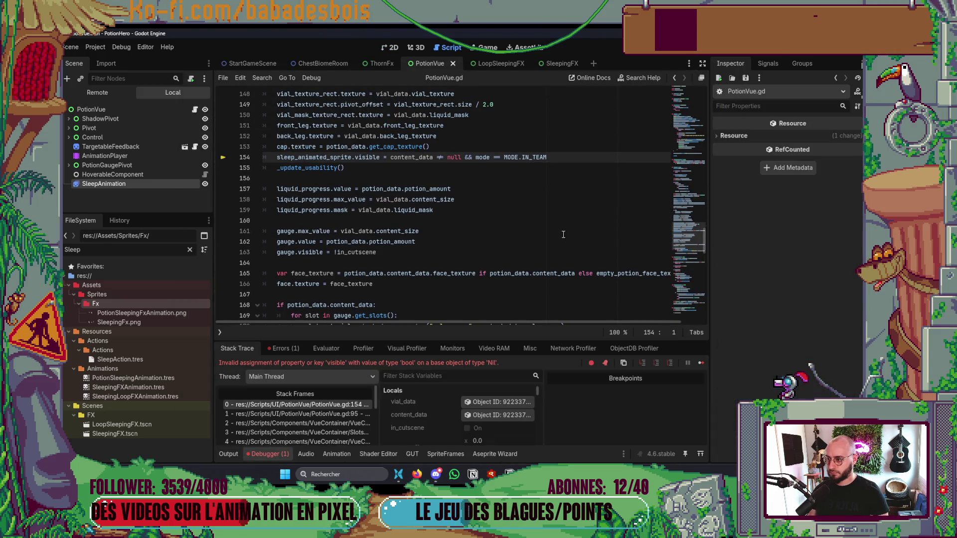
pyautogui.press('F8')
# Step: Assign SleepAnimation to PotionVue's Sleep Animated Sprite property and save the scene
pyautogui.click(125, 95)
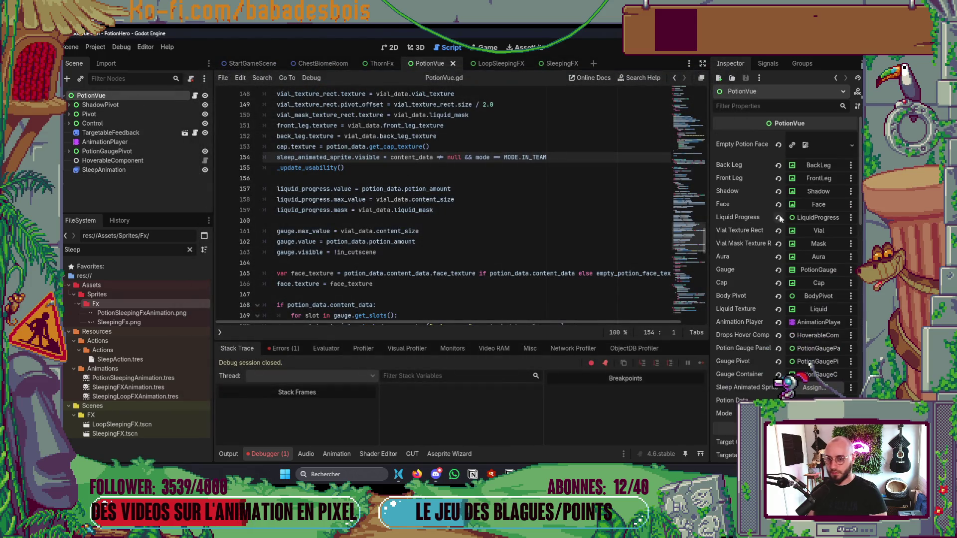
pyautogui.click(814, 388)
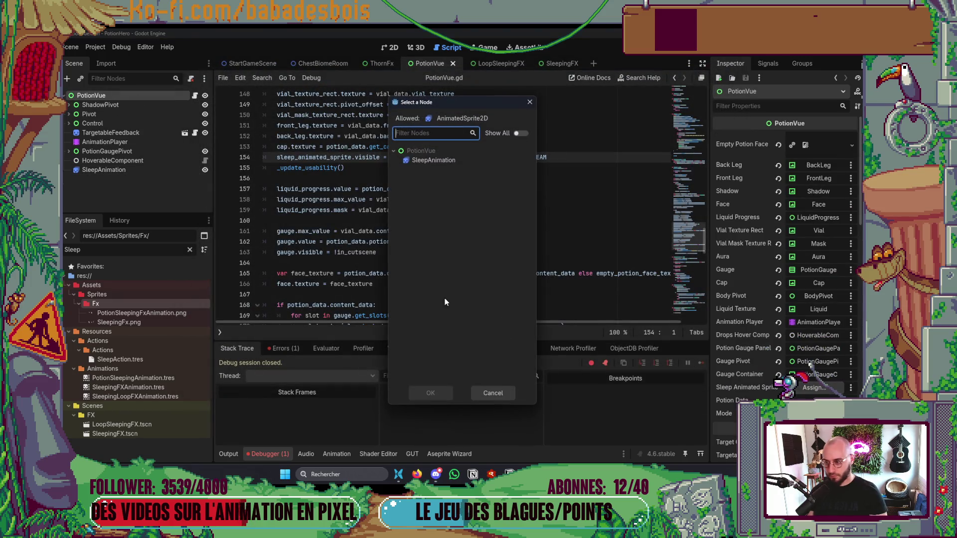
pyautogui.doubleClick(435, 162)
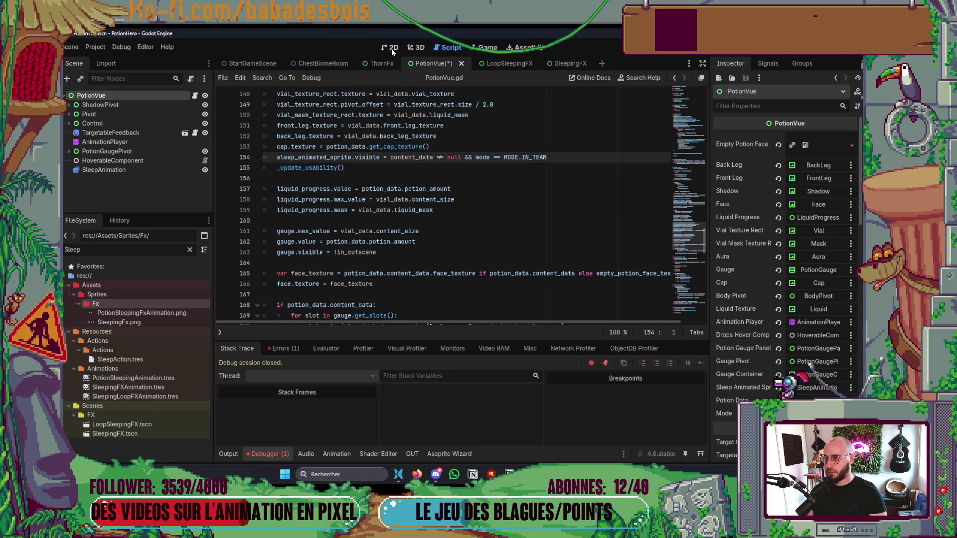
pyautogui.click(391, 48)
pyautogui.hotkey('ctrl', 's')
# Step: Run the game again to the adventure selection screen, then close it
pyautogui.press('F5')
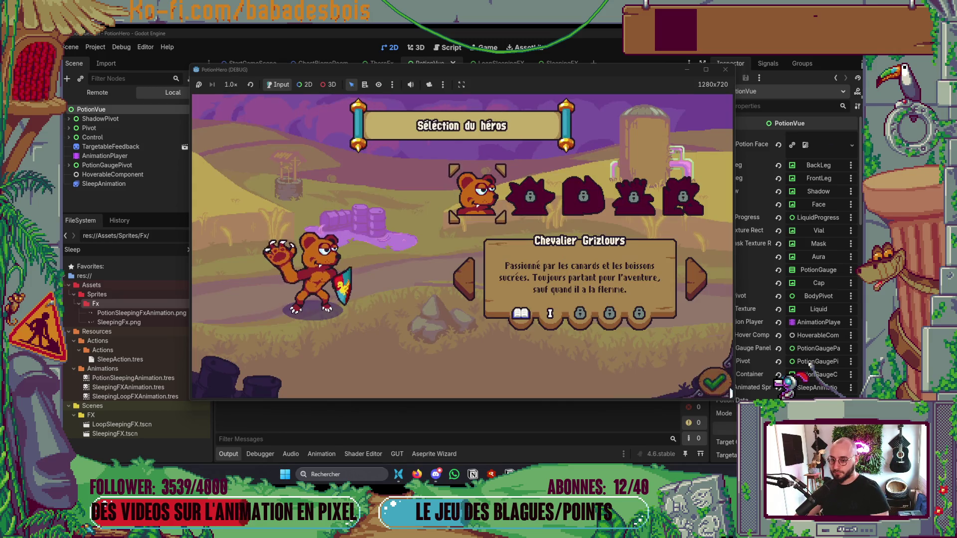
pyautogui.click(715, 380)
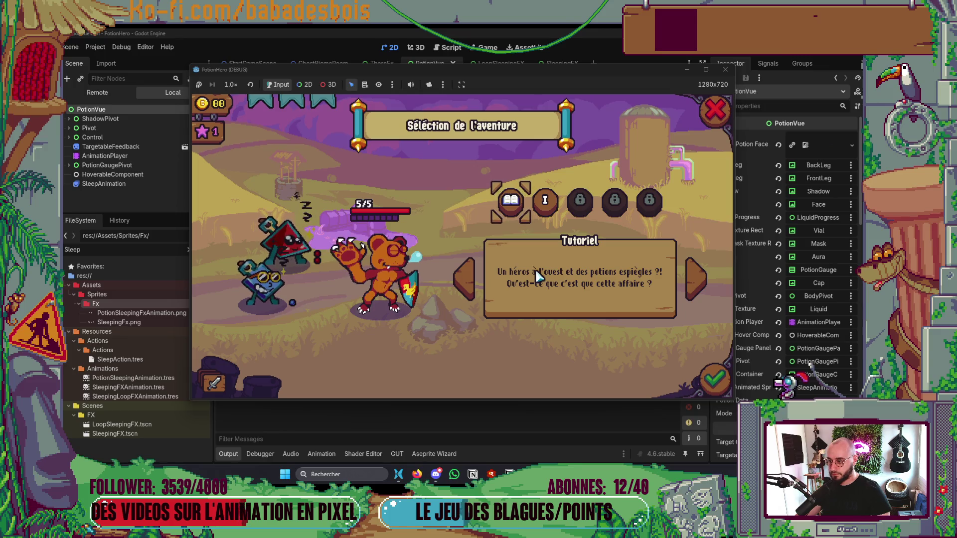
pyautogui.click(722, 74)
pyautogui.hotkey('alt', 'Tab')
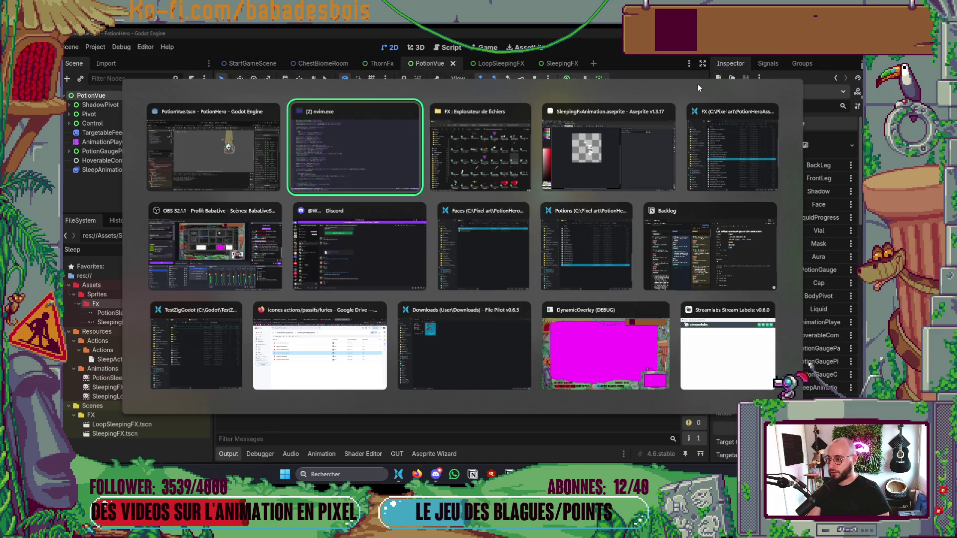
# Step: Find the sleep_animated_sprite visibility line and check the content_data declaration
pyautogui.scroll(4, 240, 211)
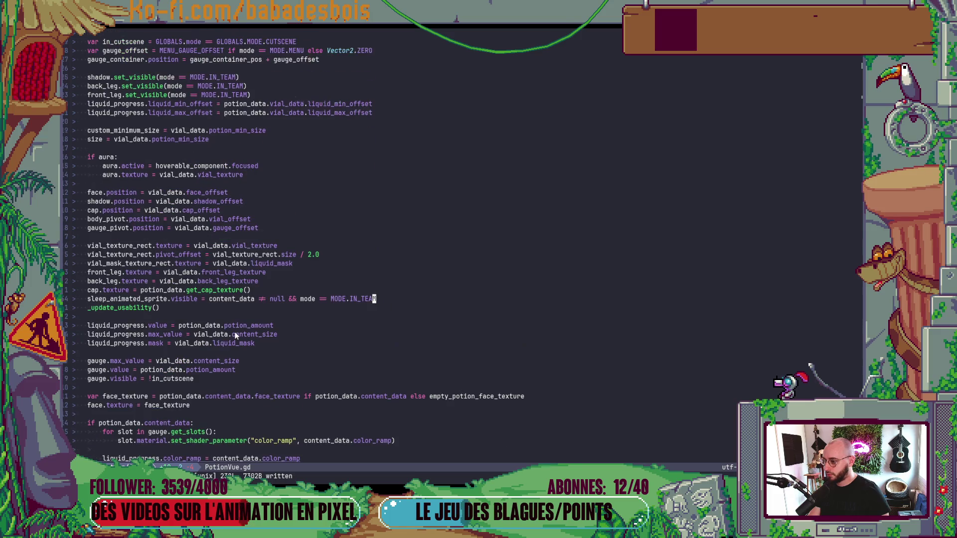
pyautogui.scroll(7, 247, 343)
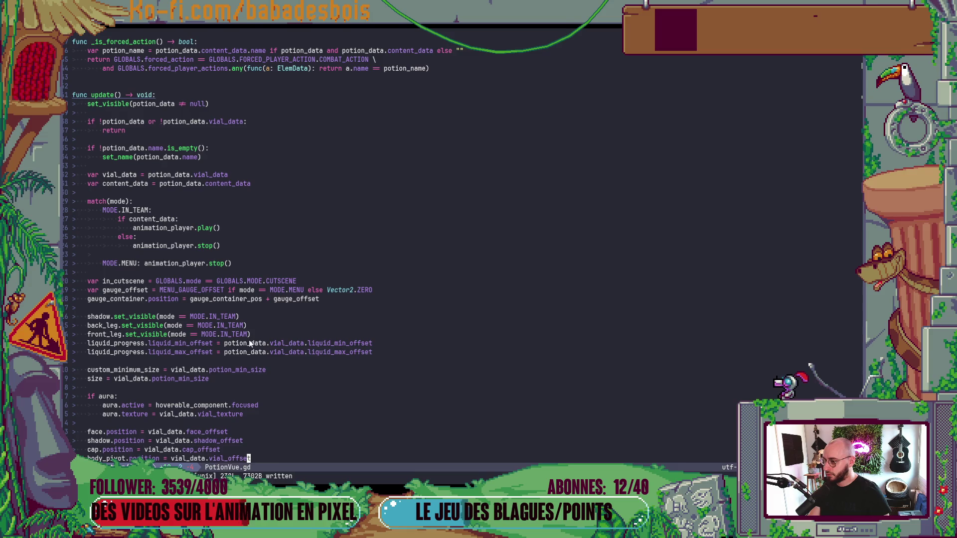
pyautogui.scroll(-6, 250, 334)
pyautogui.click(275, 379)
pyautogui.press('b')
pyautogui.press('b')
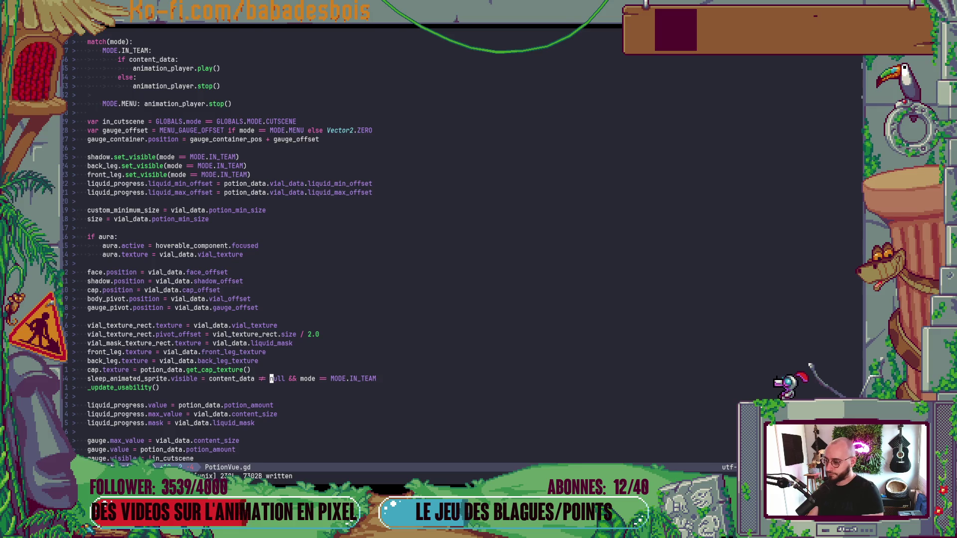
pyautogui.press('^')
pyautogui.press('$')
pyautogui.press('b')
pyautogui.press('b')
pyautogui.press('b')
pyautogui.press('b')
pyautogui.press('b')
pyautogui.press('i')
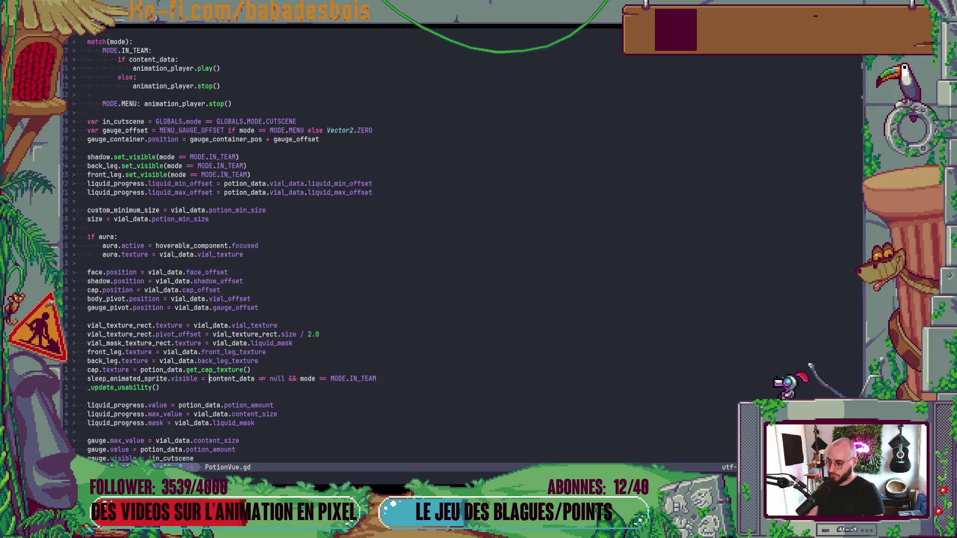
pyautogui.press('Escape')
pyautogui.press('g')
pyautogui.press('d')
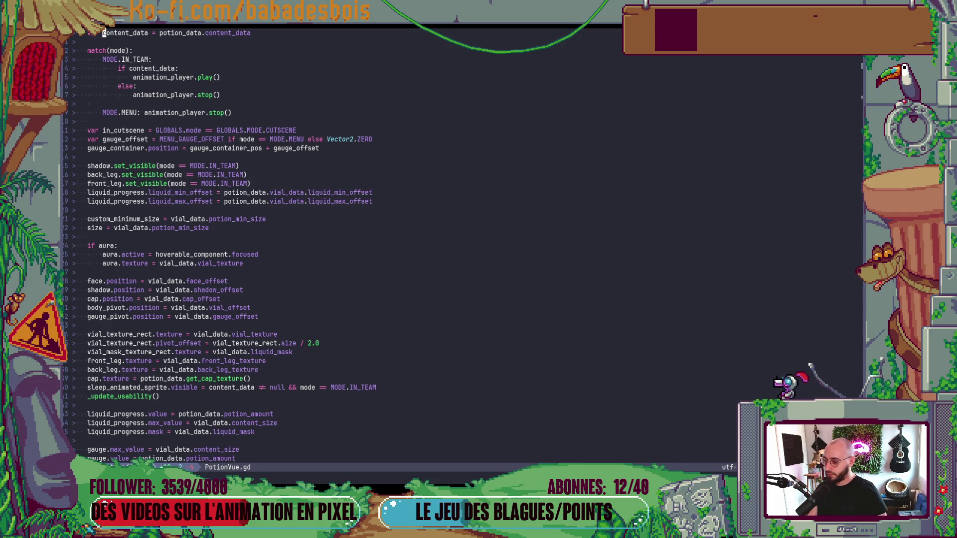
# Step: Return to the sleep_animated_sprite visibility line and cut it with dd
pyautogui.scroll(-7, 441, 356)
pyautogui.scroll(3, 250, 326)
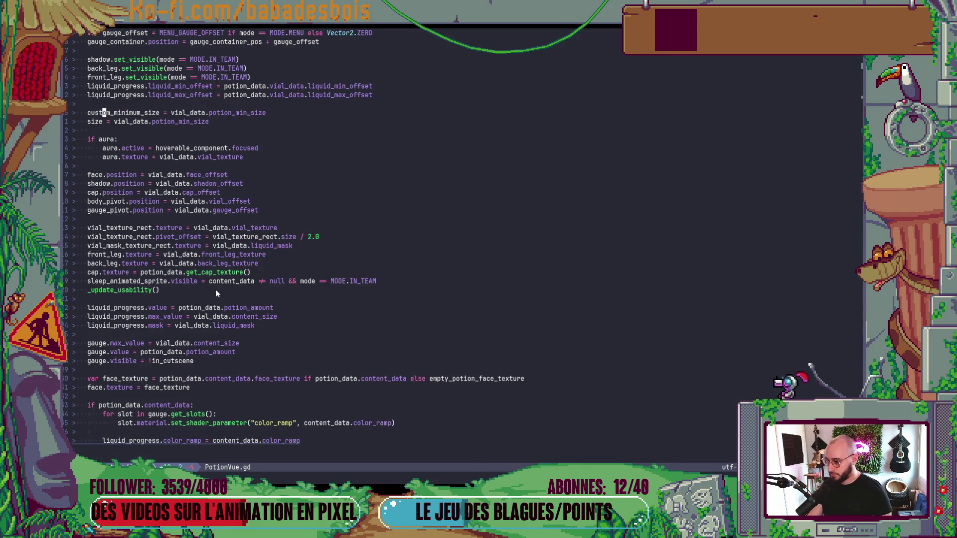
pyautogui.hotkey('ctrl', 'o')
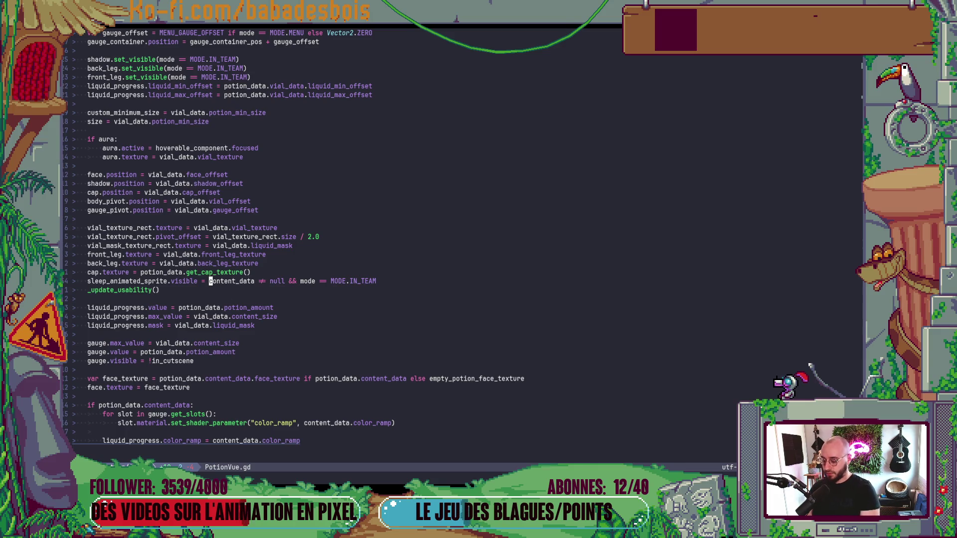
pyautogui.press('o')
pyautogui.press('Escape')
pyautogui.press('u')
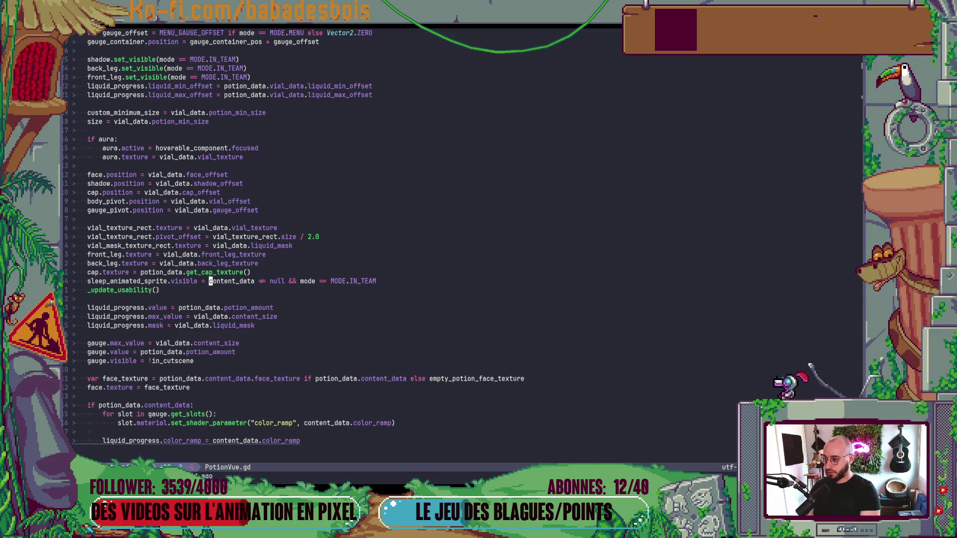
pyautogui.press('d')
pyautogui.press('d')
# Step: Paste the line beneath the gauge_pivot.position line and save PotionVue.gd
pyautogui.scroll(11, 241, 285)
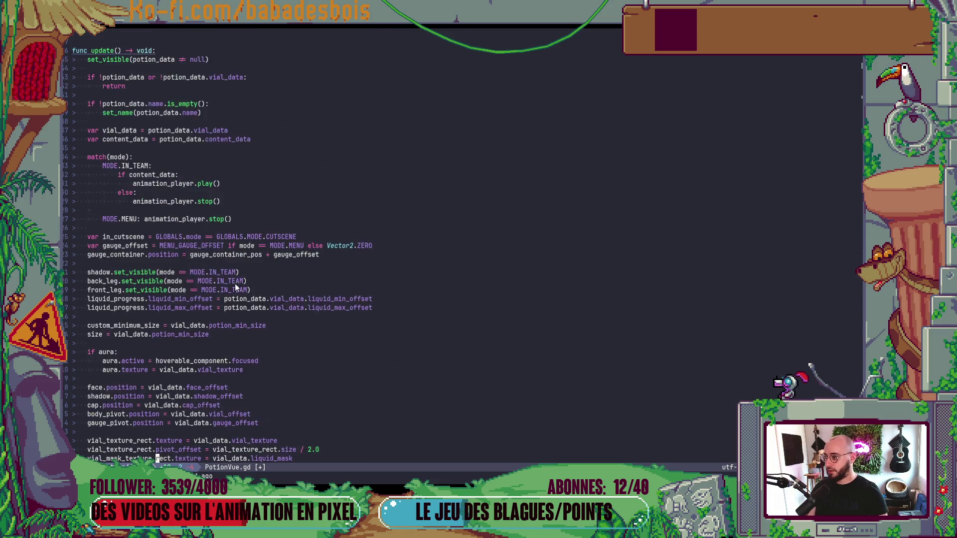
pyautogui.click(220, 148)
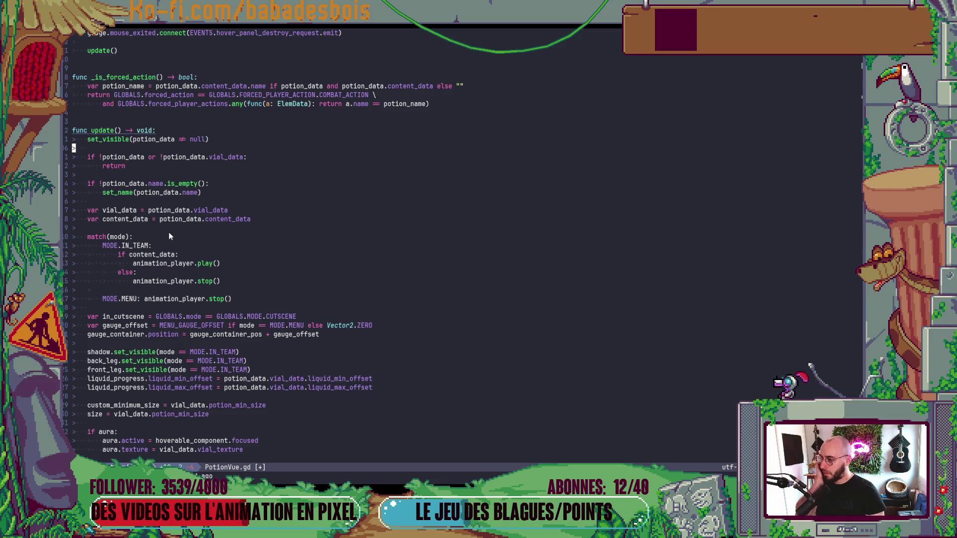
pyautogui.scroll(-9, 169, 231)
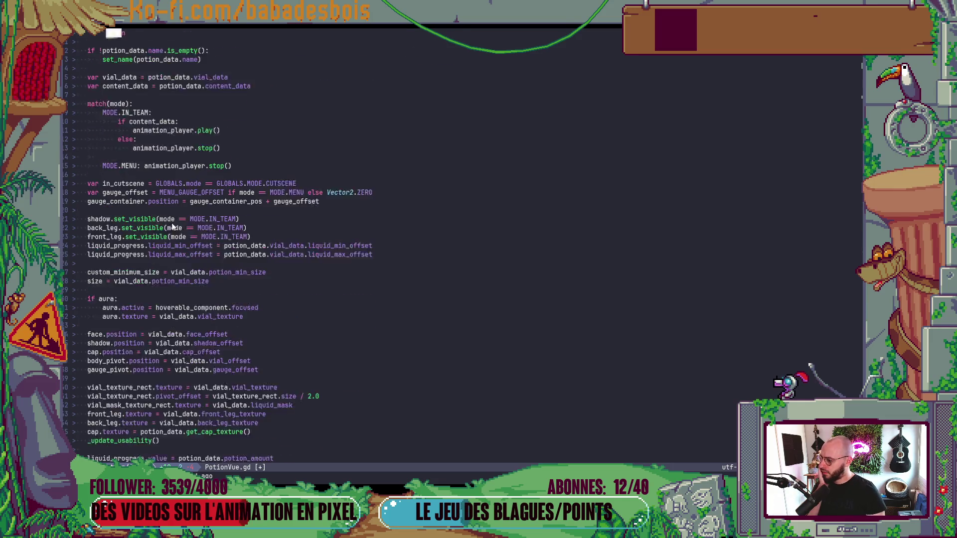
pyautogui.scroll(-2, 174, 221)
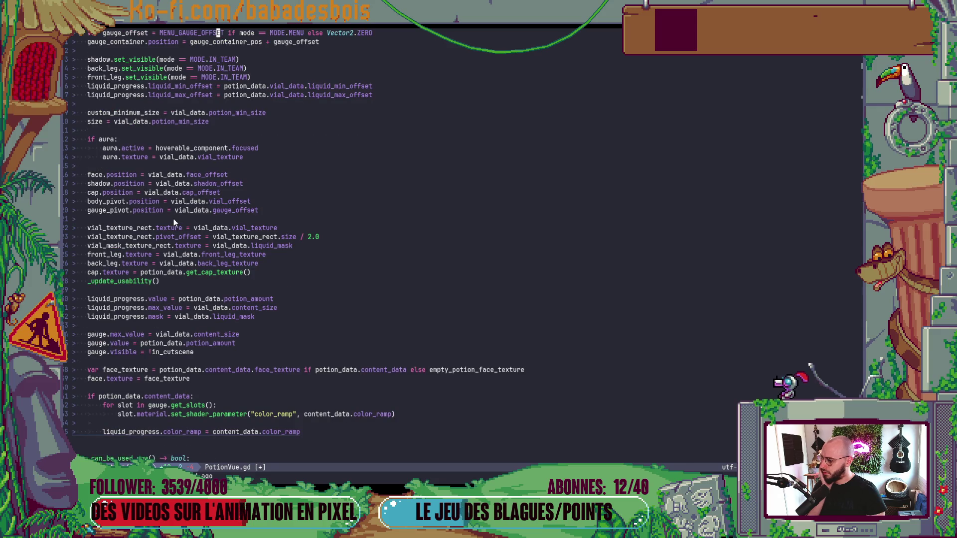
pyautogui.scroll(1, 188, 242)
pyautogui.click(221, 238)
pyautogui.write('p:w')
pyautogui.press('Return')
# Step: Replace && with and in the pasted sleep sprite condition
pyautogui.press('$')
pyautogui.press('b')
pyautogui.press('b')
pyautogui.press('b')
pyautogui.press('b')
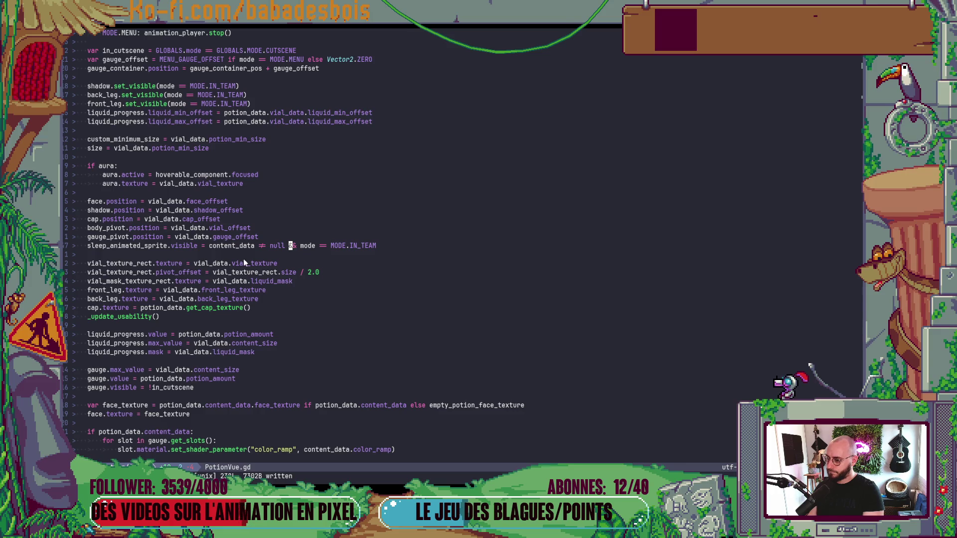
pyautogui.press('Escape')
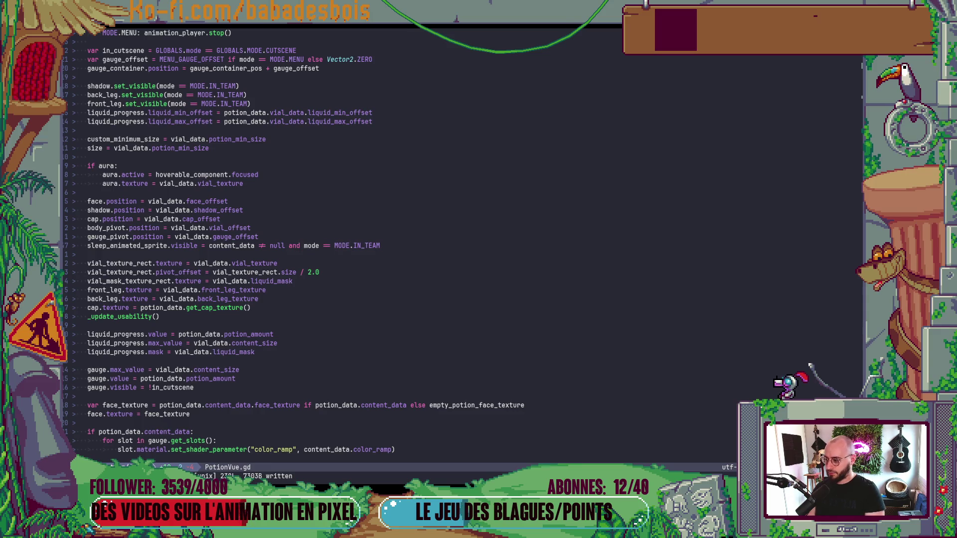
# Step: Save the PotionVue scene in Godot and return to the script
pyautogui.hotkey('alt', 'Tab')
pyautogui.moveTo(316, 219); pyautogui.dragTo(317, 229)
pyautogui.hotkey('ctrl', 's')
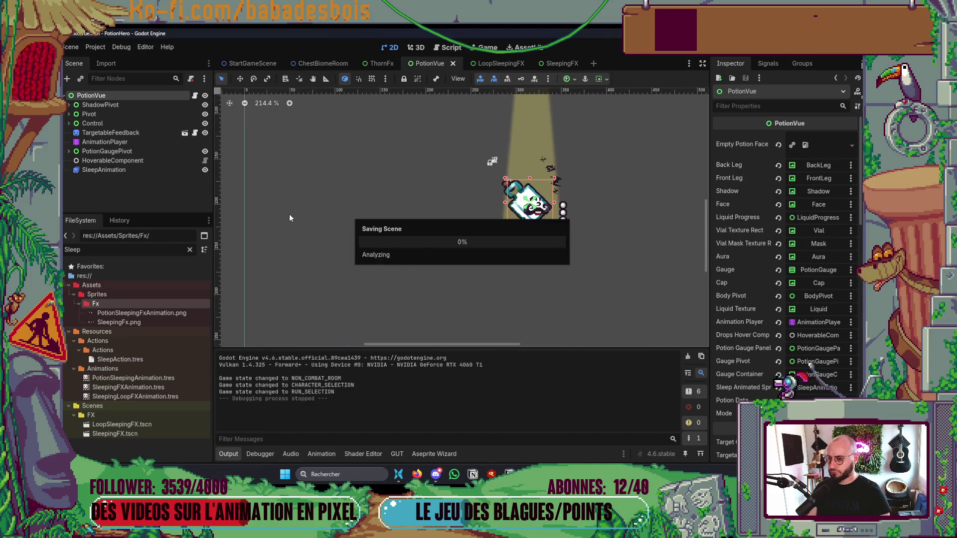
pyautogui.hotkey('alt', 'Tab')
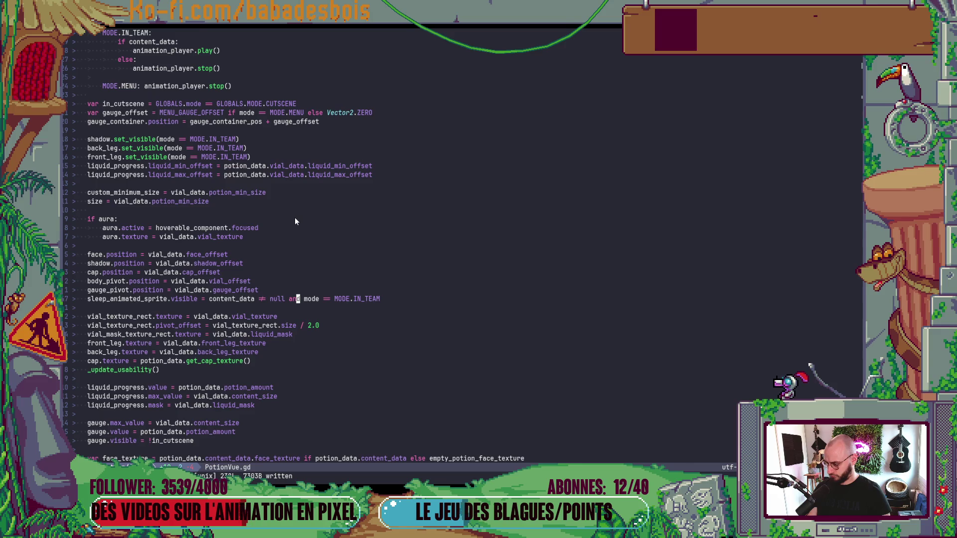
# Step: Review the if-block at the top of update, then save the scene and run the game with F5
pyautogui.scroll(6, 294, 217)
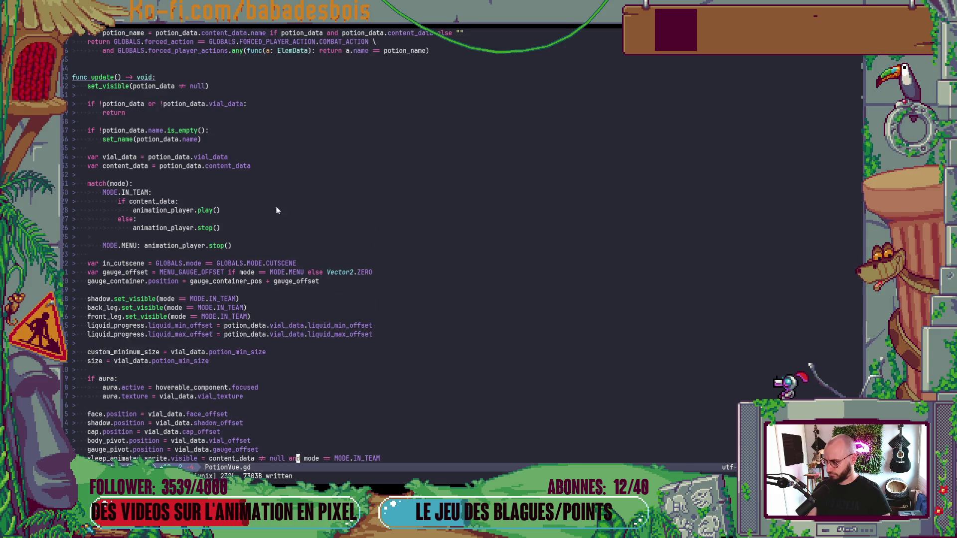
pyautogui.moveTo(147, 120); pyautogui.dragTo(90, 105)
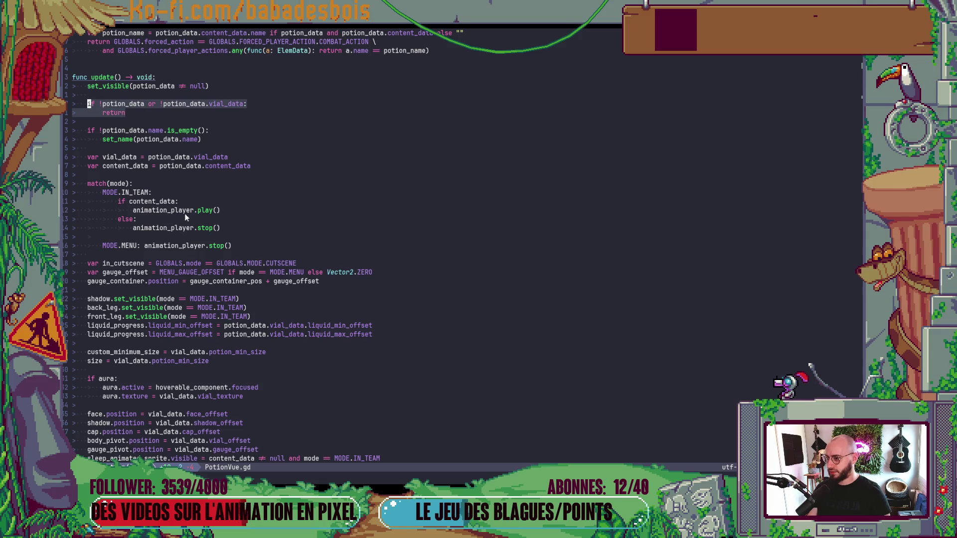
pyautogui.press('d')
pyautogui.hotkey('alt', 'Tab')
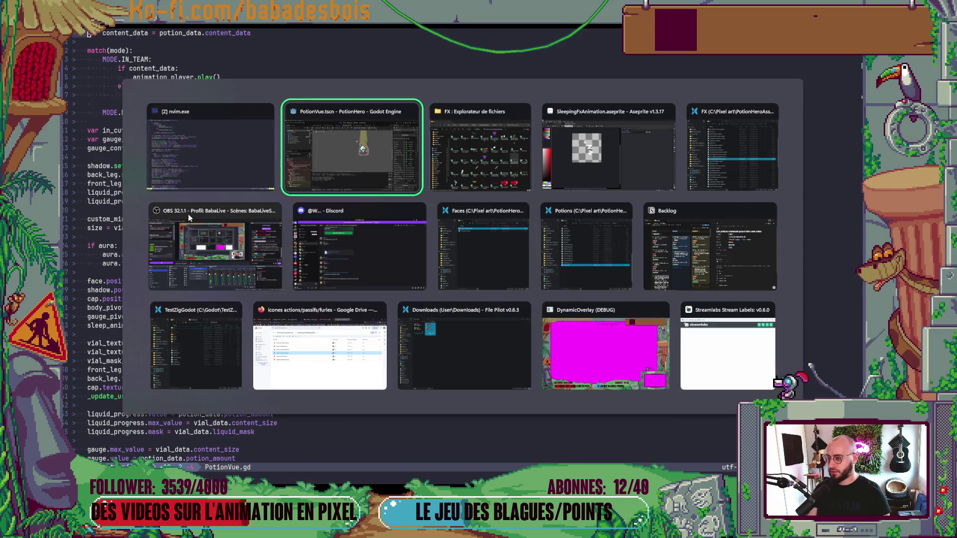
pyautogui.hotkey('ctrl', 's')
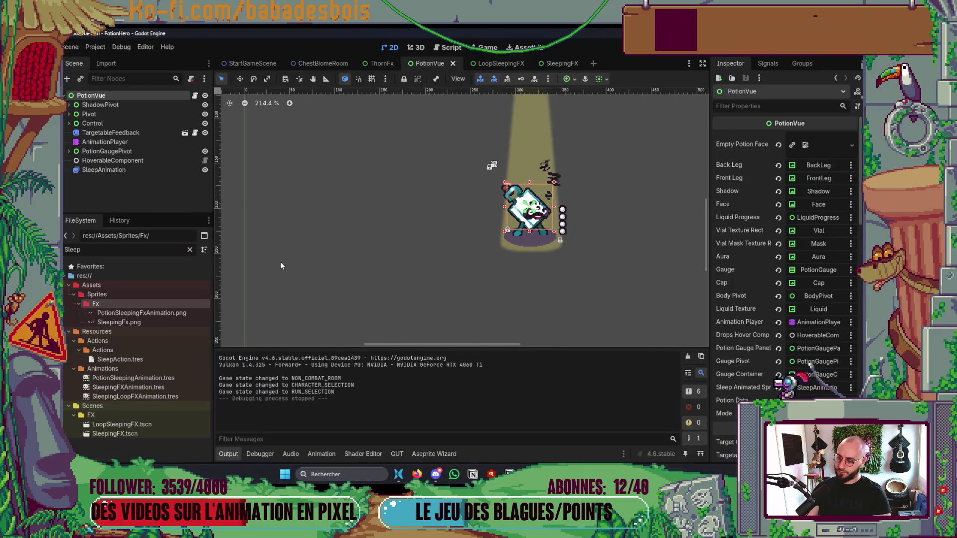
pyautogui.press('F5')
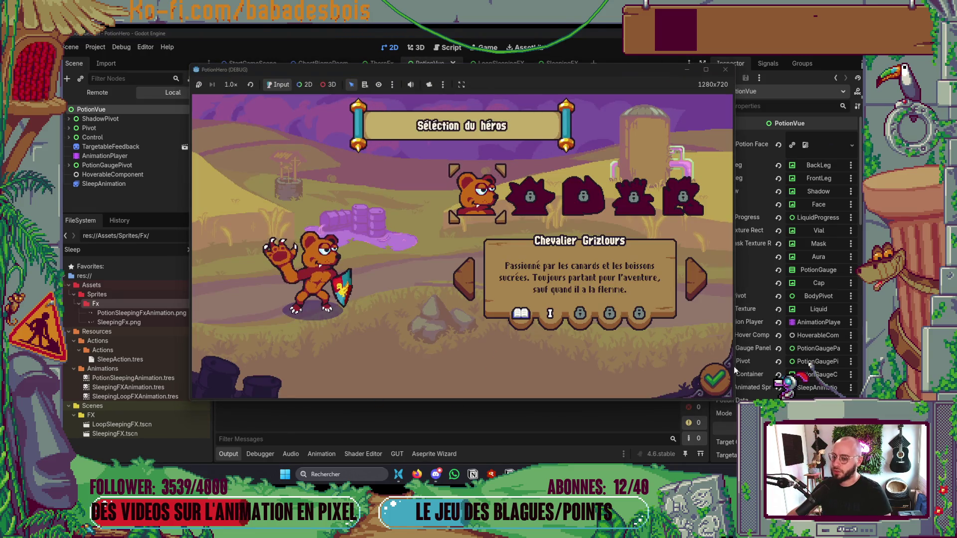
# Step: Pick the Réveil de l'ours adventure, then save the script and relaunch the game
pyautogui.click(546, 201)
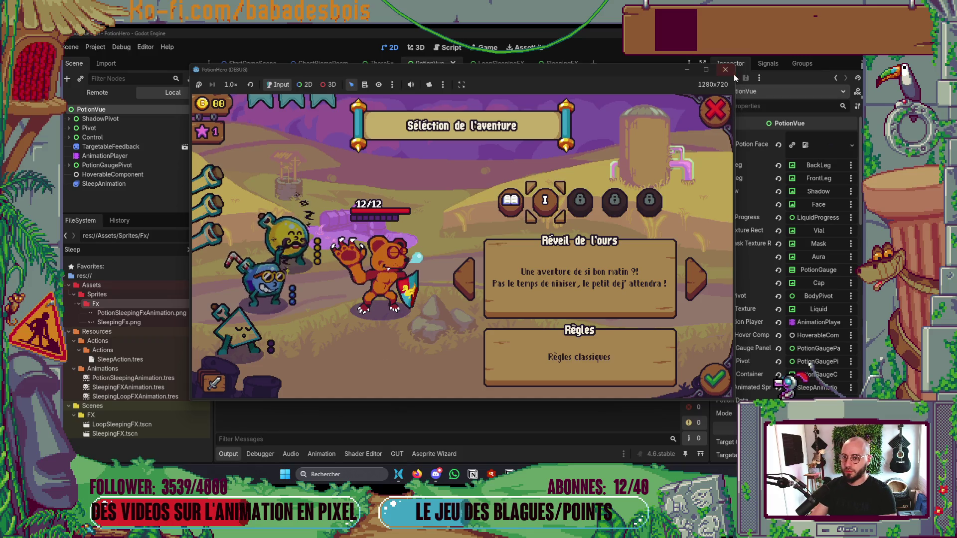
pyautogui.hotkey('alt', 'Tab')
pyautogui.scroll(-8, 286, 288)
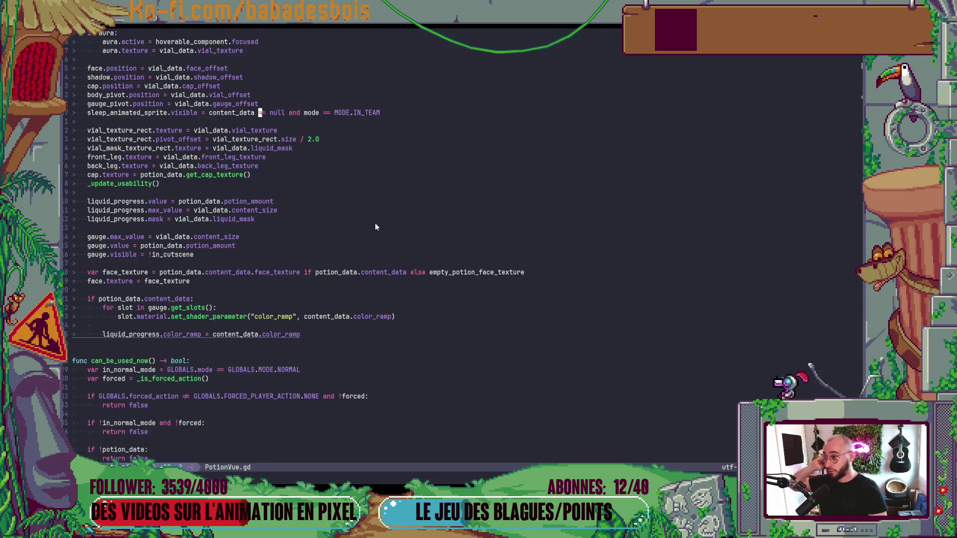
pyautogui.hotkey('ctrl', 's')
pyautogui.hotkey('alt', 'Tab')
pyautogui.press('F5')
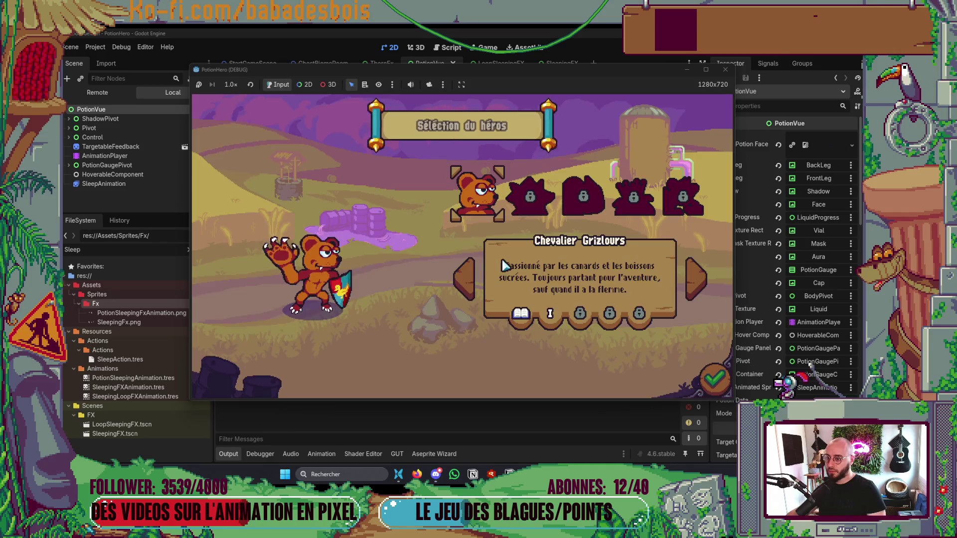
# Step: Confirm the hero, enter Réveil de l'ours to inspect the sleeping potions, then close the game
pyautogui.click(715, 380)
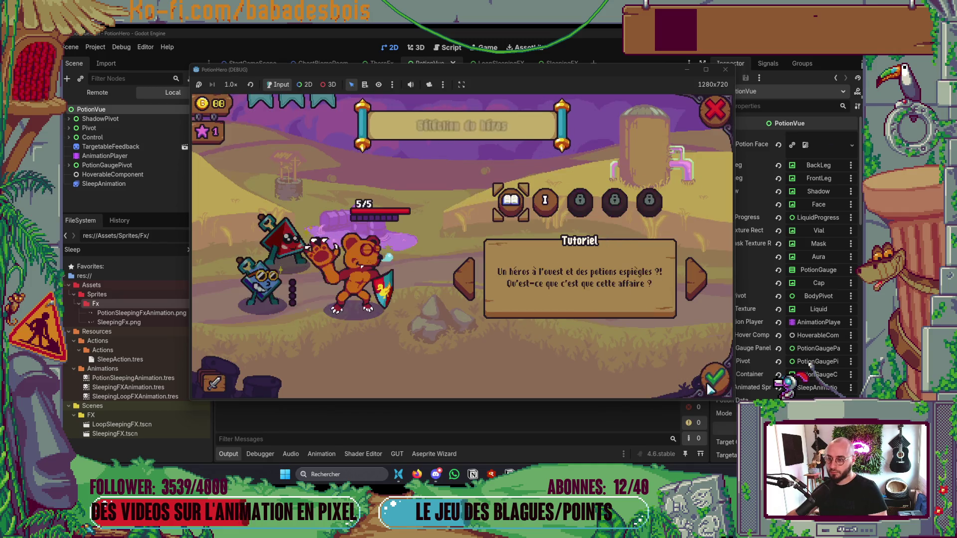
pyautogui.click(546, 210)
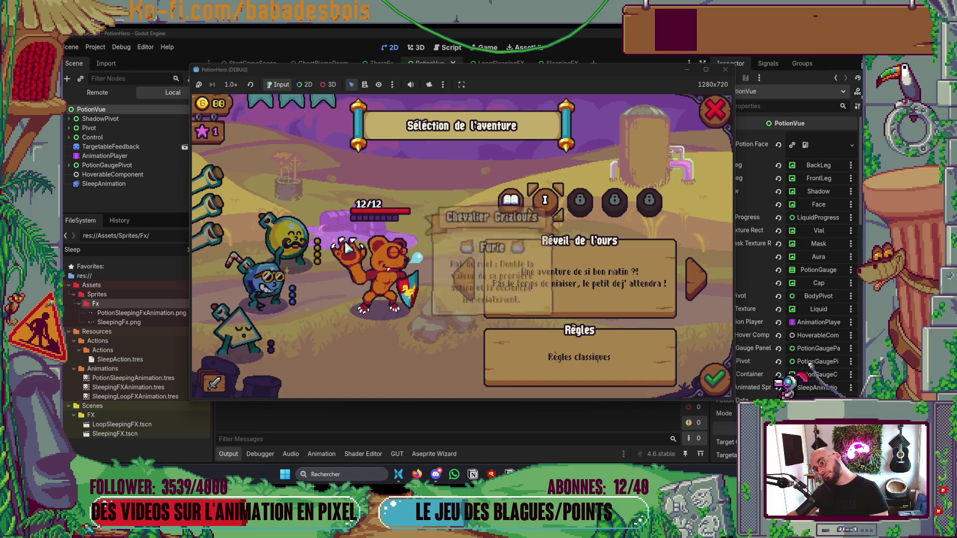
pyautogui.moveTo(247, 319)
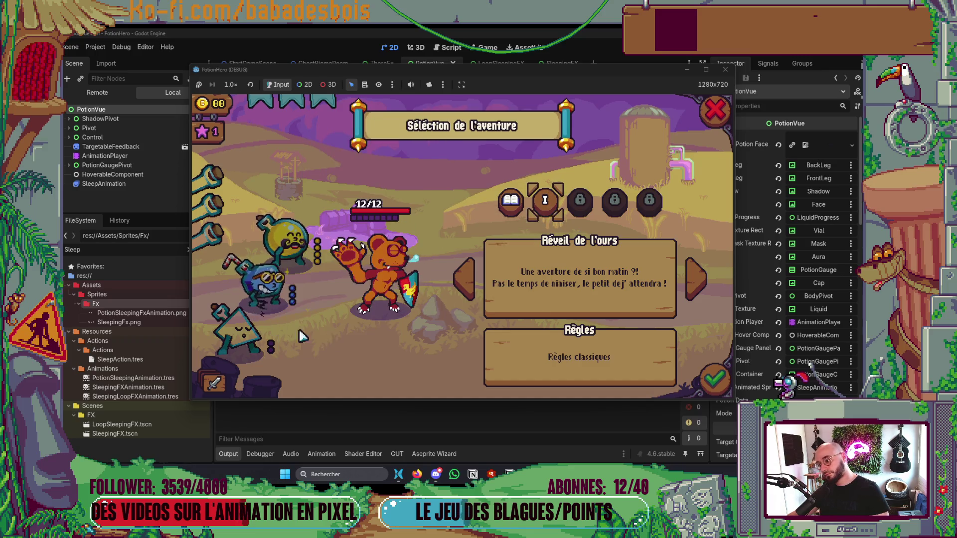
pyautogui.click(726, 70)
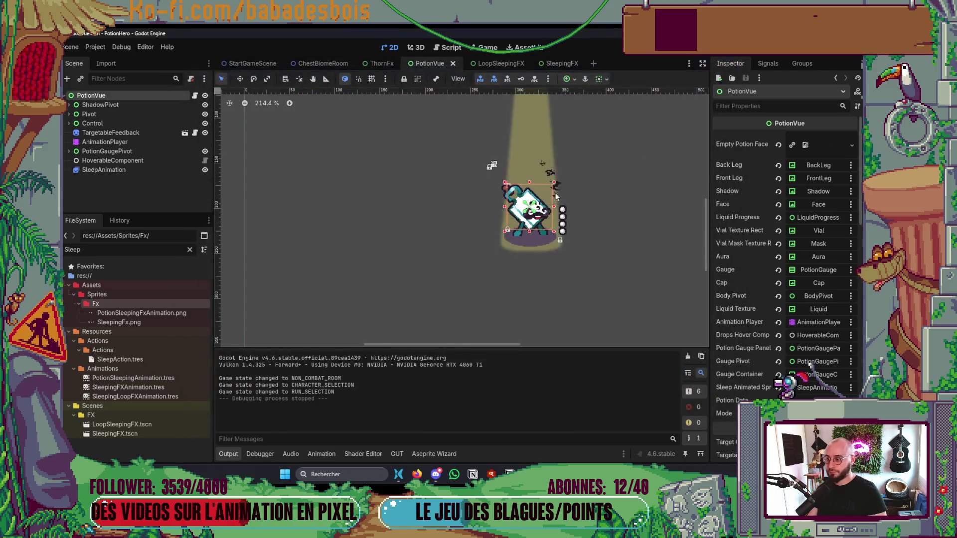
# Step: Set the SleepAnimation sprite's Modulate to white and save the scene
pyautogui.click(105, 170)
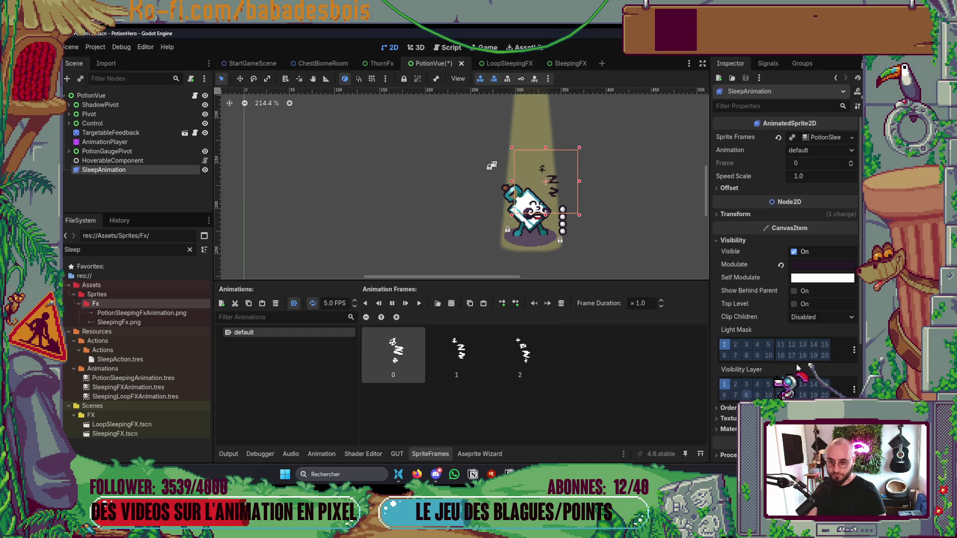
pyautogui.click(811, 263)
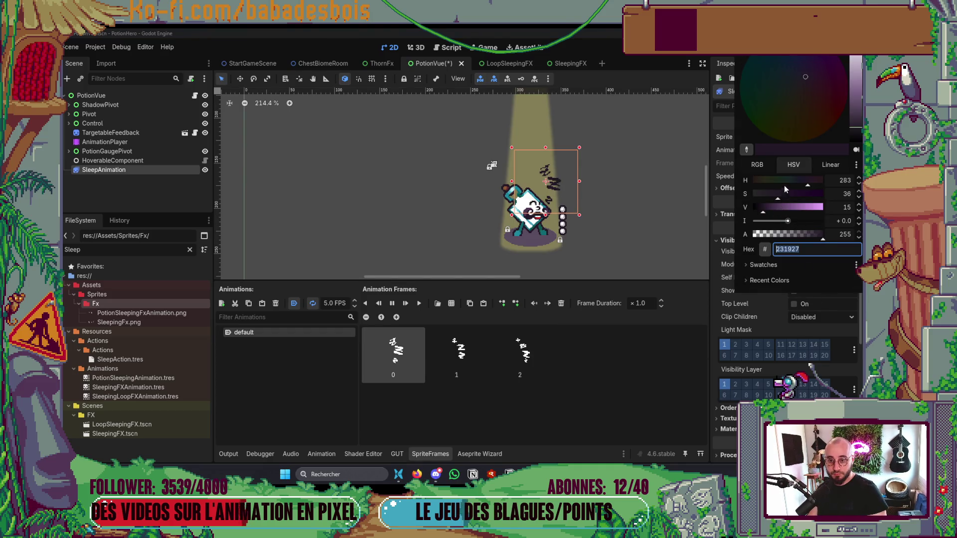
pyautogui.click(758, 167)
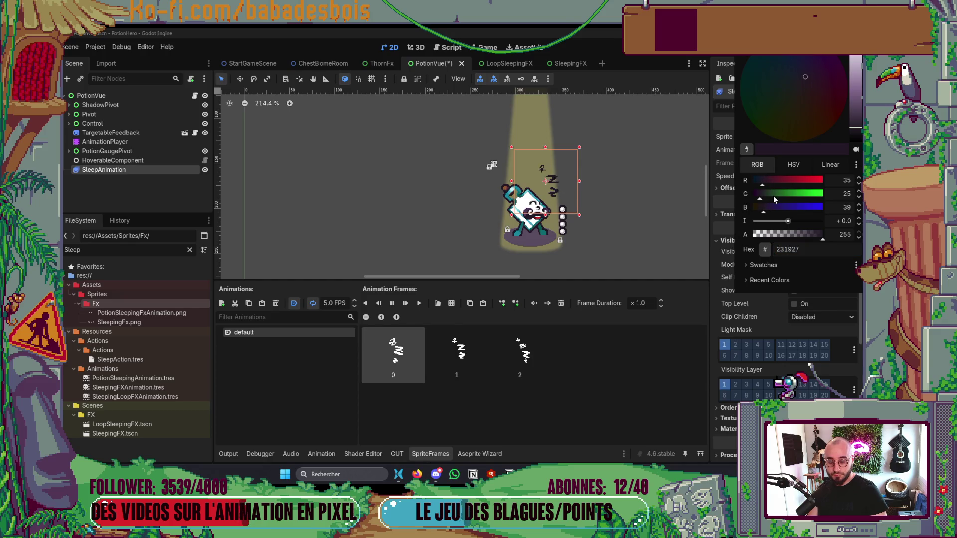
pyautogui.click(764, 264)
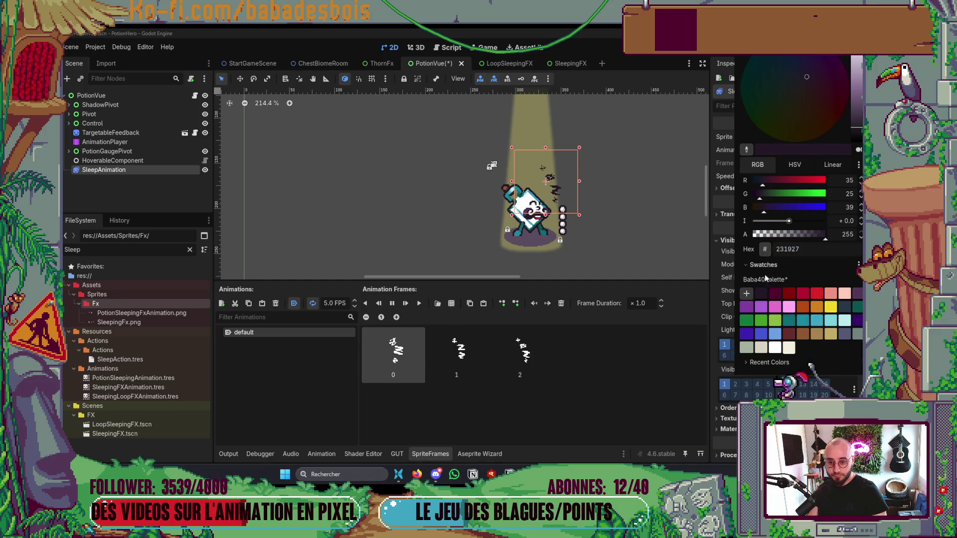
pyautogui.click(775, 348)
pyautogui.click(648, 251)
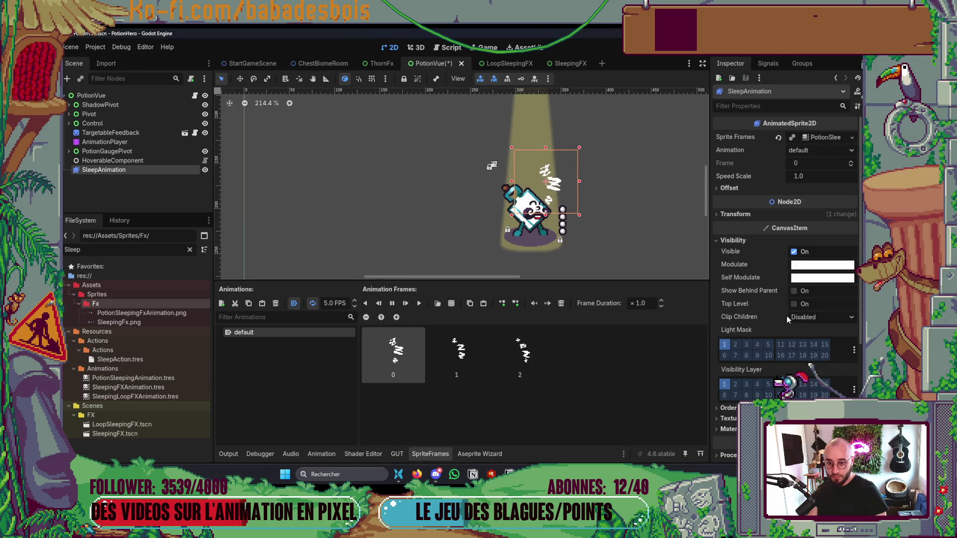
pyautogui.hotkey('ctrl', 's')
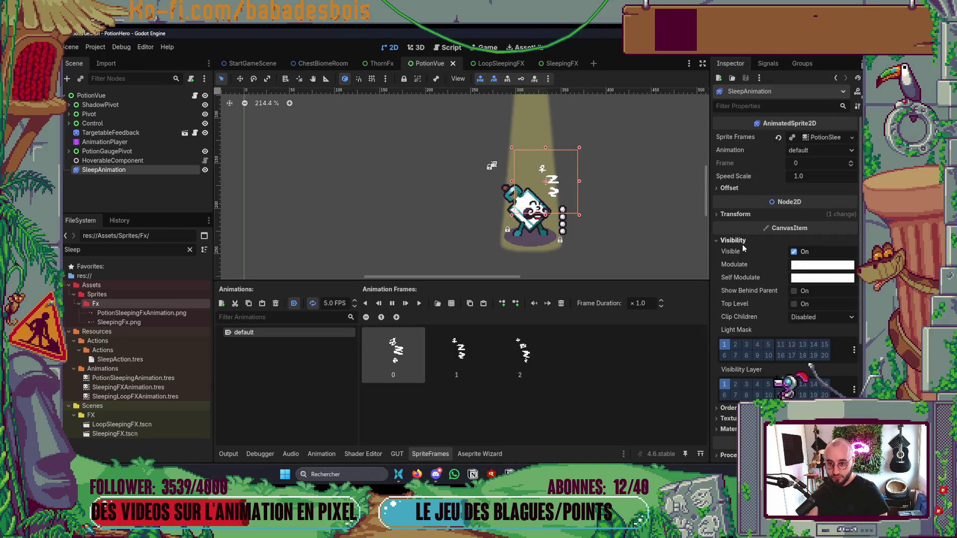
# Step: Assign Outline.gdshader as the SleepAnimation sprite's material
pyautogui.click(743, 243)
pyautogui.click(747, 275)
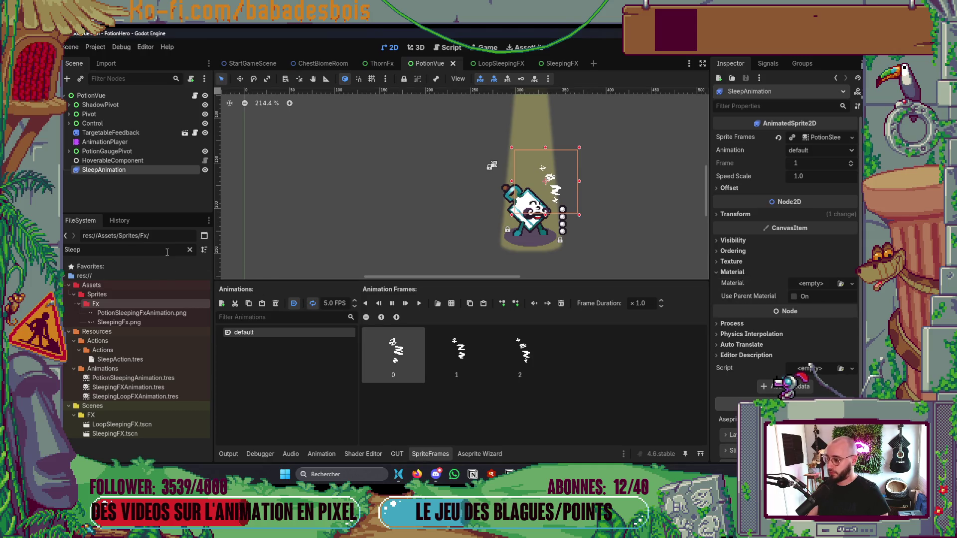
pyautogui.write('Outlin')
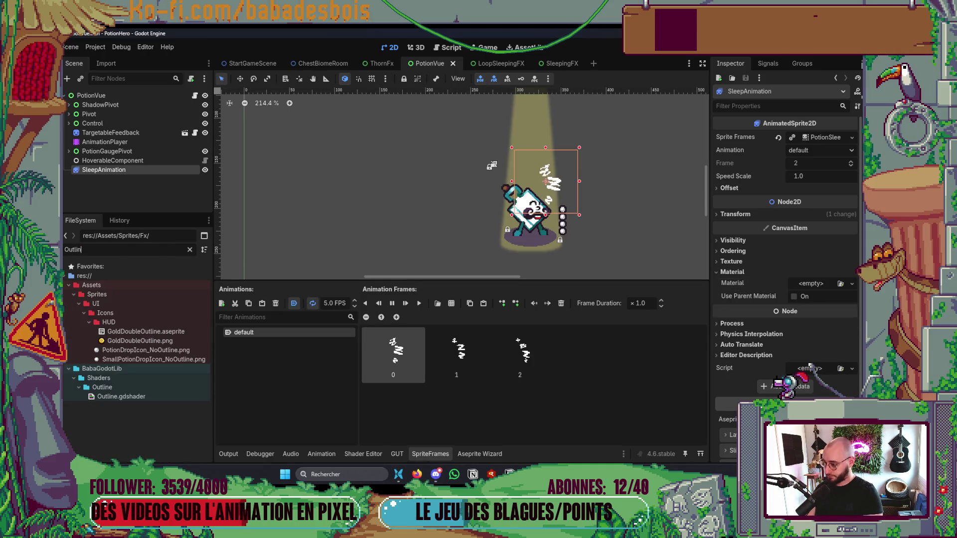
pyautogui.click(121, 396)
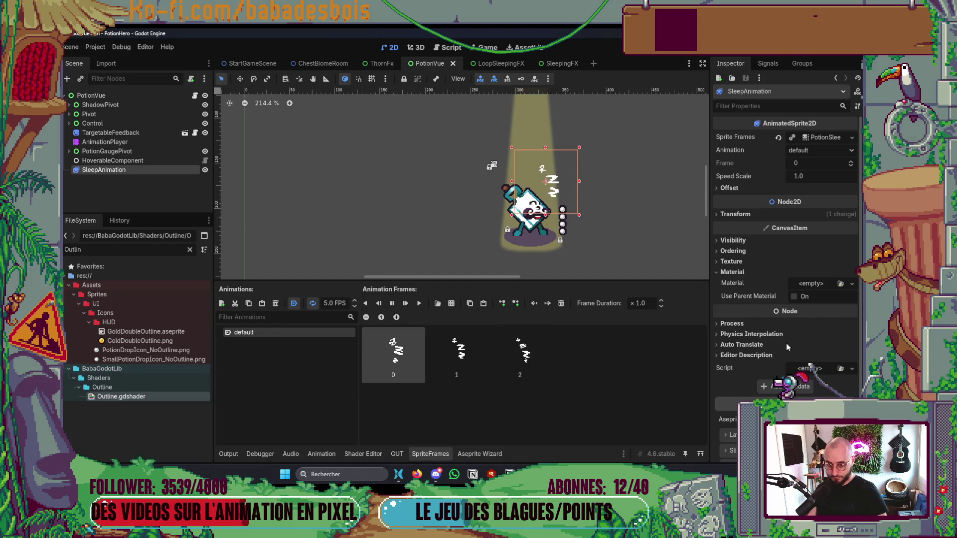
pyautogui.moveTo(121, 398); pyautogui.dragTo(816, 284)
pyautogui.click(813, 286)
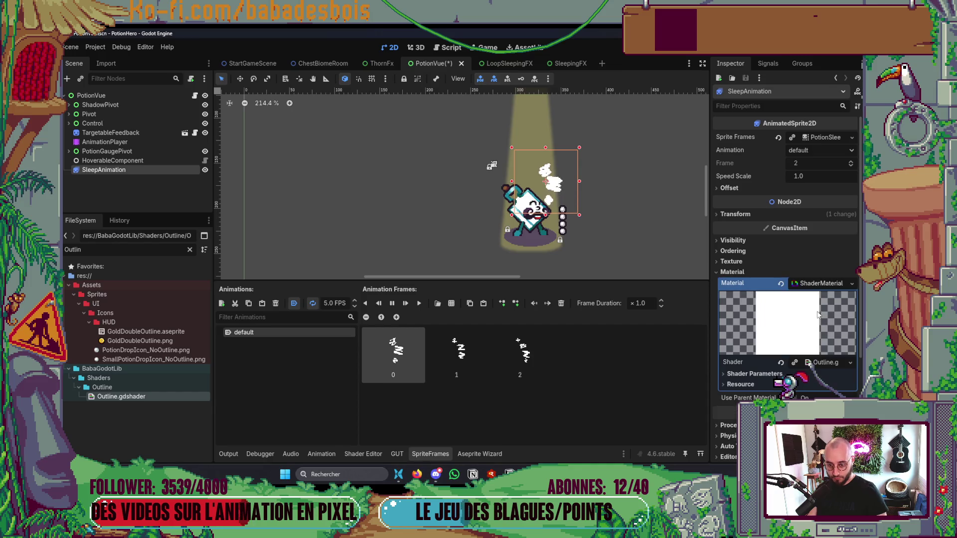
# Step: Set the shader's Outline Color to dark and Width to 2.0, then save and run
pyautogui.click(785, 372)
pyautogui.click(813, 385)
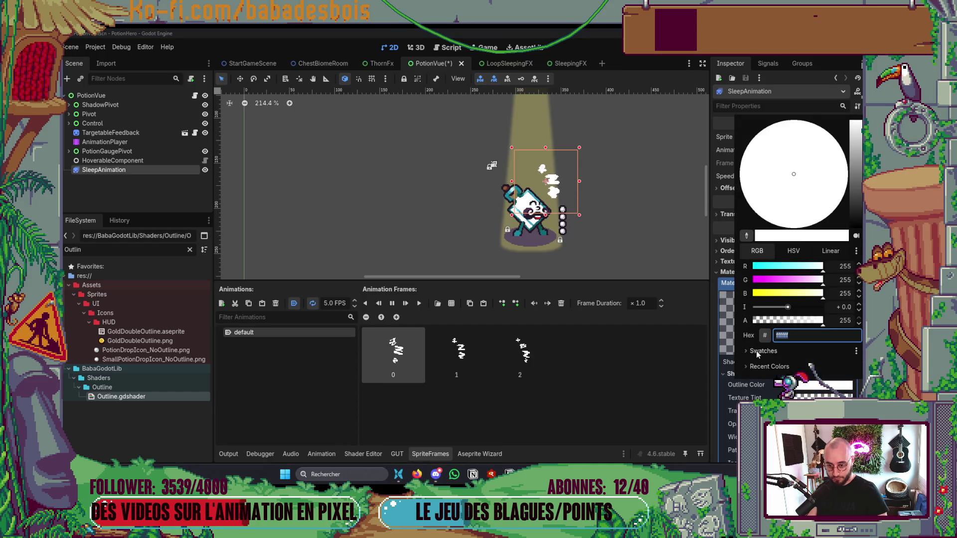
pyautogui.click(755, 351)
pyautogui.click(757, 366)
pyautogui.click(633, 264)
pyautogui.scroll(-2, 776, 346)
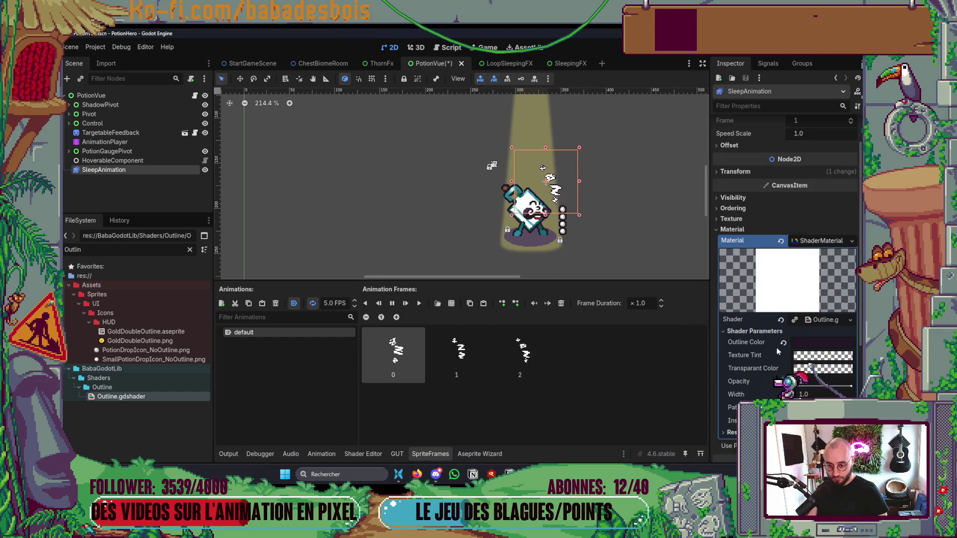
pyautogui.click(813, 394)
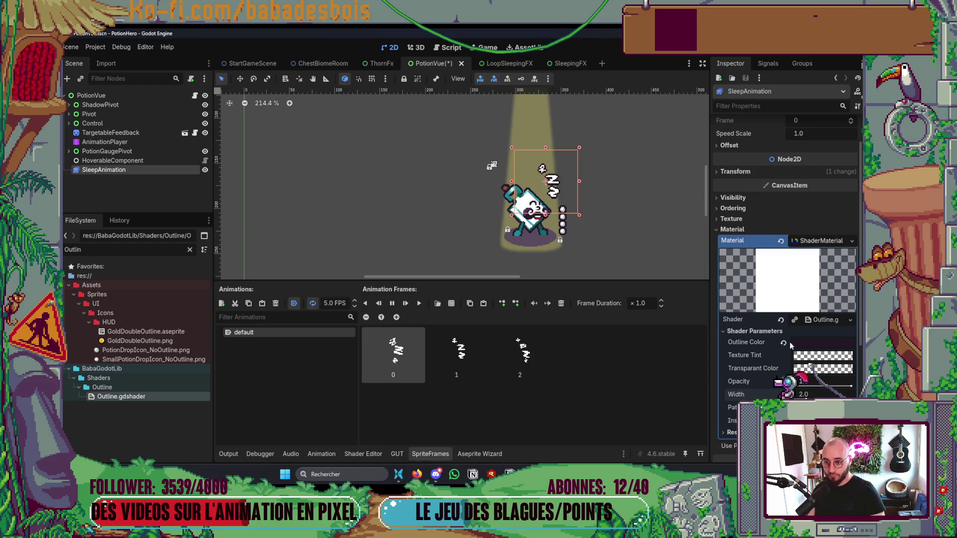
pyautogui.scroll(5, 607, 200)
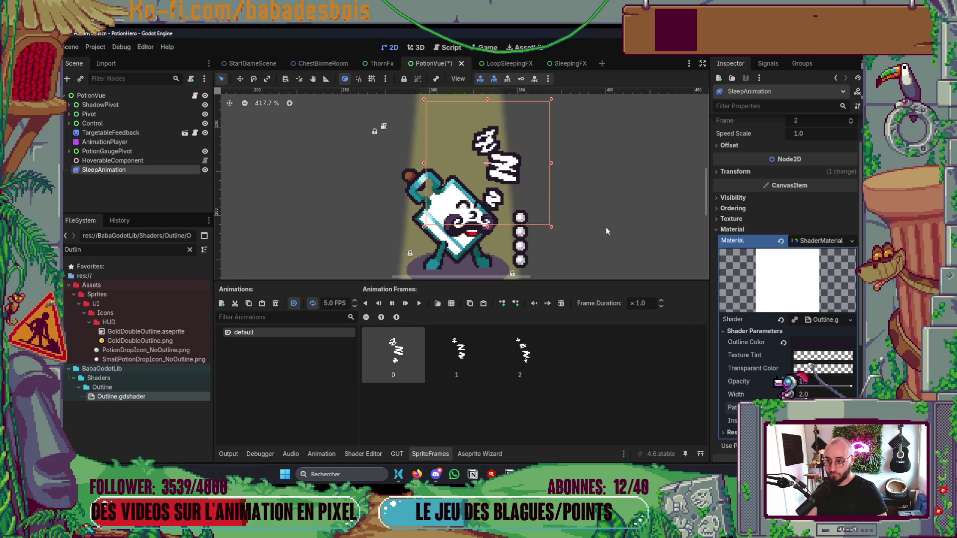
pyautogui.scroll(-1, 583, 228)
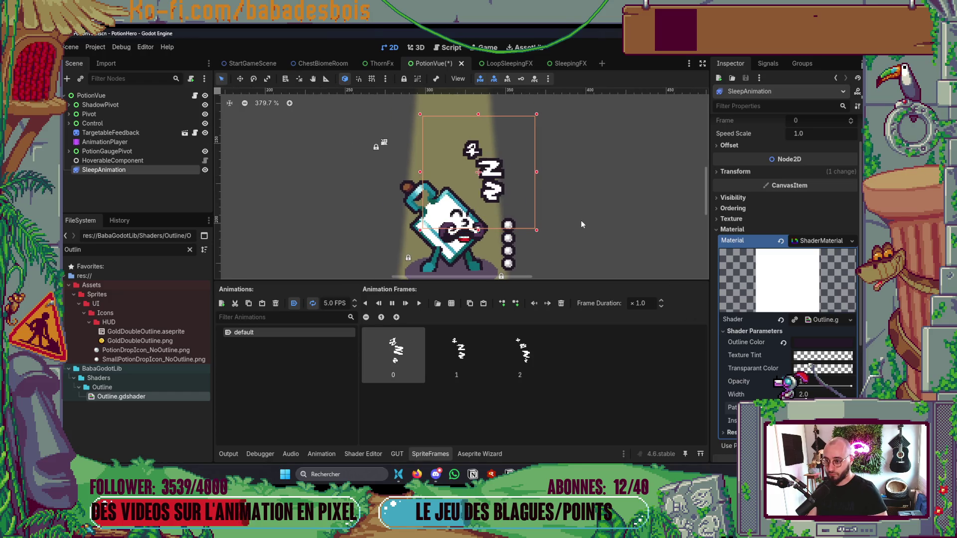
pyautogui.scroll(-8, 581, 220)
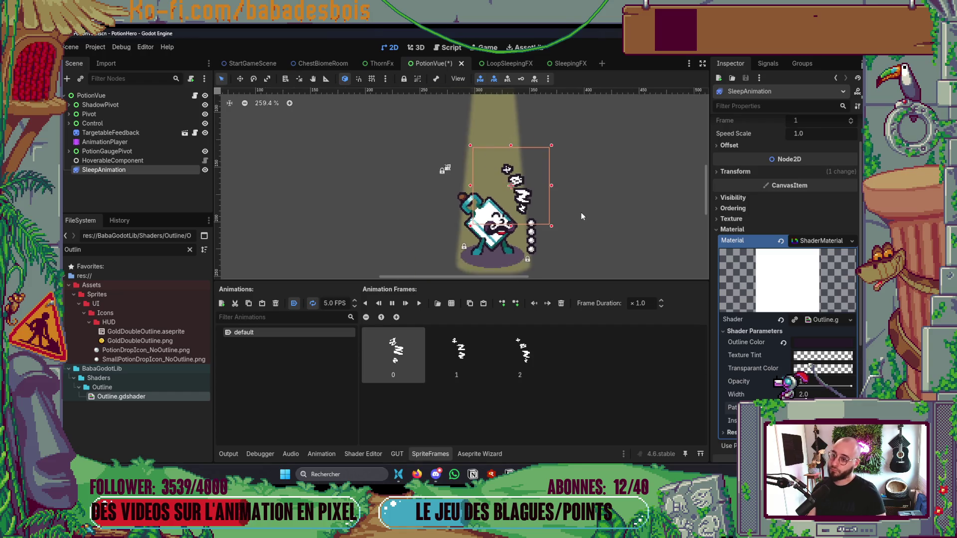
pyautogui.hotkey('ctrl', 's')
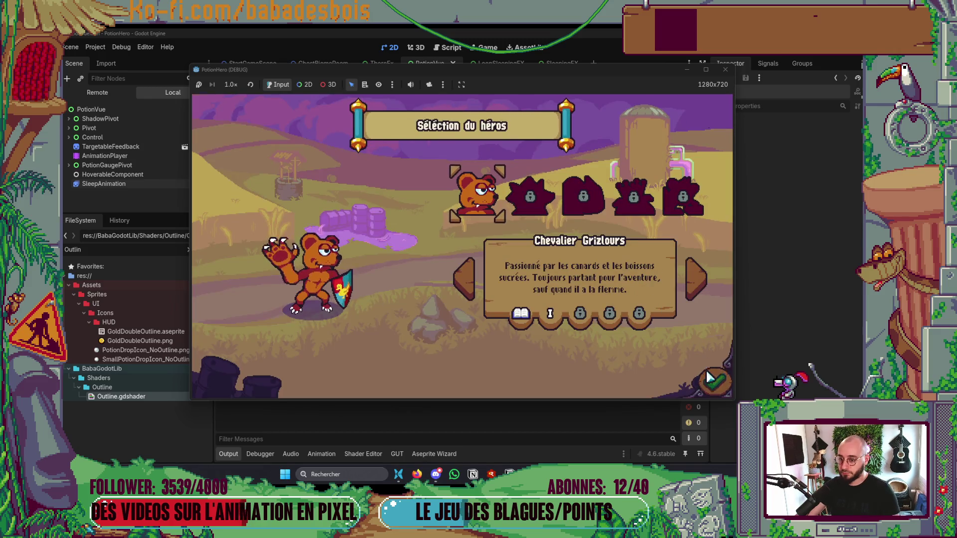
# Step: Advance past hero selection and inspect the outlined Zzz animations above the sleeping team potions
pyautogui.click(714, 379)
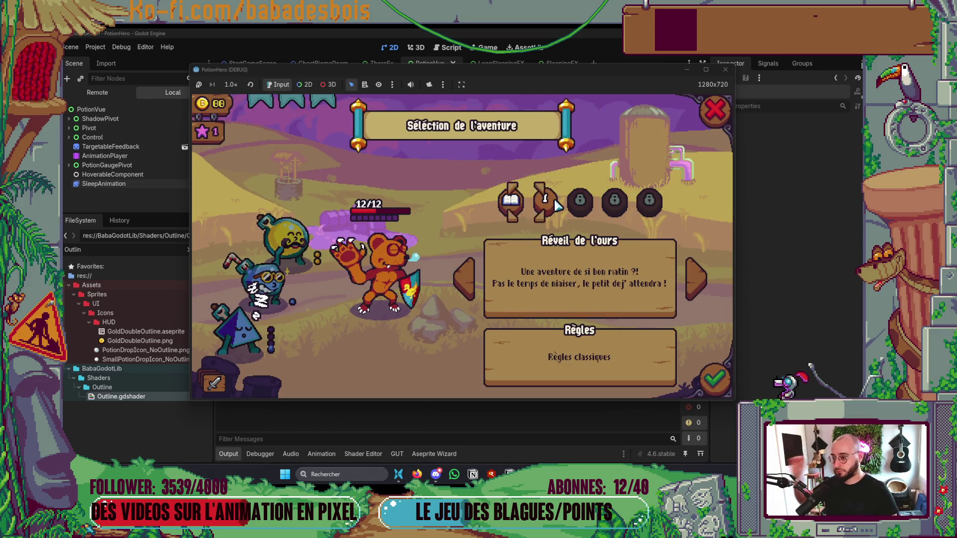
pyautogui.moveTo(240, 340)
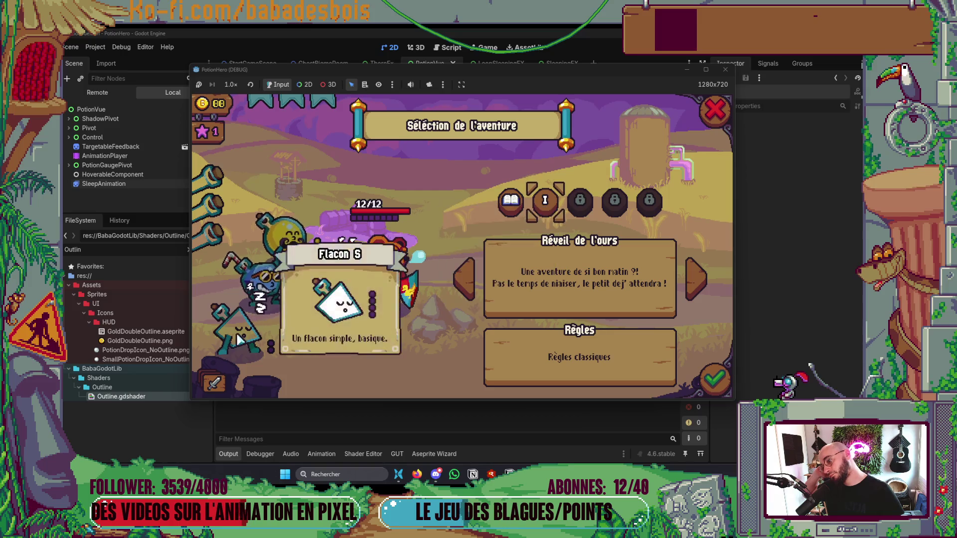
pyautogui.moveTo(282, 282)
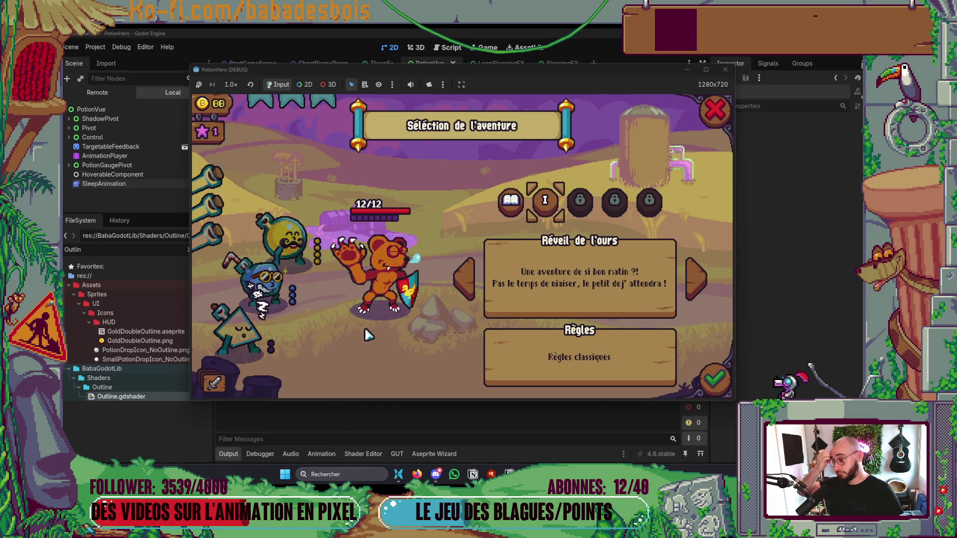
pyautogui.moveTo(347, 320)
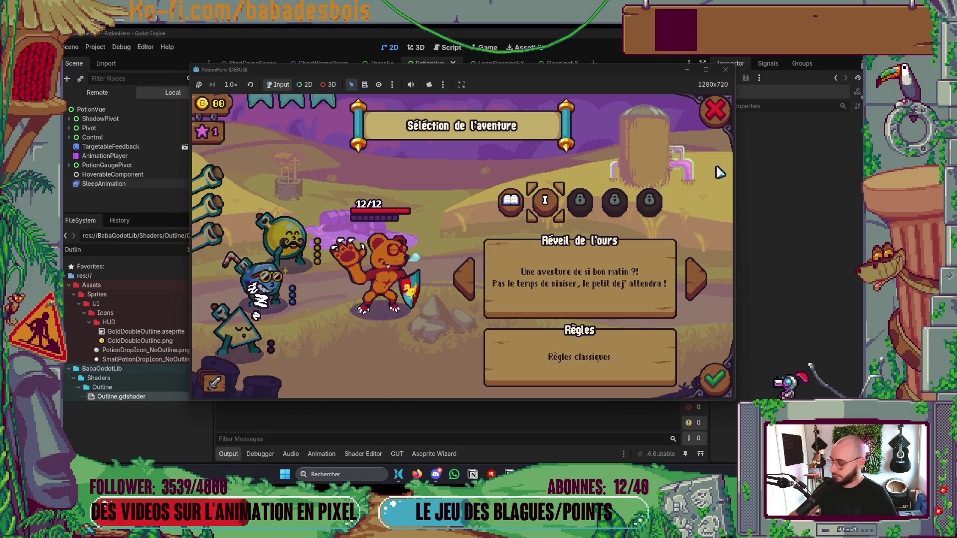
# Step: Stop the game and delete the SleepAnimation node from PotionVue
pyautogui.click(726, 70)
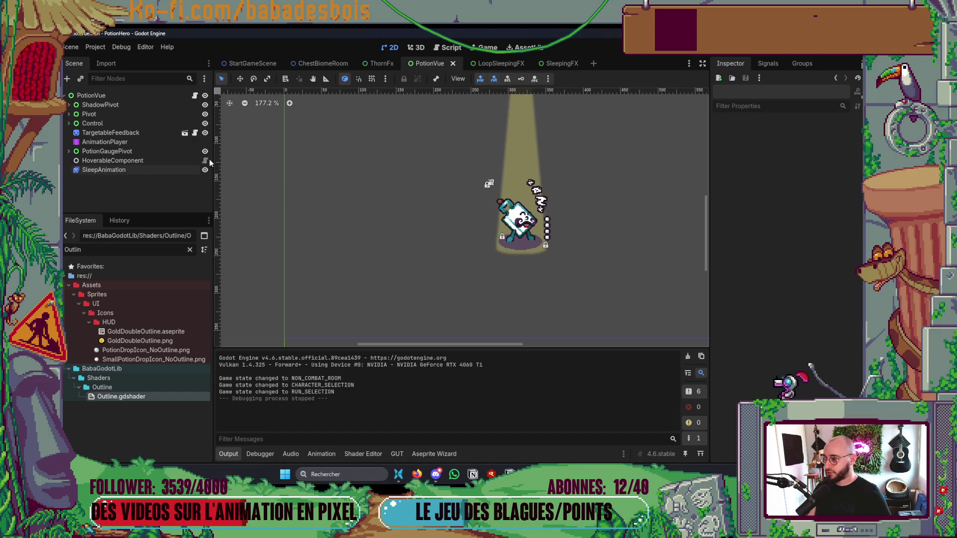
pyautogui.rightClick(172, 170)
pyautogui.click(238, 402)
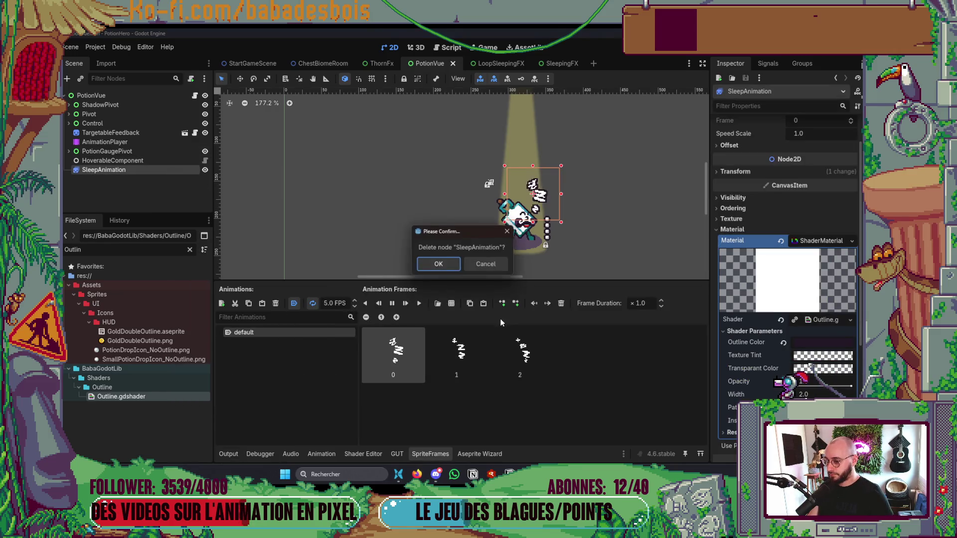
# Step: Delete the sleep_animated_sprite export line in PotionVue.gd, save it, and save the scene
pyautogui.hotkey('alt', 'Tab')
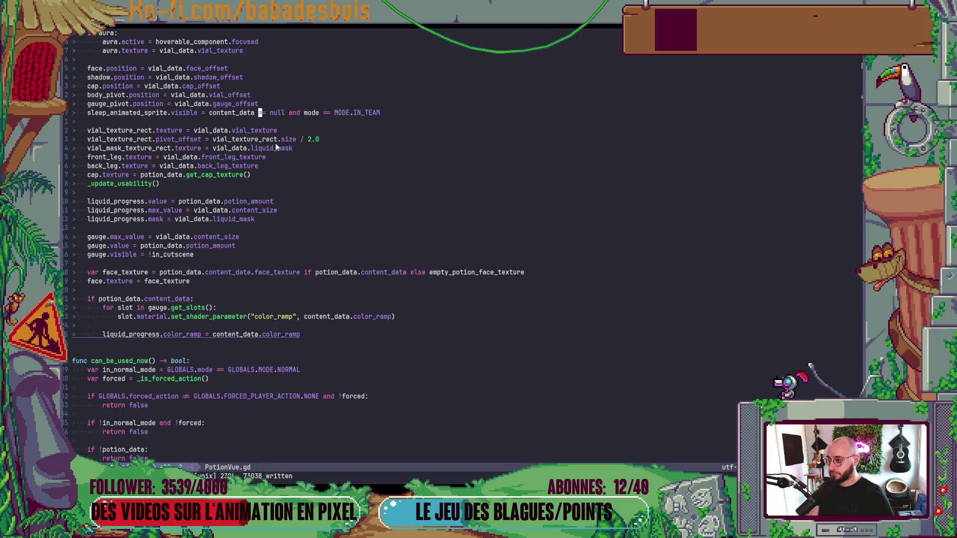
pyautogui.press('g')
pyautogui.press('g')
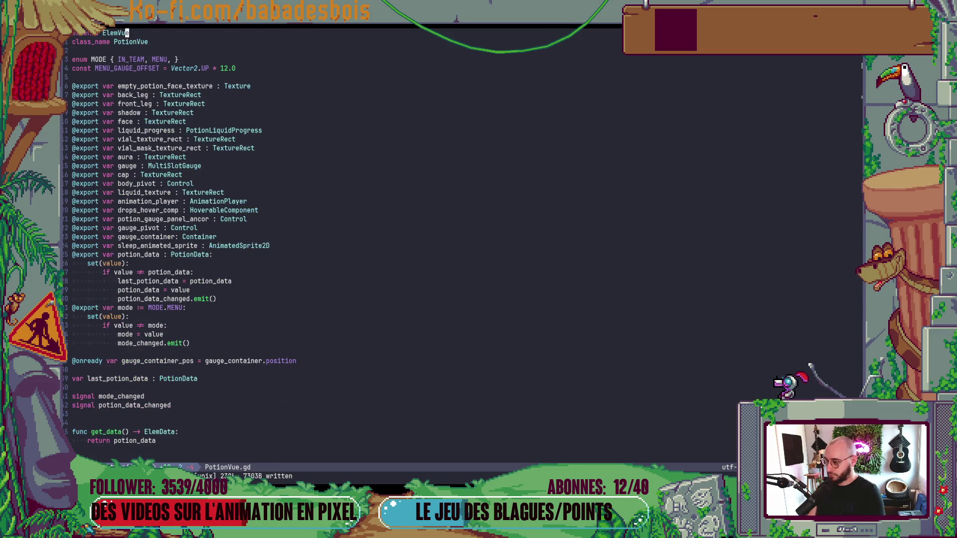
pyautogui.press('d')
pyautogui.press('d')
pyautogui.write(':w')
pyautogui.press('Return')
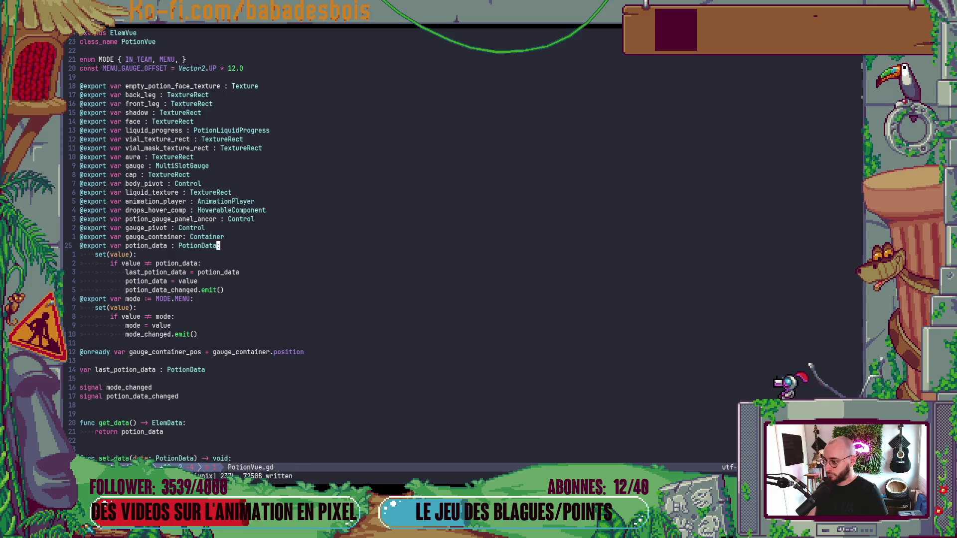
pyautogui.hotkey('alt', 'Tab')
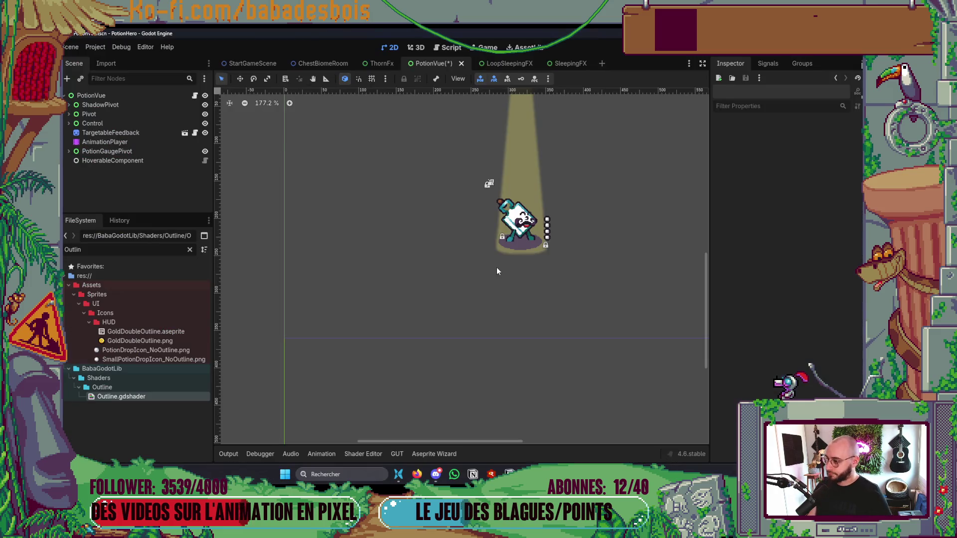
pyautogui.hotkey('ctrl', 's')
# Step: View the SleepingFxAnimation sprite in Aseprite, then return to PotionVue.gd
pyautogui.moveTo(621, 474)
pyautogui.click(620, 428)
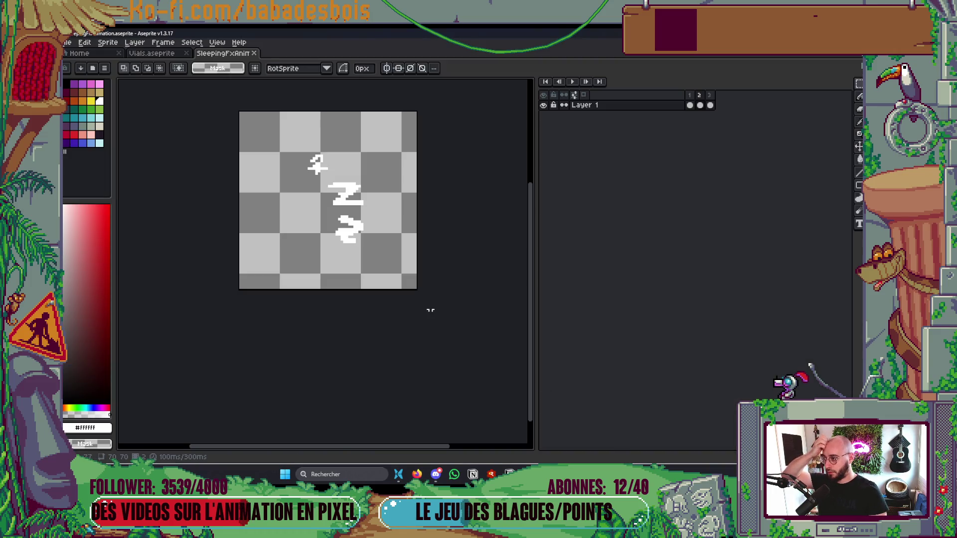
pyautogui.click(79, 53)
pyautogui.hotkey('alt', 'Tab')
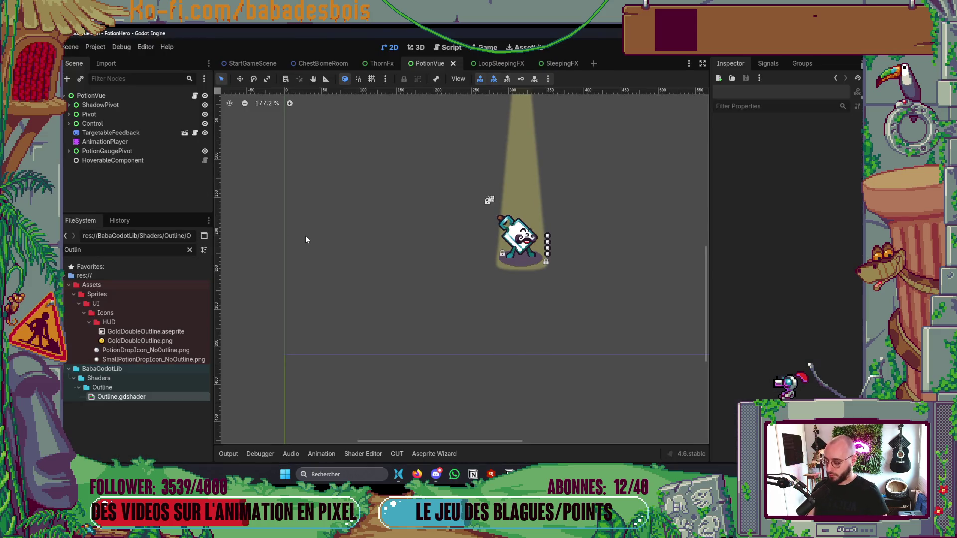
pyautogui.hotkey('alt', 'Tab')
pyautogui.hotkey('alt', 'Tab')
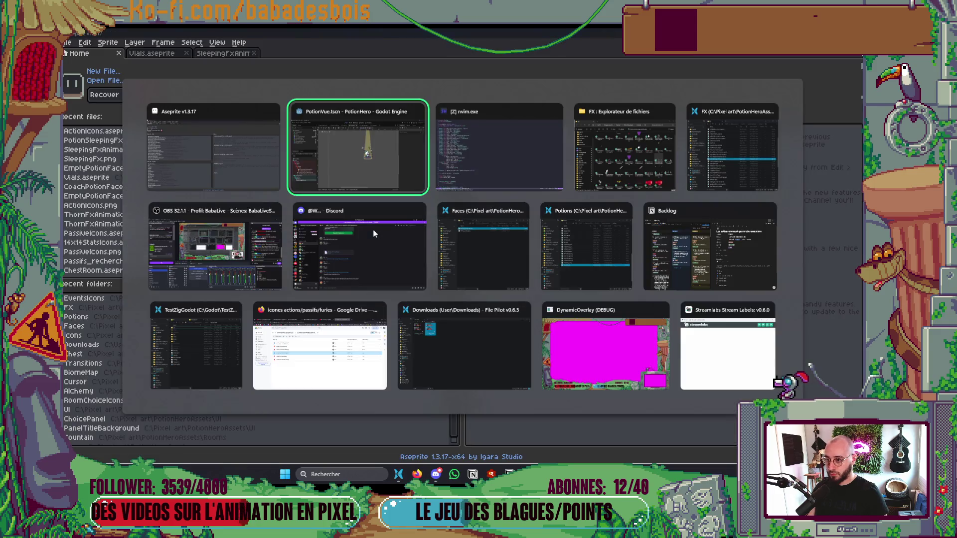
pyautogui.click(378, 222)
# Step: Restore the sleep_animated_sprite export line and save PotionVue.gd
pyautogui.press('j')
pyautogui.press('j')
pyautogui.press('j')
pyautogui.press('p')
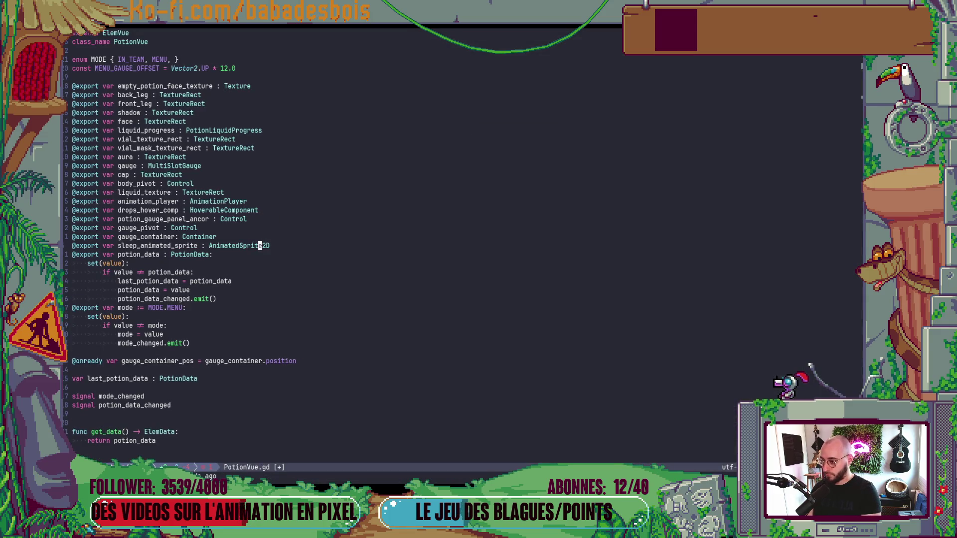
pyautogui.hotkey('ctrl', 'o')
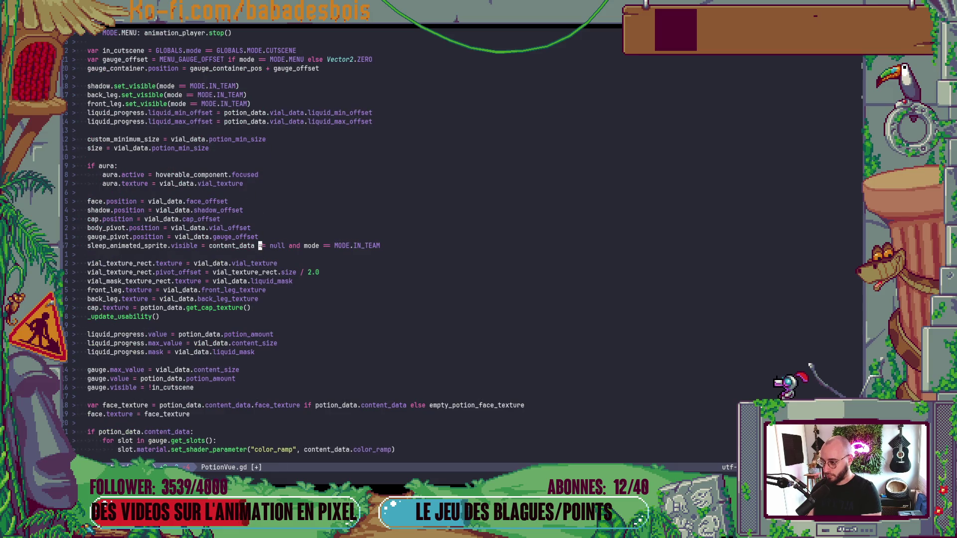
pyautogui.write(':w')
pyautogui.press('Return')
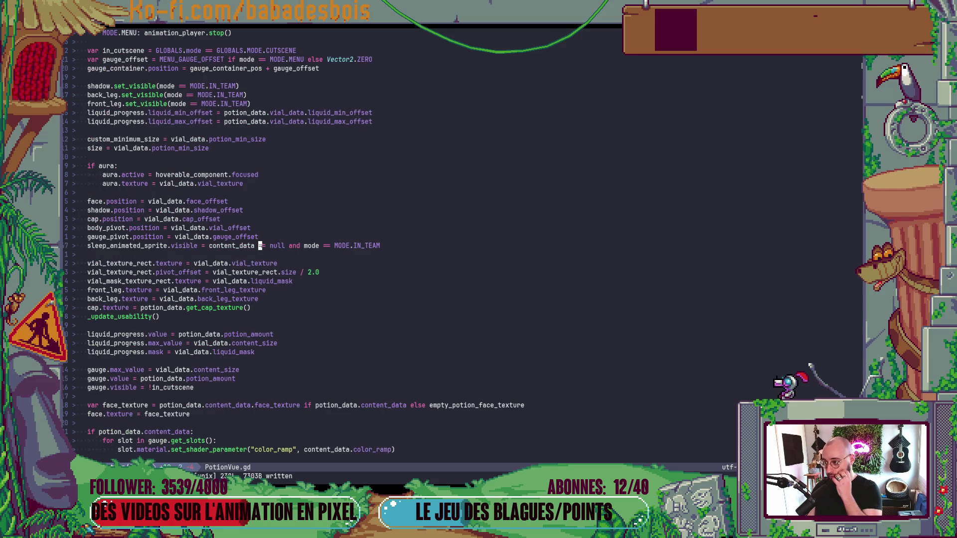
# Step: Clear the SleepAnimation sprite's shader material, collapse Material, and close the SpriteFrames panel
pyautogui.hotkey('alt', 'Tab')
pyautogui.hotkey('alt', 'Tab')
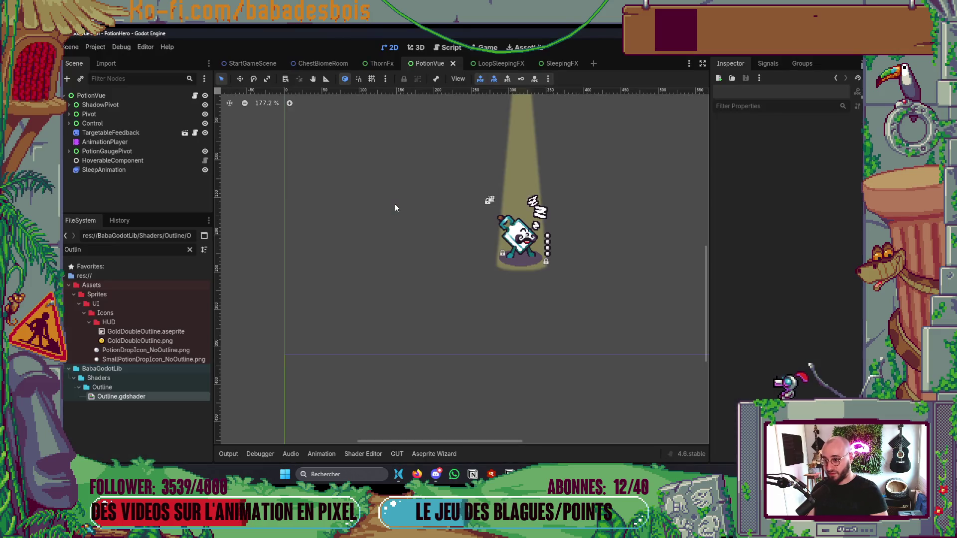
pyautogui.scroll(3, 548, 220)
pyautogui.click(538, 200)
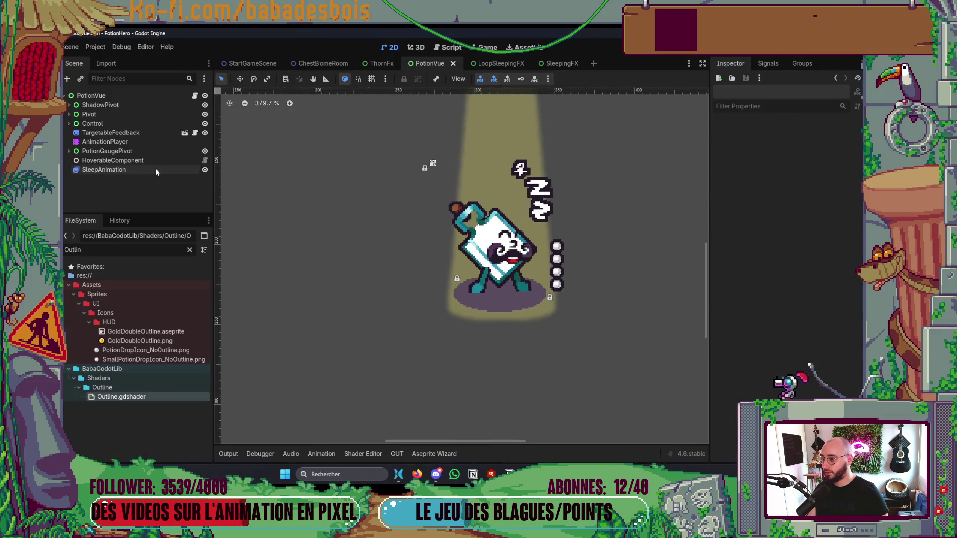
pyautogui.click(780, 241)
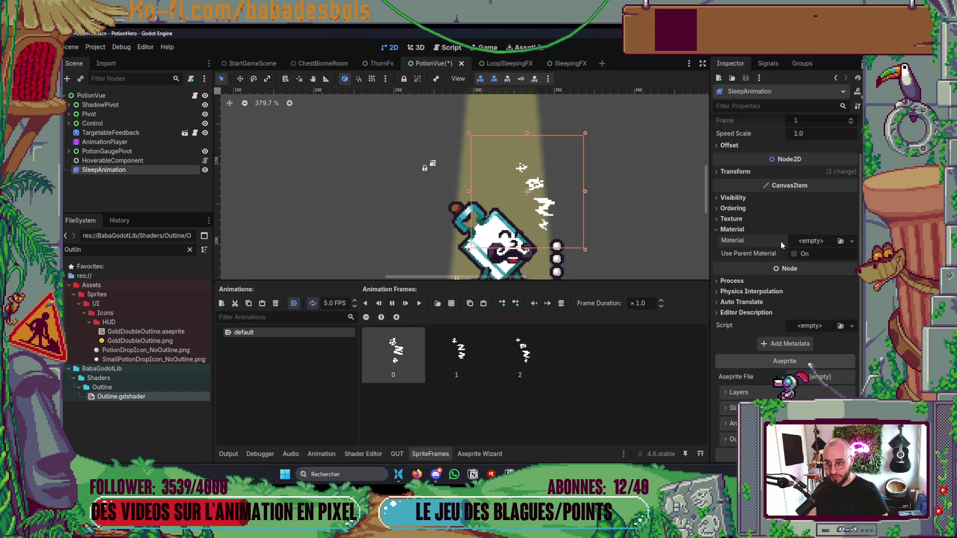
pyautogui.click(727, 230)
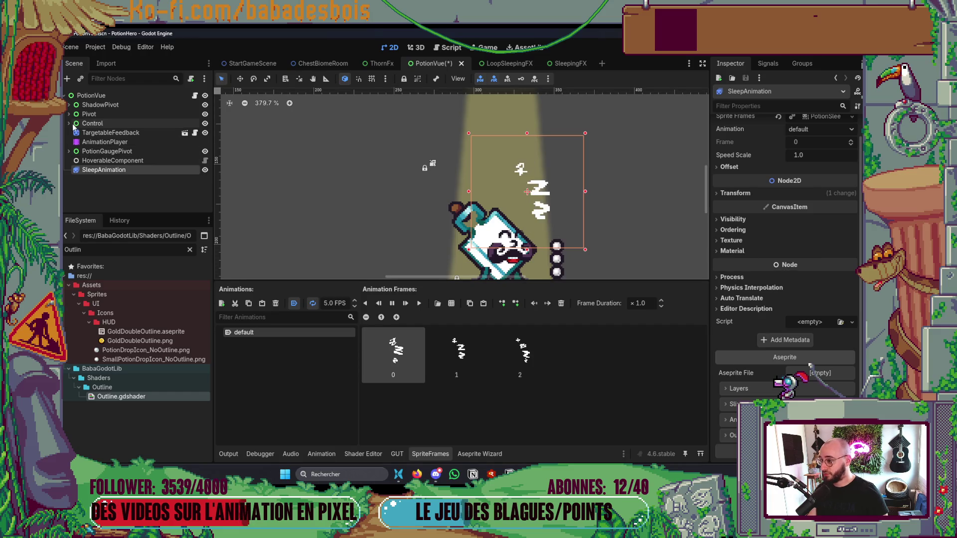
pyautogui.scroll(-1, 447, 200)
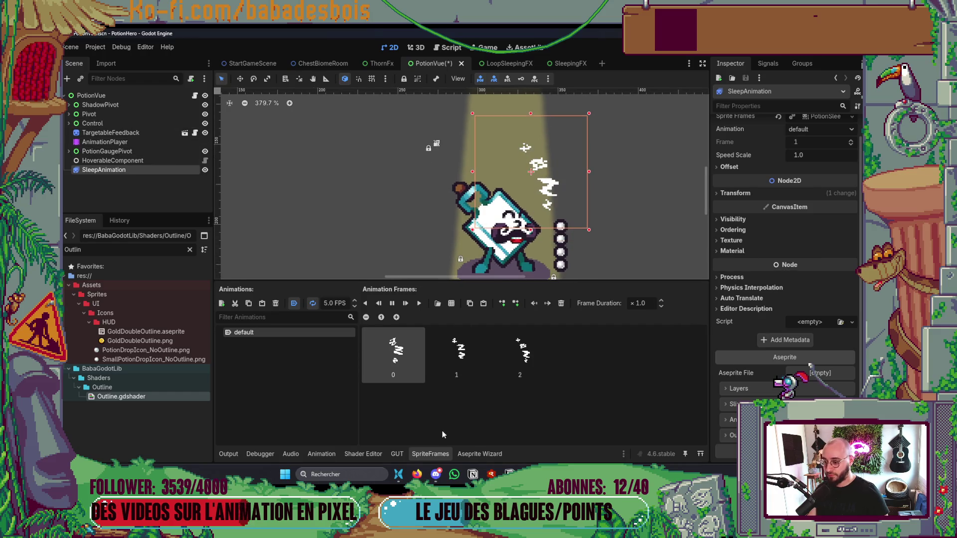
pyautogui.click(430, 453)
pyautogui.scroll(3, 579, 188)
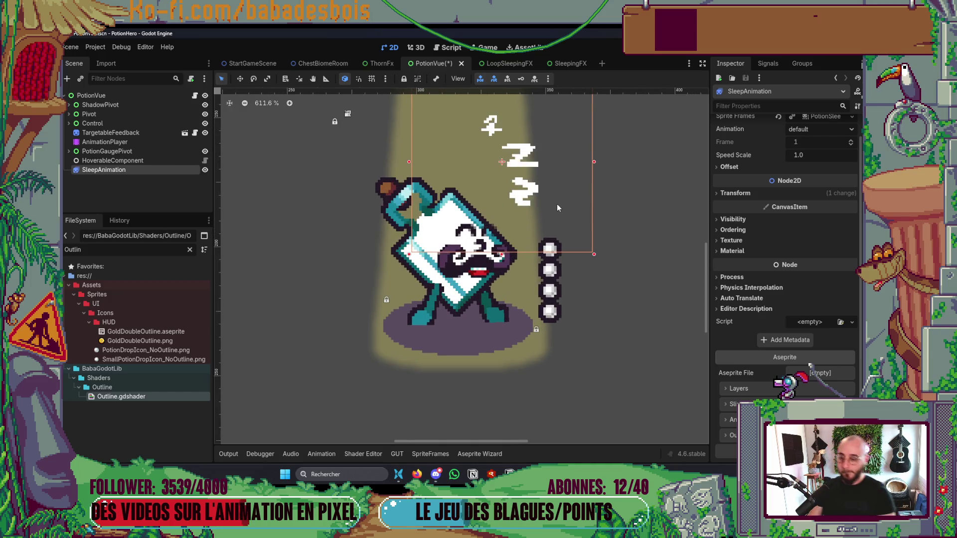
pyautogui.hotkey('alt', 'Tab')
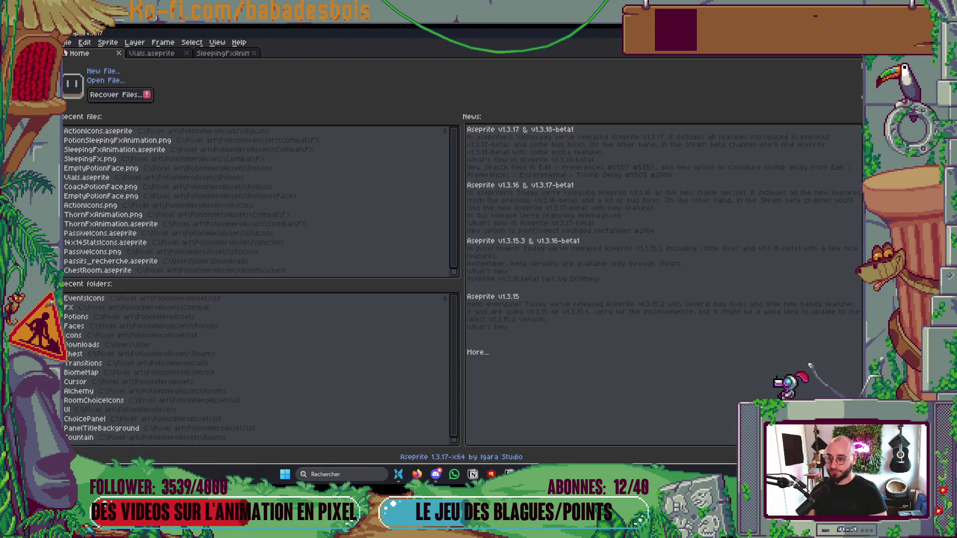
# Step: Open Bear.aseprite from PotionHeroAssets > Combat > Hero and play its animation
pyautogui.click(155, 53)
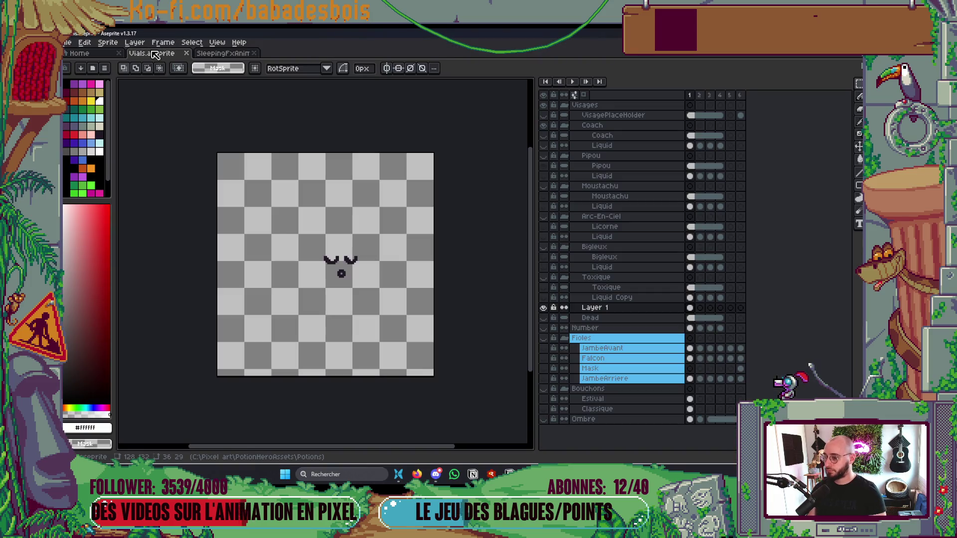
pyautogui.click(100, 53)
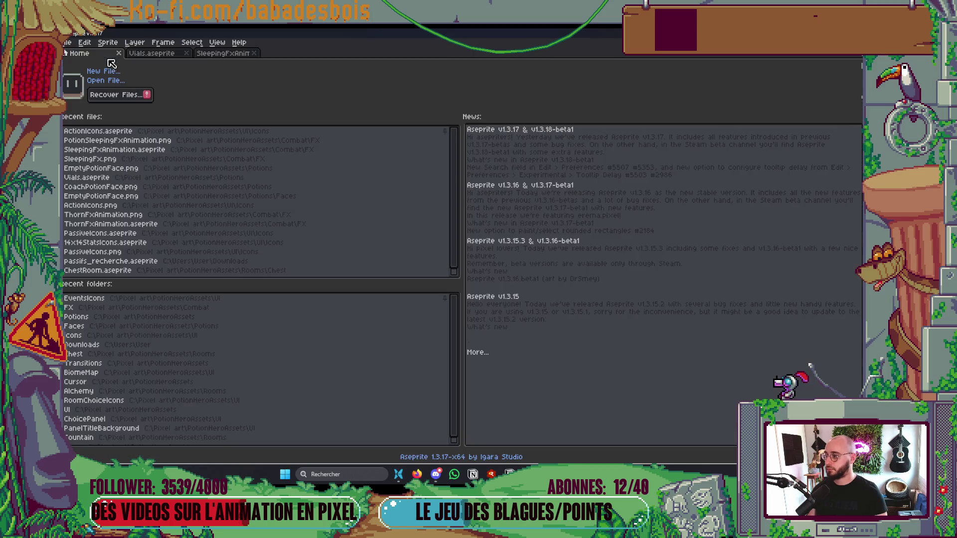
pyautogui.hotkey('ctrl', 'o')
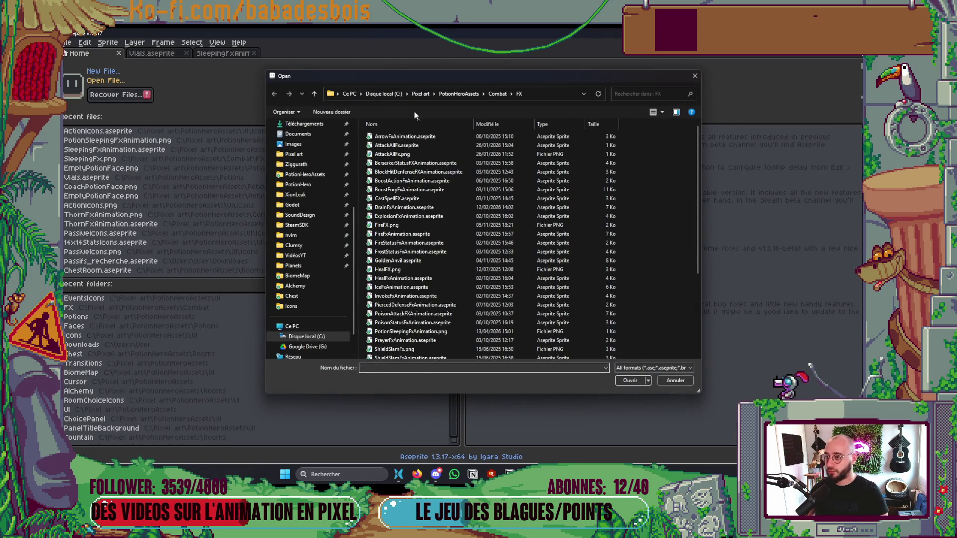
pyautogui.click(456, 95)
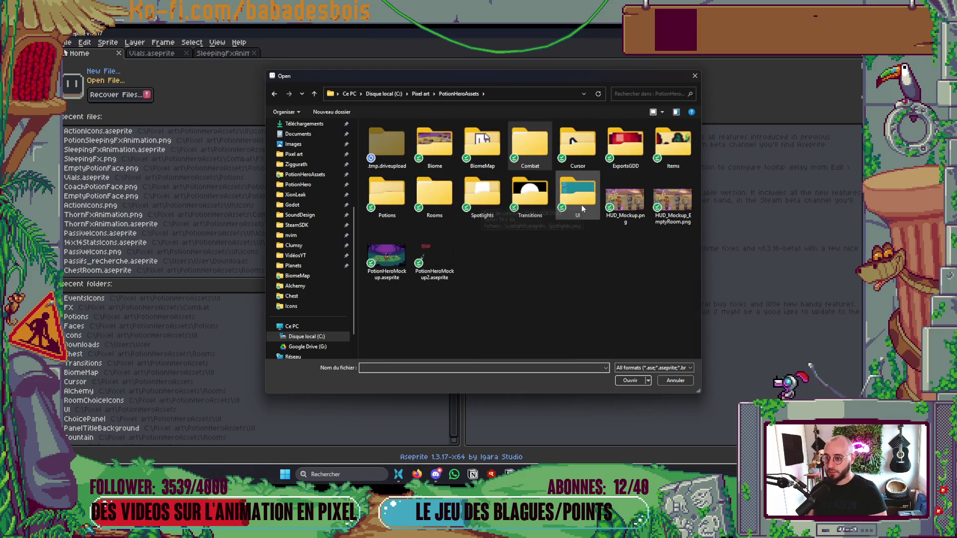
pyautogui.doubleClick(544, 156)
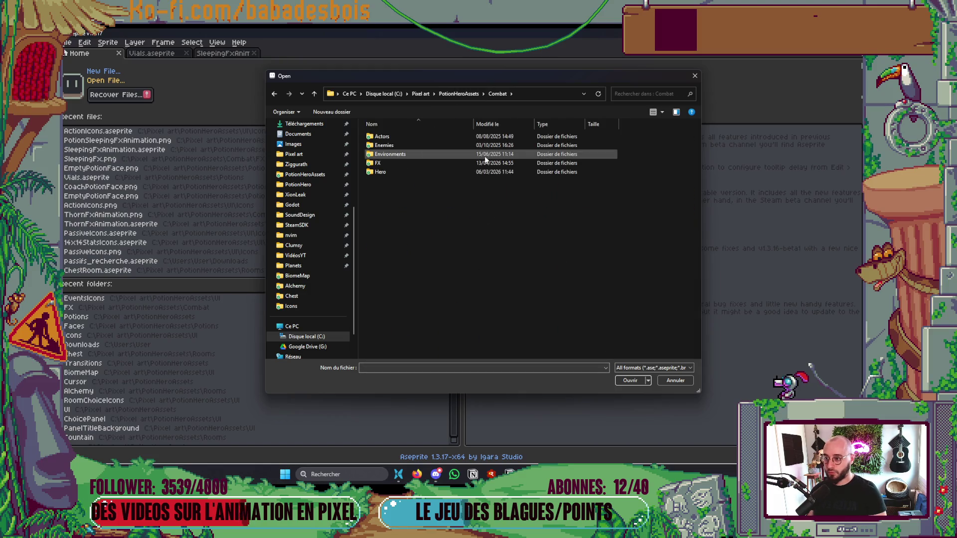
pyautogui.doubleClick(385, 136)
pyautogui.click(314, 94)
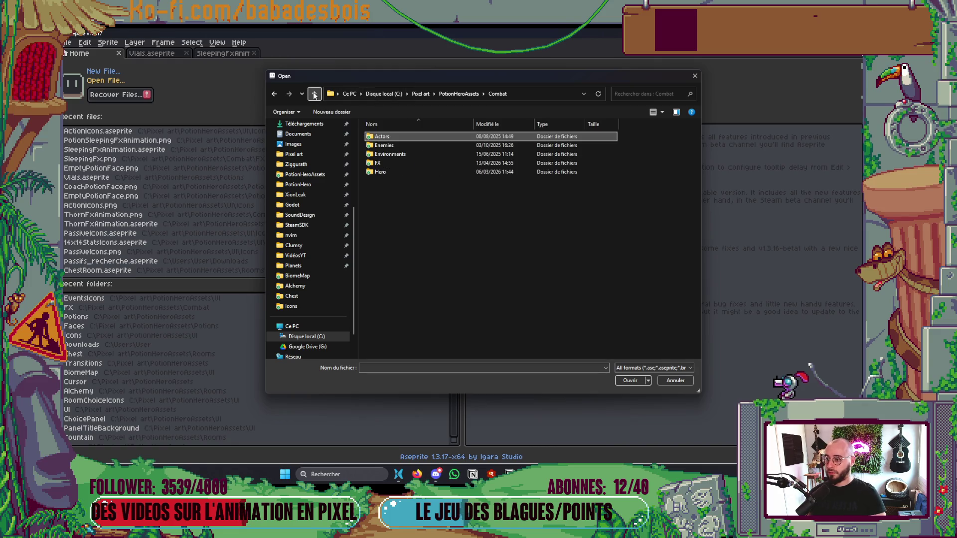
pyautogui.doubleClick(391, 171)
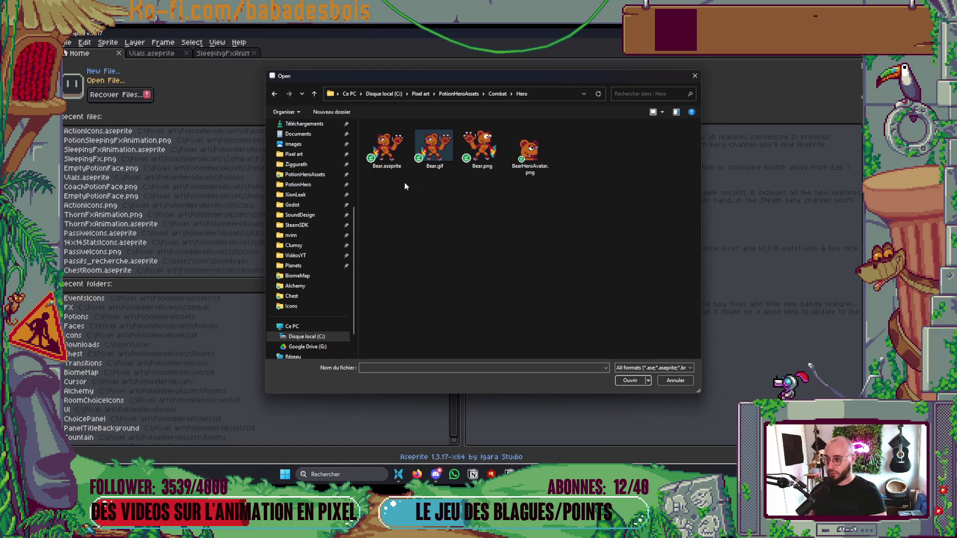
pyautogui.doubleClick(387, 149)
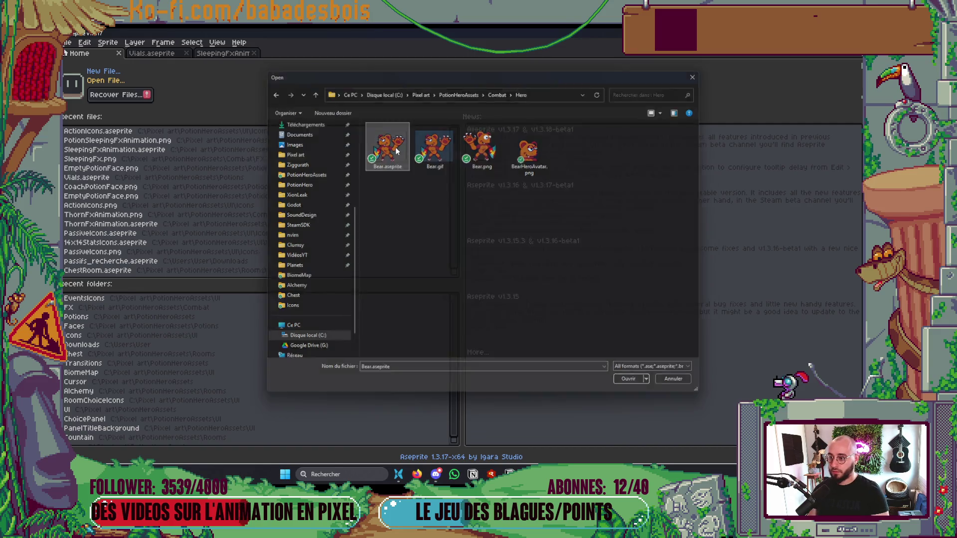
pyautogui.scroll(1, 360, 239)
pyautogui.press('Return')
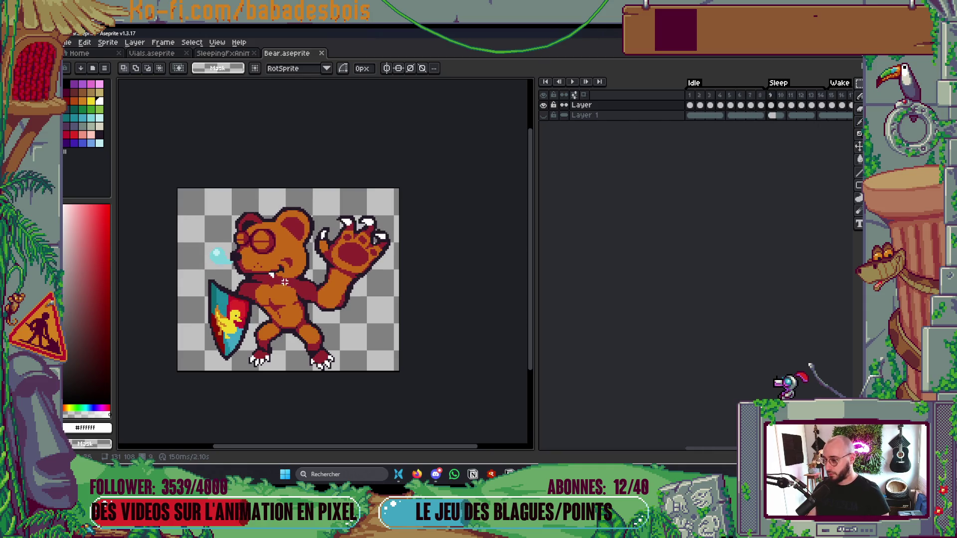
# Step: Select the bear's cyan snot bubble, including its tail, with marquee and magic wand
pyautogui.scroll(3, 240, 264)
pyautogui.moveTo(222, 224); pyautogui.dragTo(270, 278)
pyautogui.scroll(2, 270, 273)
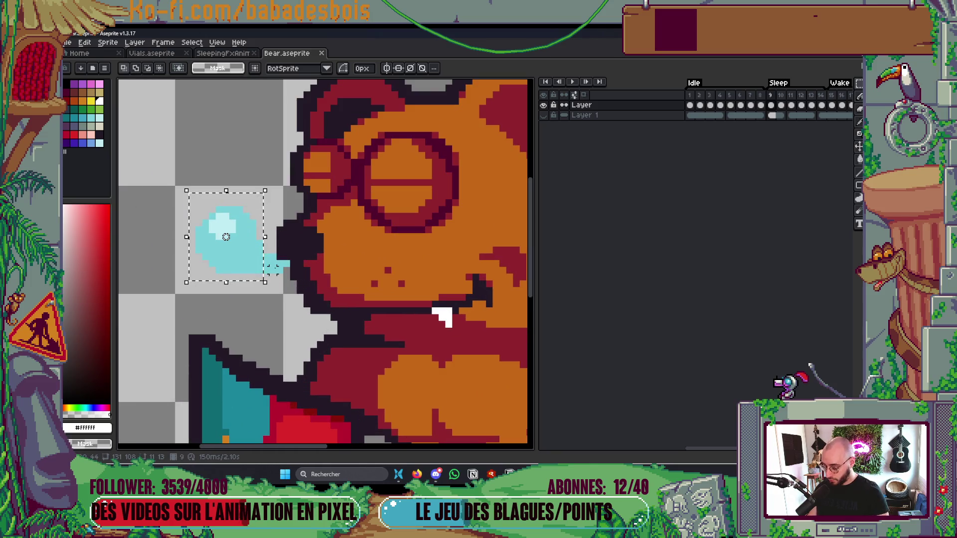
pyautogui.press('w')
pyautogui.keyDown('shift'); pyautogui.click(279, 265); pyautogui.keyUp('shift')
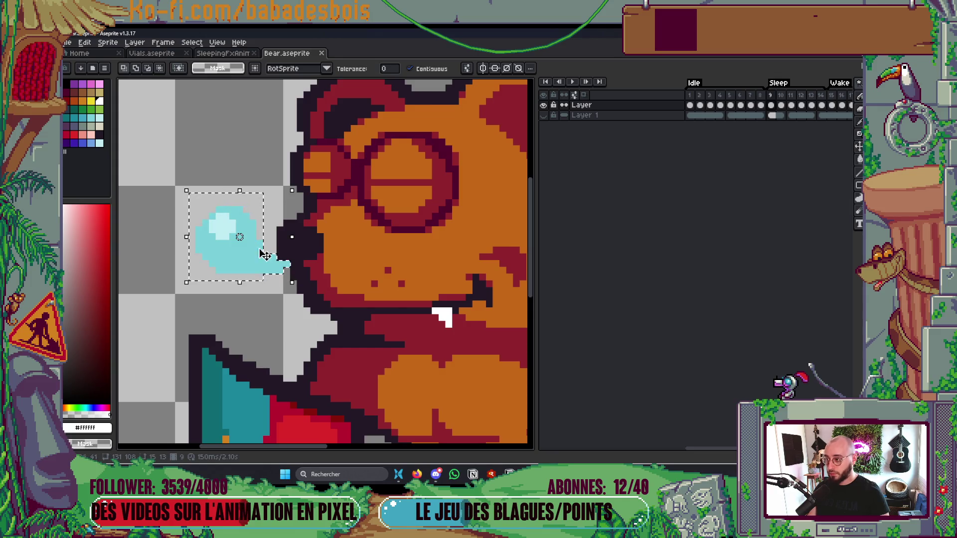
# Step: Create a new sprite, resize its canvas and paste the bubble into it
pyautogui.click(227, 53)
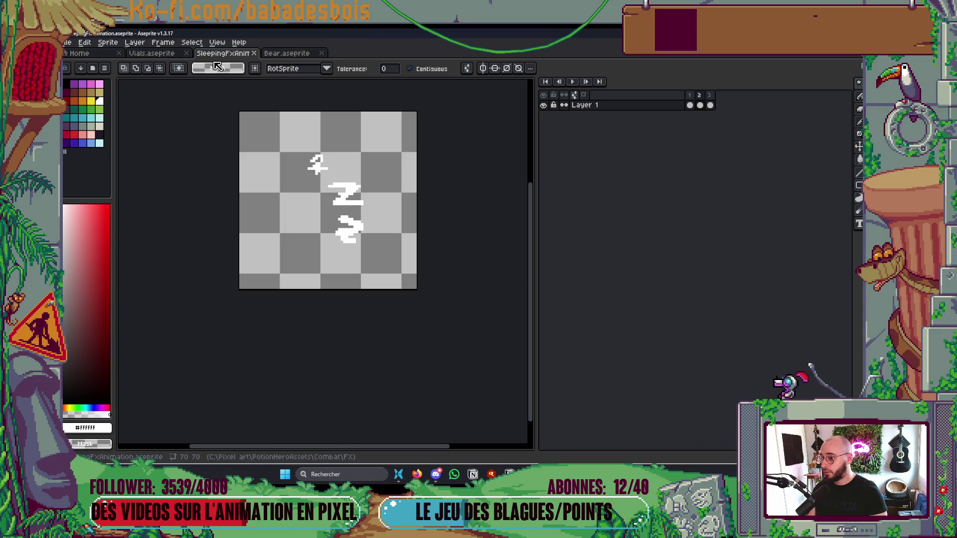
pyautogui.click(89, 53)
pyautogui.click(102, 72)
pyautogui.press('Return')
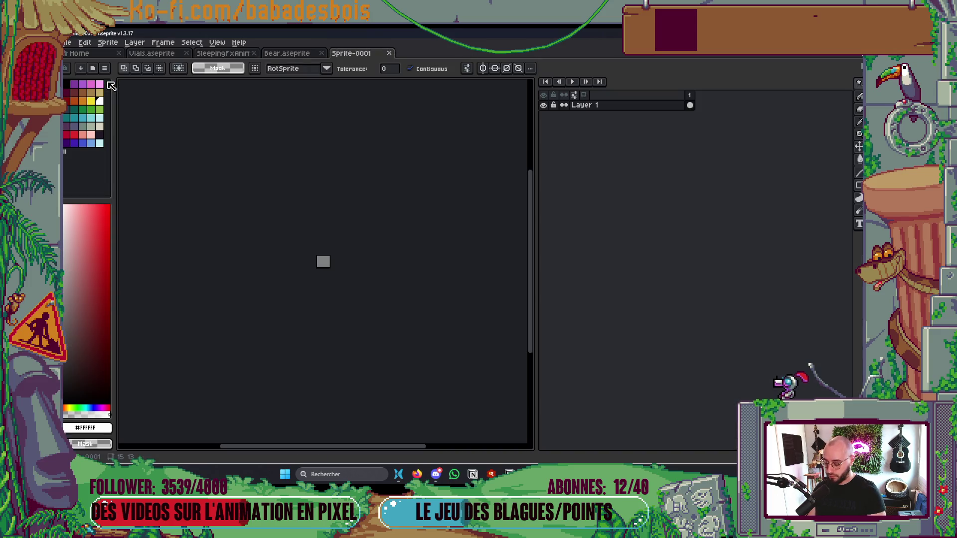
pyautogui.hotkey('ctrl', 'alt', 'c')
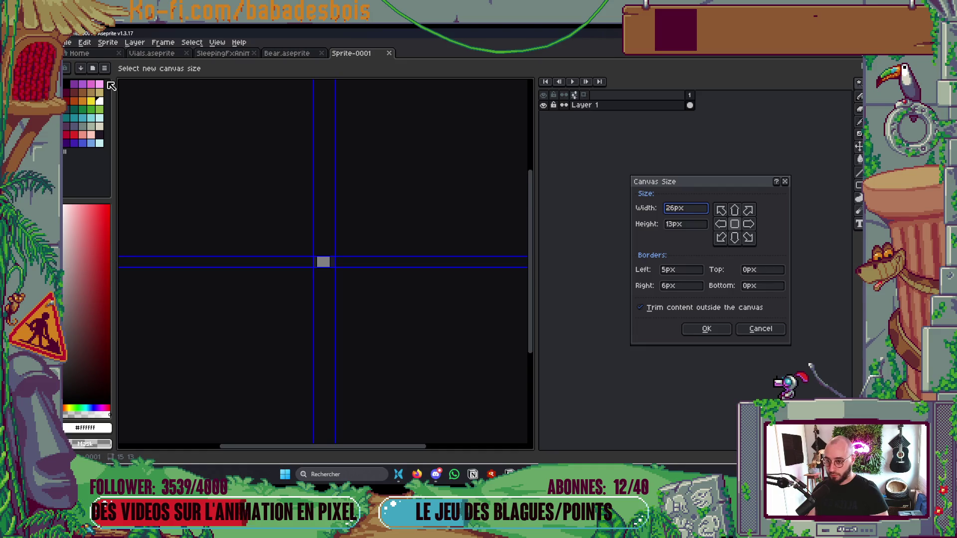
pyautogui.press('Tab')
pyautogui.press('Return')
pyautogui.hotkey('ctrl', 'v')
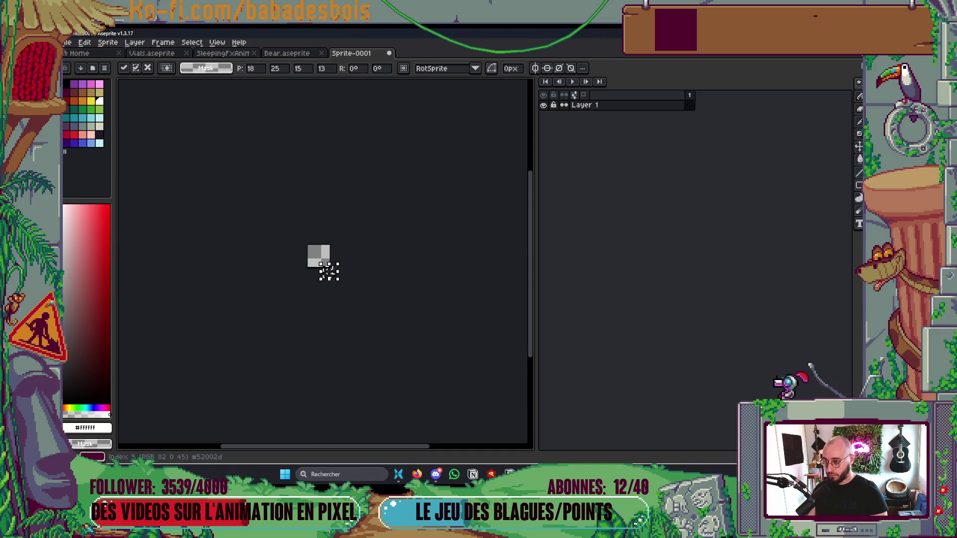
# Step: Centre and horizontally flip the bubble, nudge it left and down, then paste it into Bear.aseprite
pyautogui.scroll(5, 329, 272)
pyautogui.moveTo(391, 364); pyautogui.dragTo(349, 279)
pyautogui.hotkey('shift', 'h')
pyautogui.press('Left')
pyautogui.press('Down')
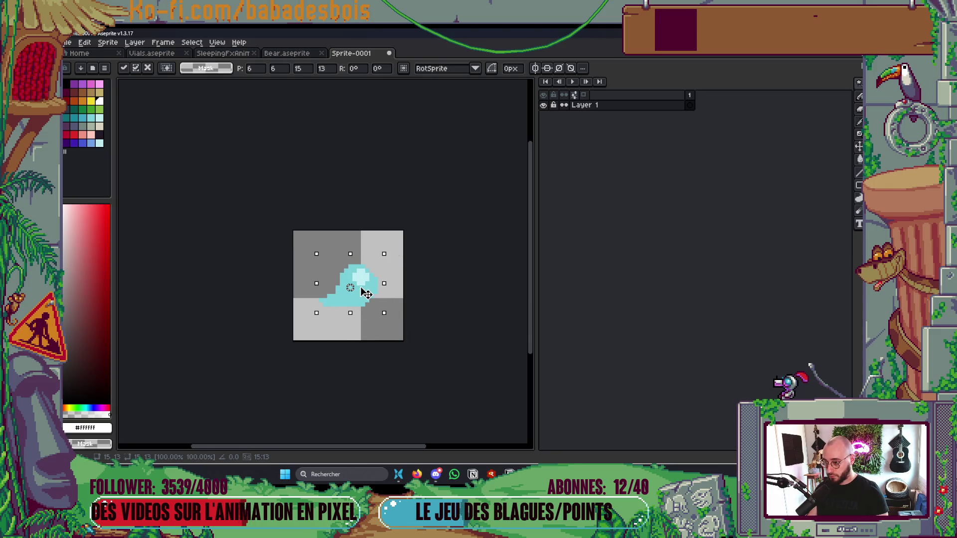
pyautogui.press('Return')
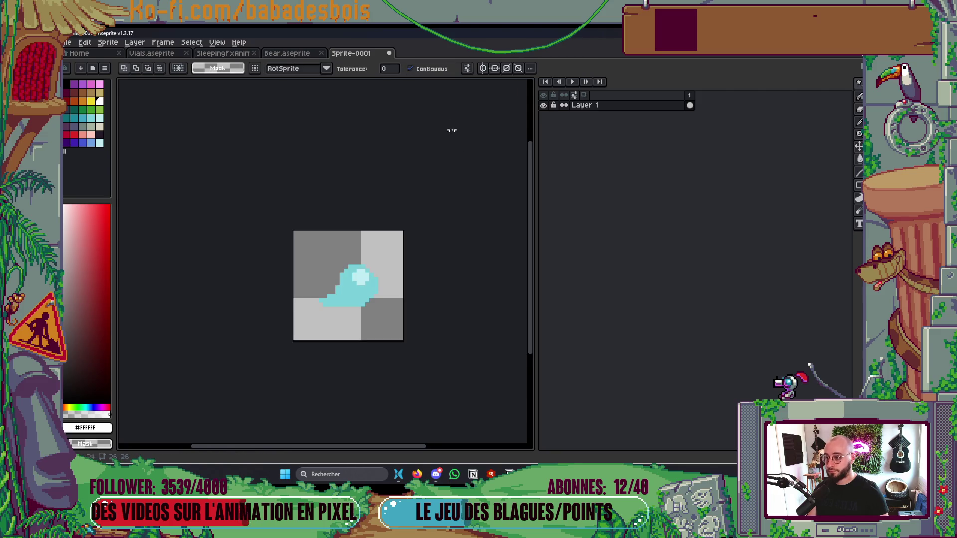
pyautogui.click(292, 53)
pyautogui.hotkey('ctrl', 'v')
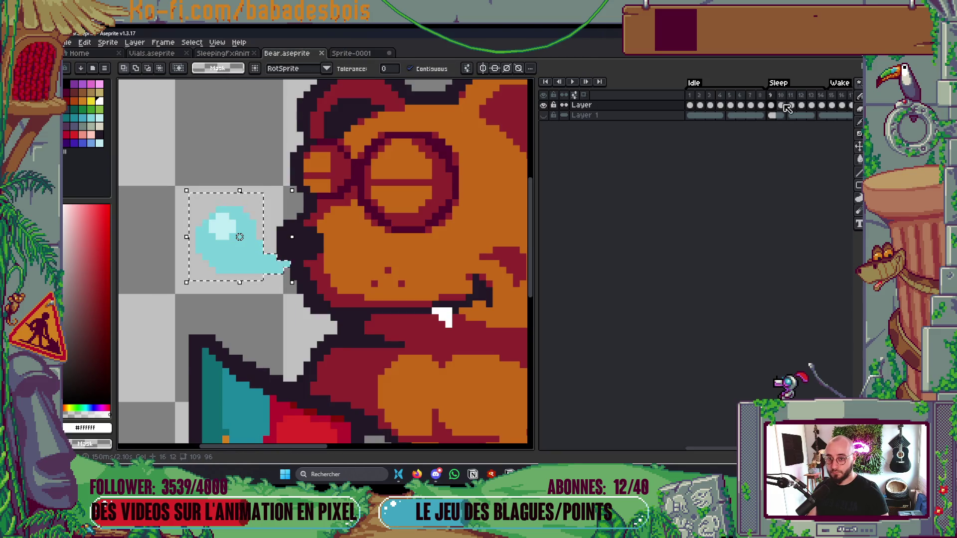
# Step: Copy the cyan bubble from the bear sprite into frame 2 of the bubble sprite
pyautogui.click(784, 105)
pyautogui.moveTo(307, 263); pyautogui.dragTo(364, 236)
pyautogui.press('Return')
pyautogui.press('u')
pyautogui.moveTo(200, 149); pyautogui.dragTo(333, 260)
pyautogui.moveTo(276, 204); pyautogui.dragTo(317, 204)
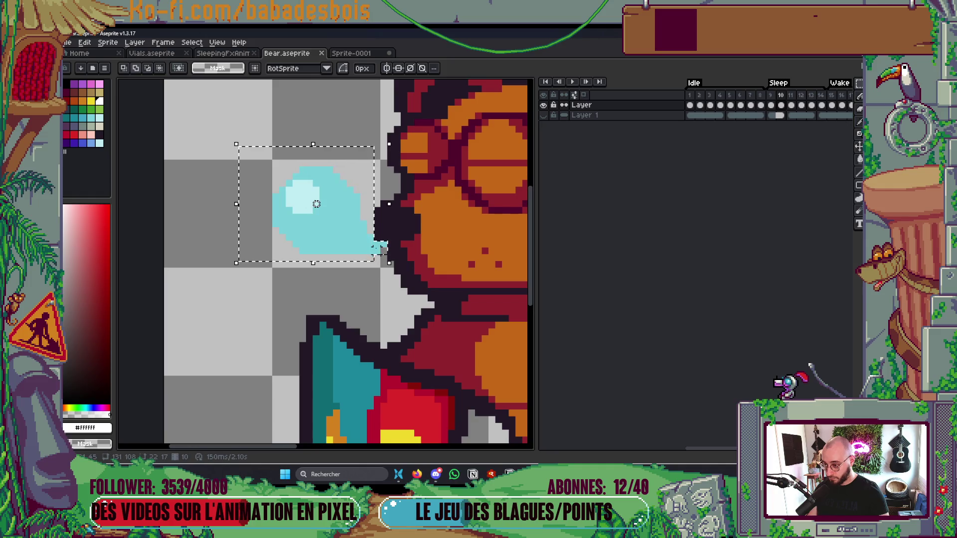
pyautogui.hotkey('ctrl', 'Tab')
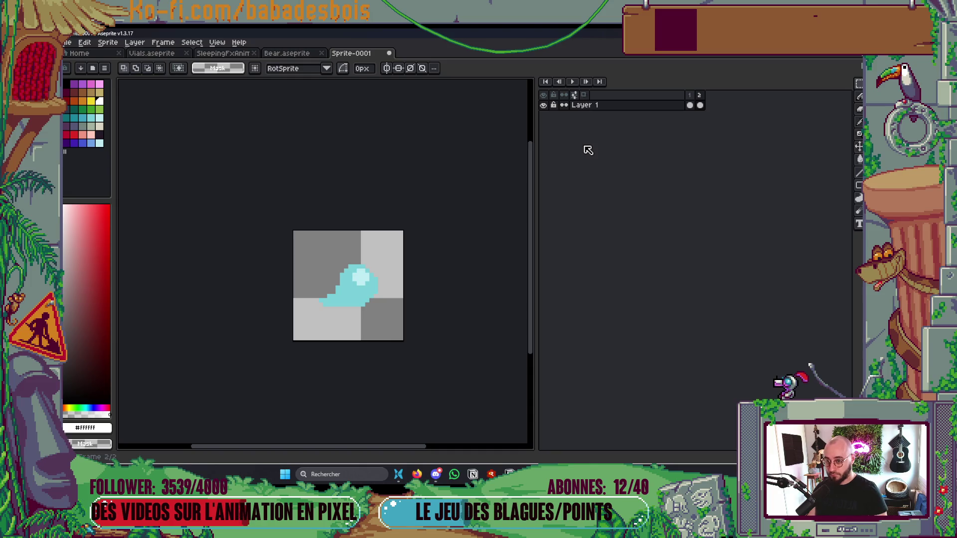
pyautogui.press('Delete')
pyautogui.hotkey('ctrl', 'v')
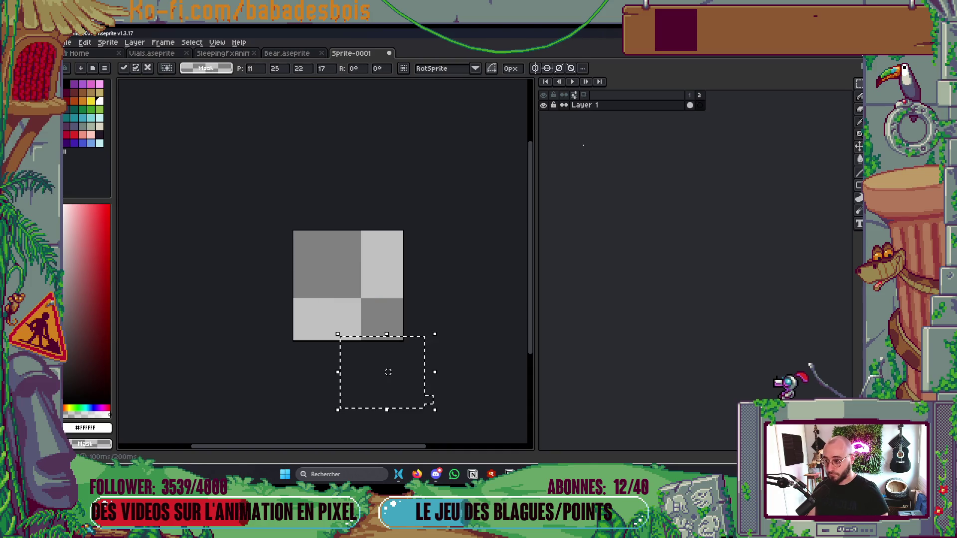
pyautogui.moveTo(412, 375)
pyautogui.mouseDown()
pyautogui.moveTo(369, 280)
pyautogui.moveTo(383, 286)
pyautogui.moveTo(366, 272)
pyautogui.moveTo(379, 279)
pyautogui.mouseUp()
pyautogui.press('Return')
pyautogui.press('Return')
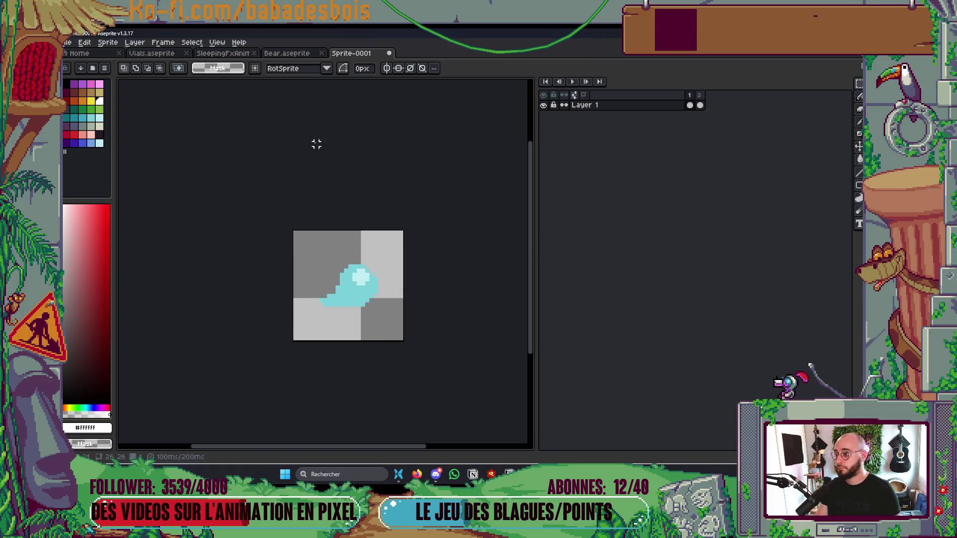
# Step: Paste the bear's bubble into frame 3 of the bubble sprite, shifted up and right
pyautogui.hotkey('ctrl', 'shift', 'Tab')
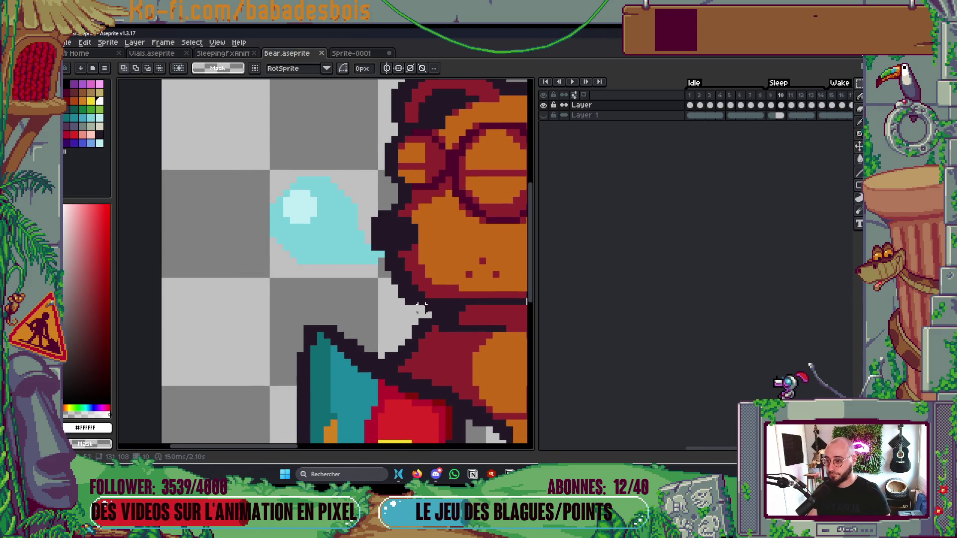
pyautogui.moveTo(194, 135); pyautogui.dragTo(366, 280)
pyautogui.hotkey('ctrl', 'd')
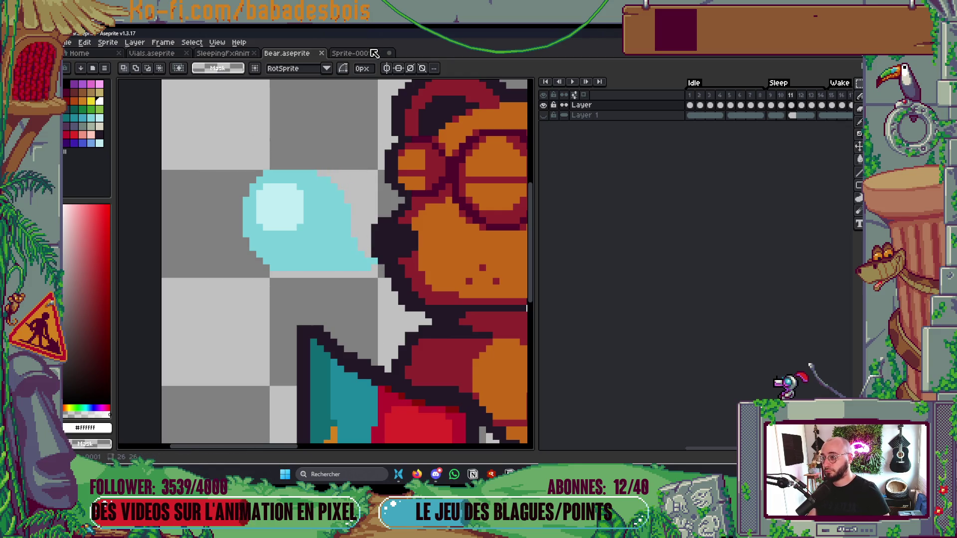
pyautogui.hotkey('ctrl', 'Tab')
pyautogui.press('Return')
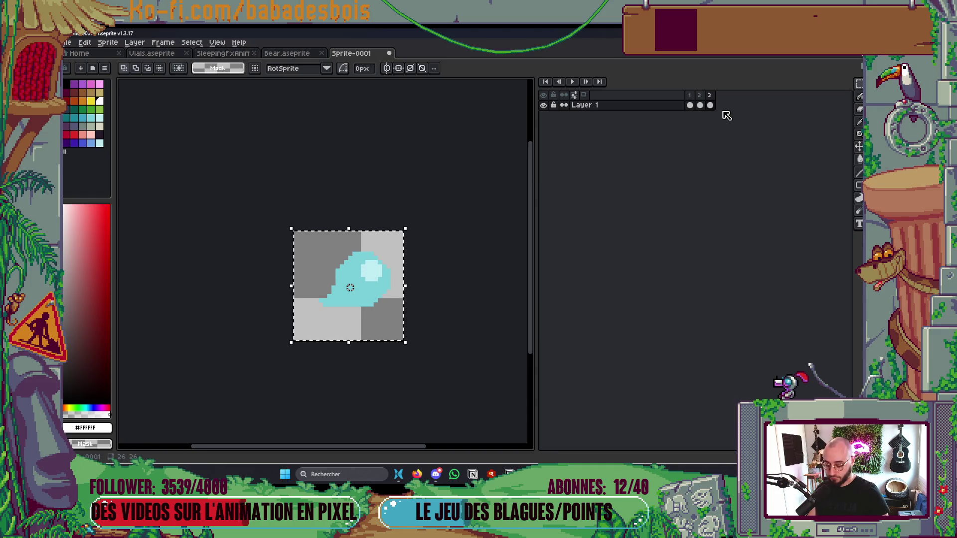
pyautogui.press('Delete')
pyautogui.hotkey('ctrl', 'v')
pyautogui.moveTo(379, 297)
pyautogui.mouseDown()
pyautogui.moveTo(361, 320)
pyautogui.moveTo(386, 284)
pyautogui.moveTo(391, 299)
pyautogui.mouseUp()
pyautogui.click(456, 334)
# Step: Nudge frame 3's bubble one pixel right and play the three-frame loop
pyautogui.press('Left')
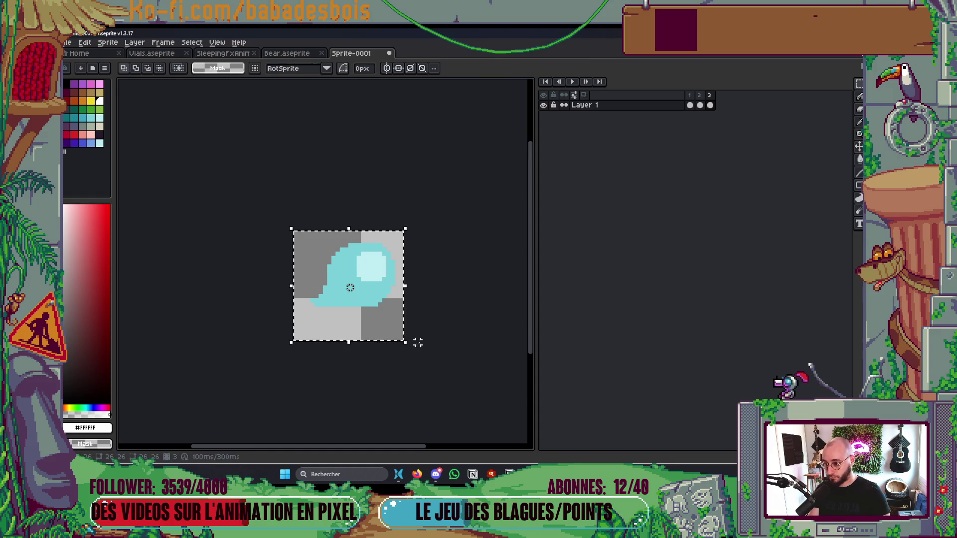
pyautogui.press('Right')
pyautogui.press('Left')
pyautogui.hotkey('ctrl', 'a')
pyautogui.hotkey('ctrl', 'd')
pyautogui.press('Right')
pyautogui.hotkey('ctrl', 'a')
pyautogui.press('Right')
pyautogui.press('Return')
pyautogui.press('Return')
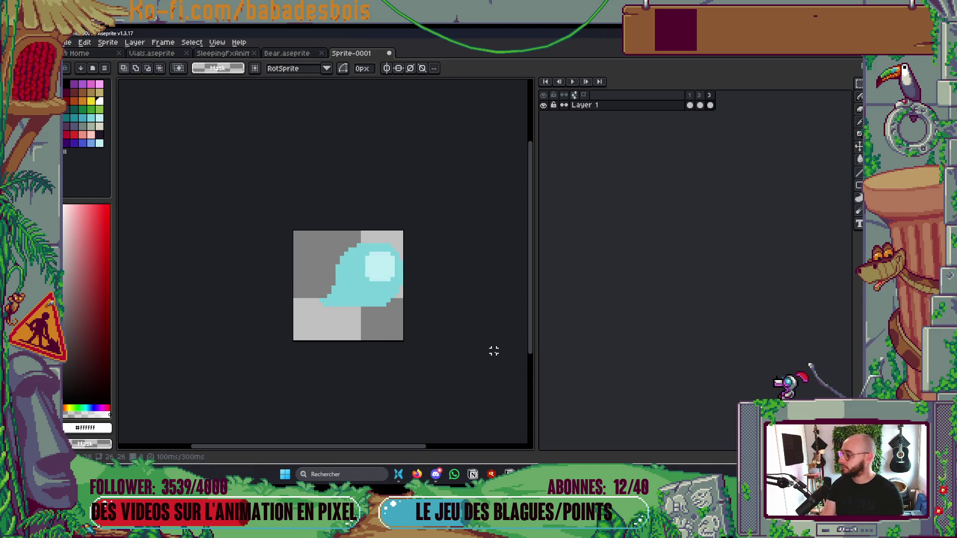
# Step: Compare with the bear's sleep animation, then select the bubble sprite's third-frame cel
pyautogui.hotkey('ctrl', 's')
pyautogui.press('Escape')
pyautogui.hotkey('ctrl', 'shift', 'Tab')
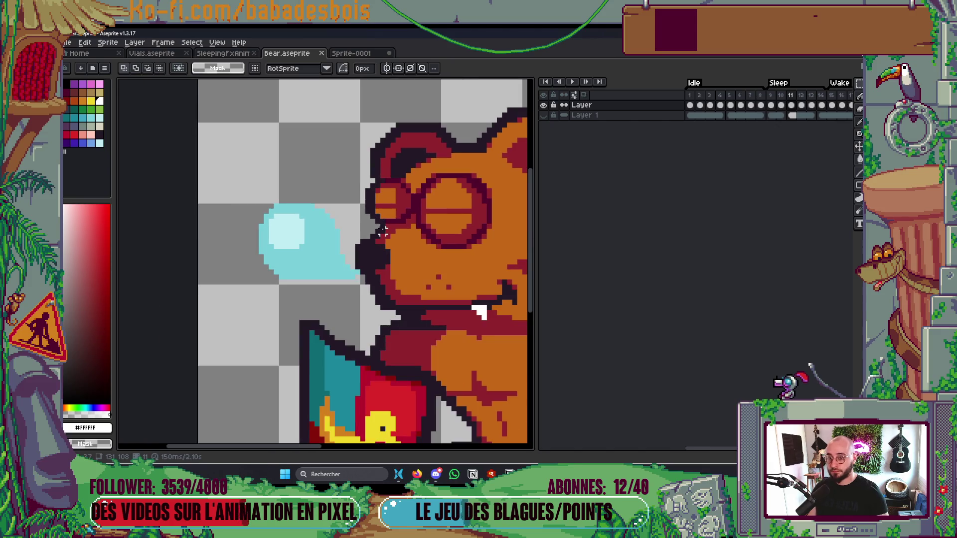
pyautogui.press('Right')
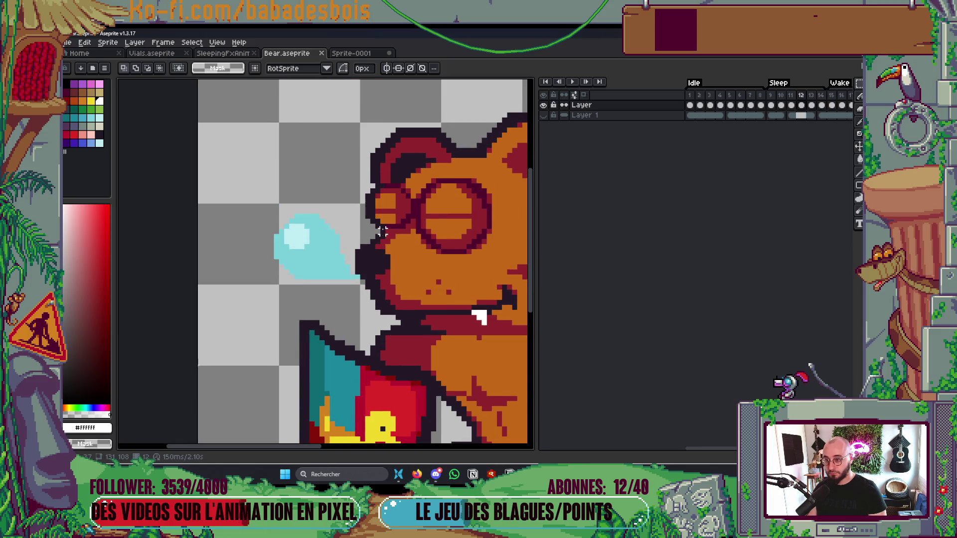
pyautogui.click(352, 53)
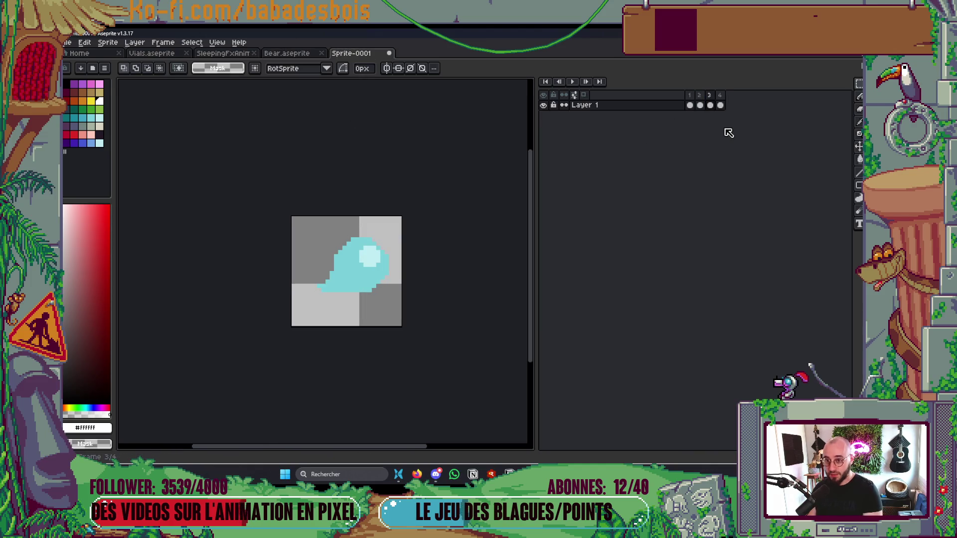
pyautogui.click(710, 105)
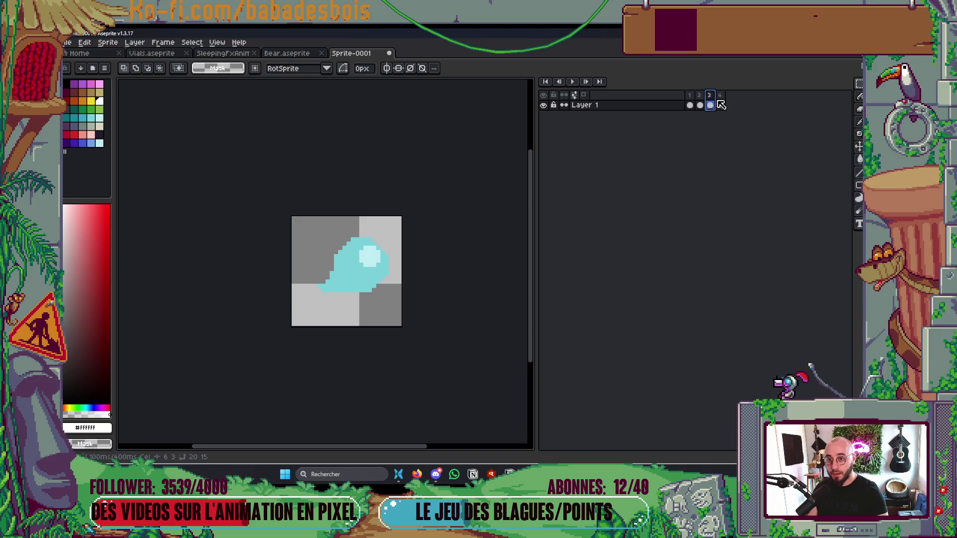
# Step: Copy frame 3's bubble into a new frame 4, add frame 5, and paint a highlight pixel cyan
pyautogui.moveTo(724, 99); pyautogui.dragTo(721, 105)
pyautogui.press('Home')
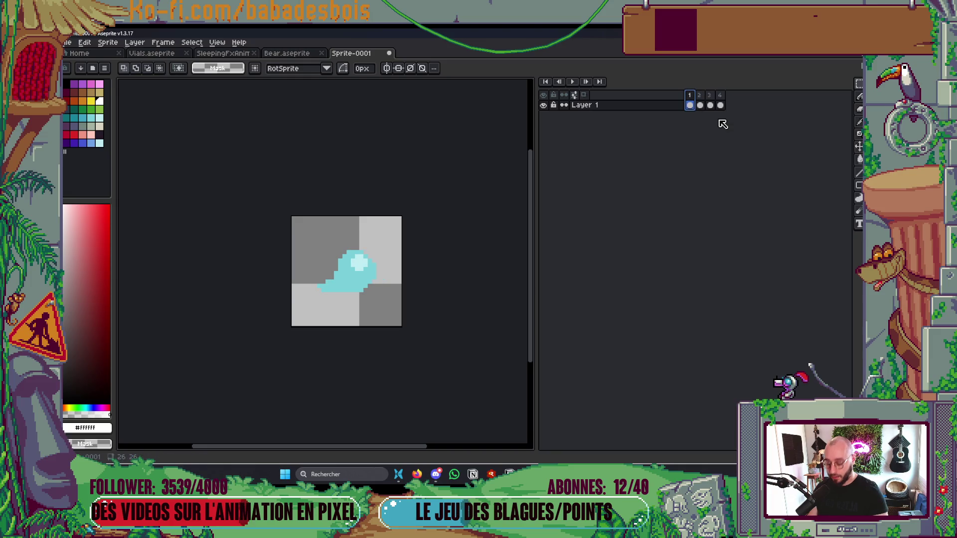
pyautogui.hotkey('alt', 'n')
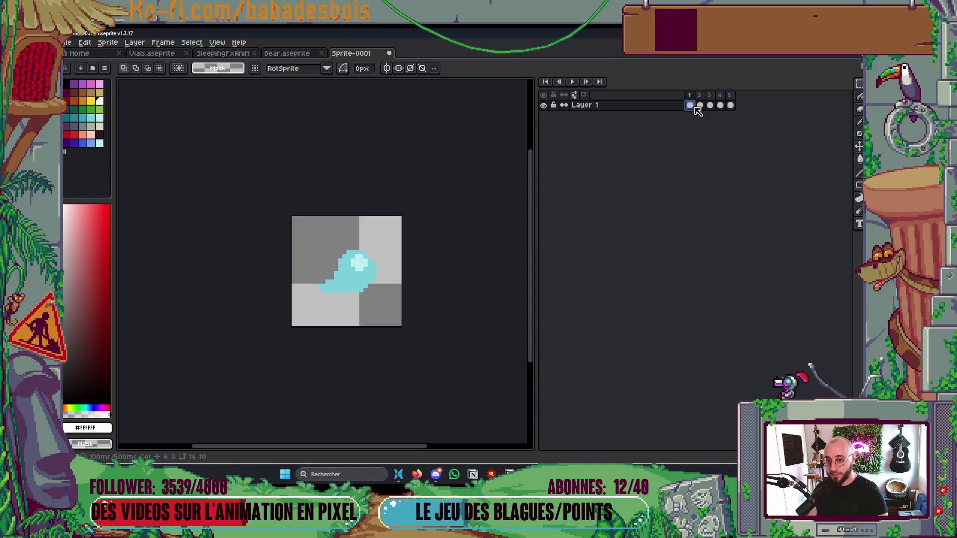
pyautogui.scroll(2, 340, 250)
pyautogui.moveTo(321, 229)
pyautogui.mouseDown()
pyautogui.moveTo(420, 300)
pyautogui.moveTo(387, 298)
pyautogui.mouseUp()
pyautogui.press('b')
pyautogui.scroll(1, 347, 284)
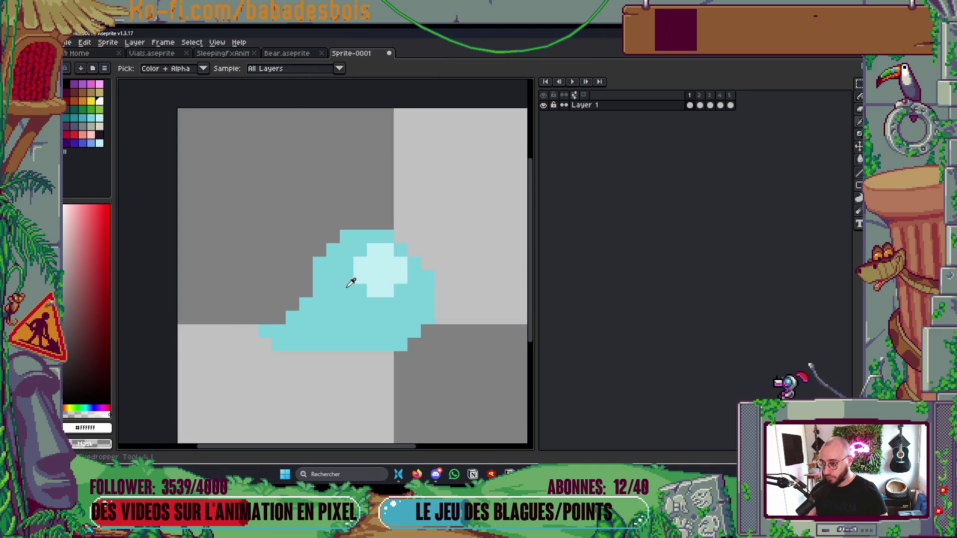
pyautogui.keyDown('alt'); pyautogui.click(370, 303); pyautogui.keyUp('alt')
pyautogui.click(361, 266)
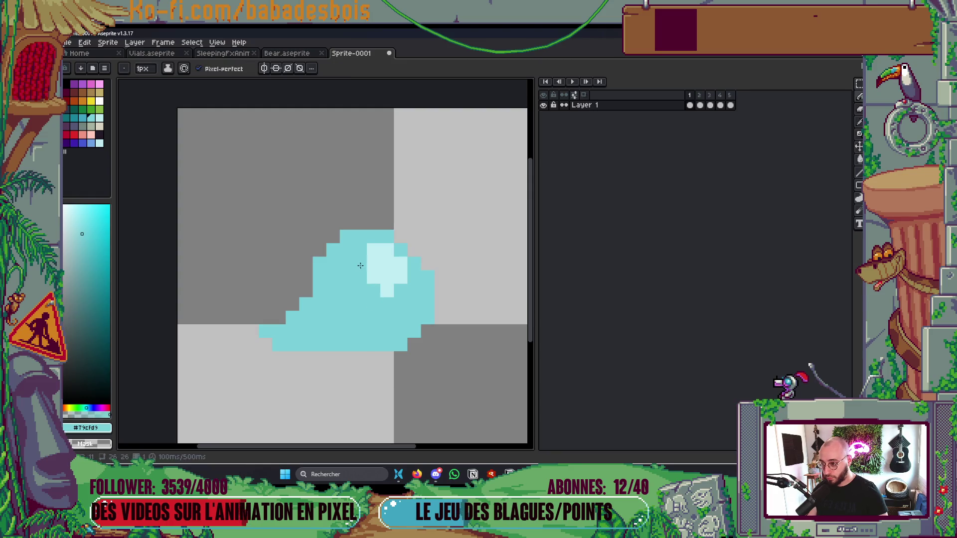
# Step: Move the bubble's top down one pixel and erase a stray pixel on its left slope
pyautogui.press('m')
pyautogui.moveTo(307, 211); pyautogui.dragTo(452, 287)
pyautogui.press('Down')
pyautogui.hotkey('ctrl', 'd')
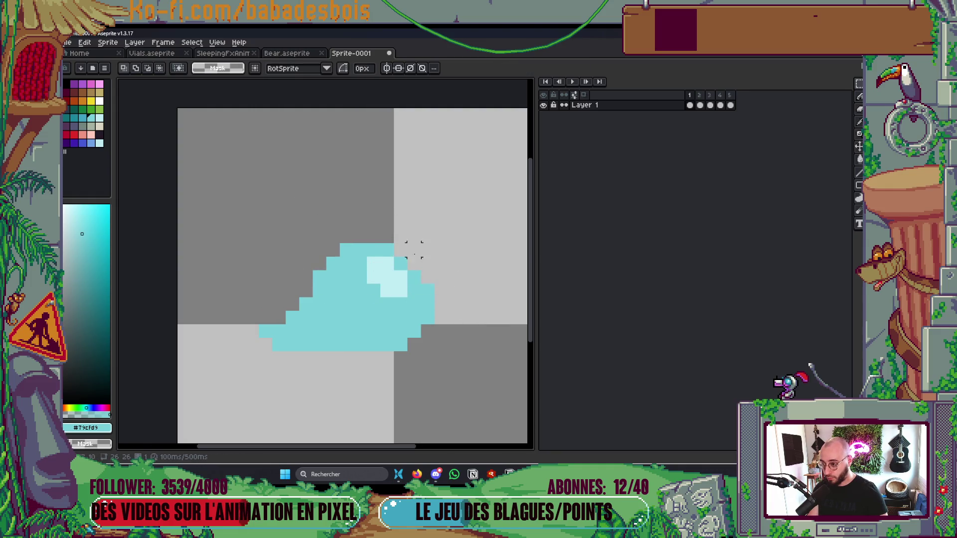
pyautogui.scroll(-3, 414, 255)
pyautogui.scroll(3, 340, 281)
pyautogui.press('b')
pyautogui.rightClick(349, 280)
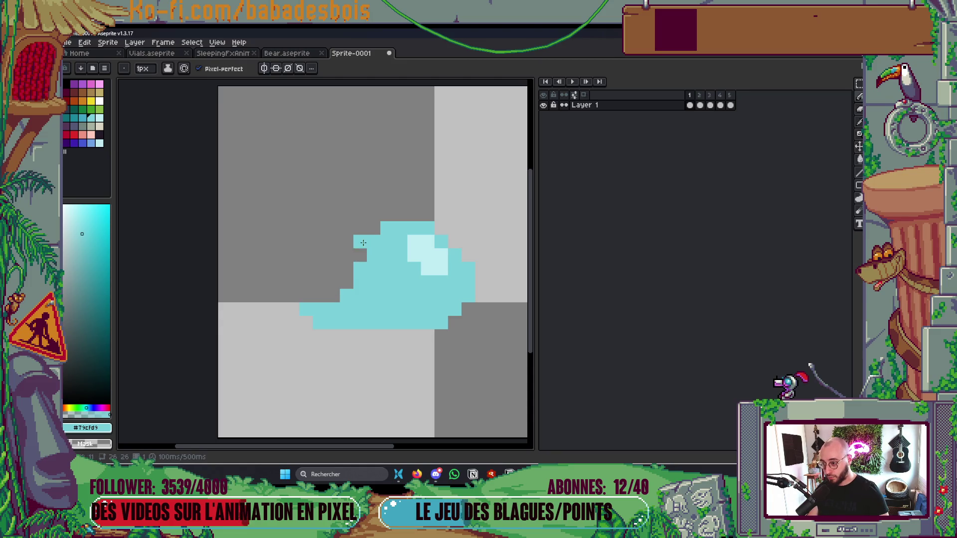
# Step: Play the five-frame bubble loop to check it, then bring up Export Sprite Sheet
pyautogui.scroll(-4, 408, 206)
pyautogui.press('Return')
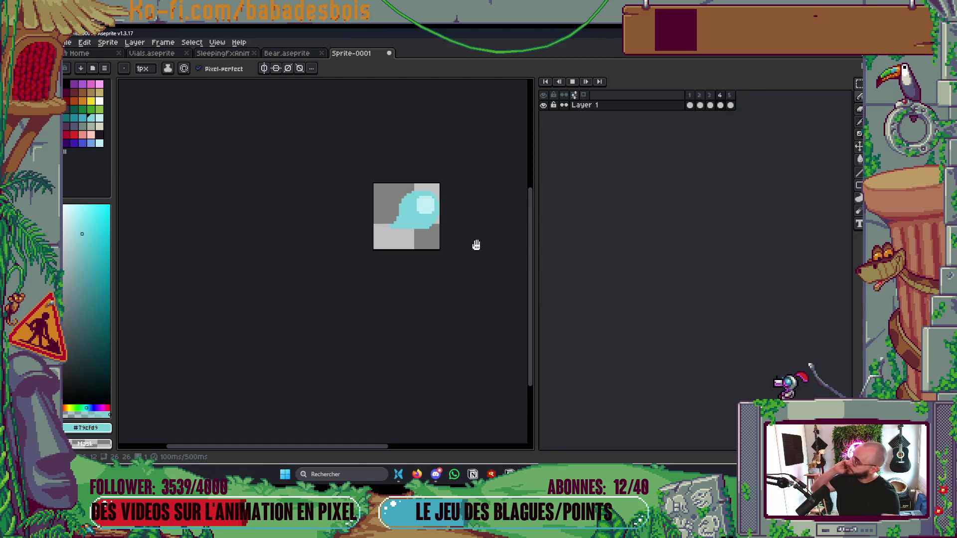
pyautogui.scroll(-1, 468, 272)
pyautogui.scroll(2, 465, 246)
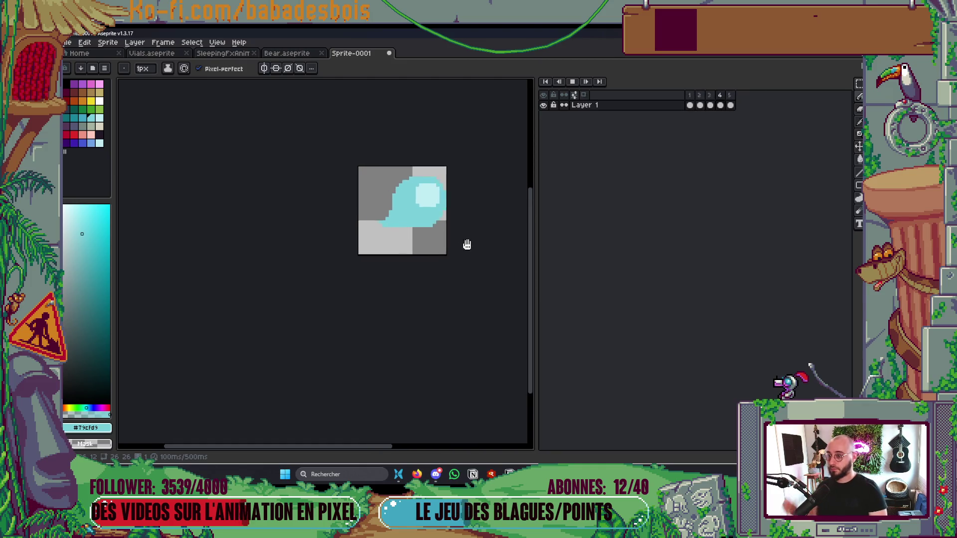
pyautogui.press('Return')
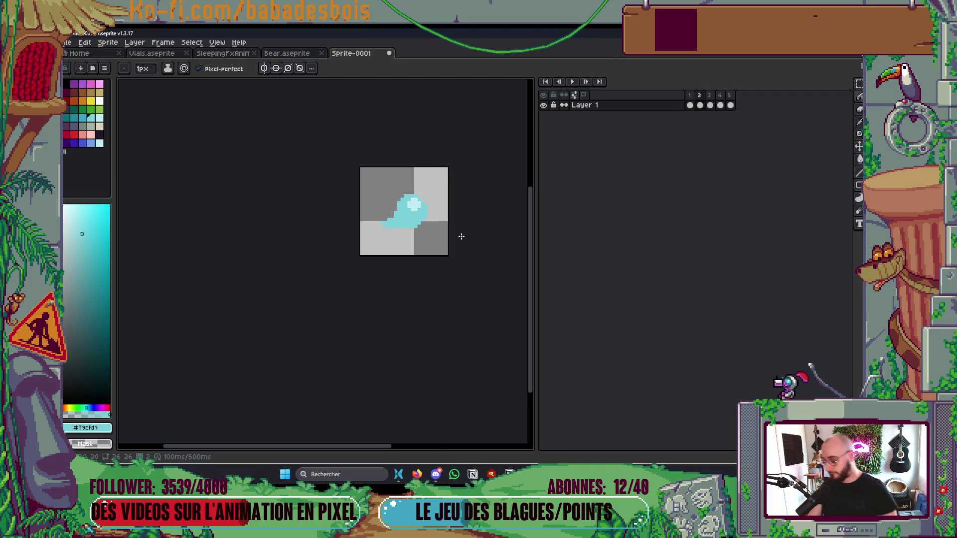
pyautogui.hotkey('ctrl', 'e')
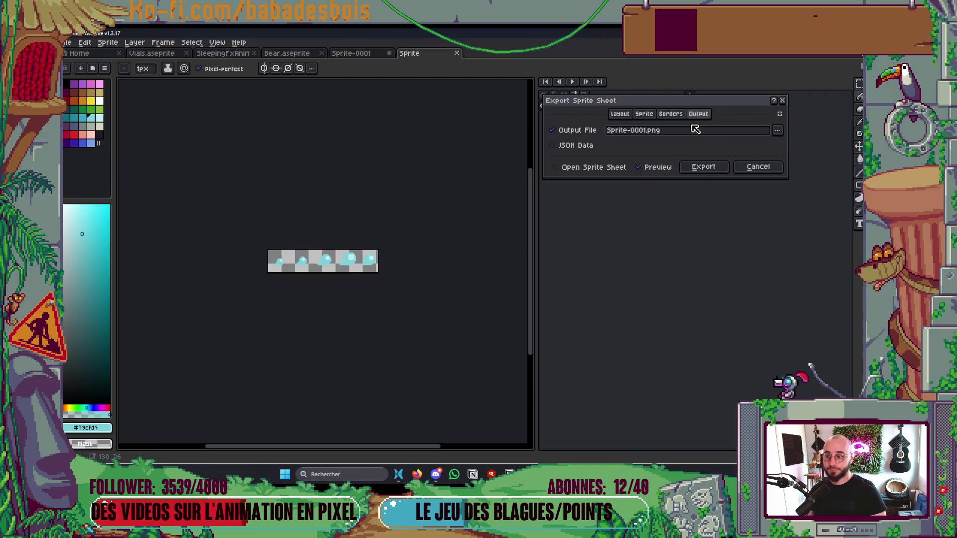
# Step: Save the bubble sprite as PotionSleepAnimation in PotionHeroAssets > Potions
pyautogui.moveTo(368, 231); pyautogui.dragTo(367, 248)
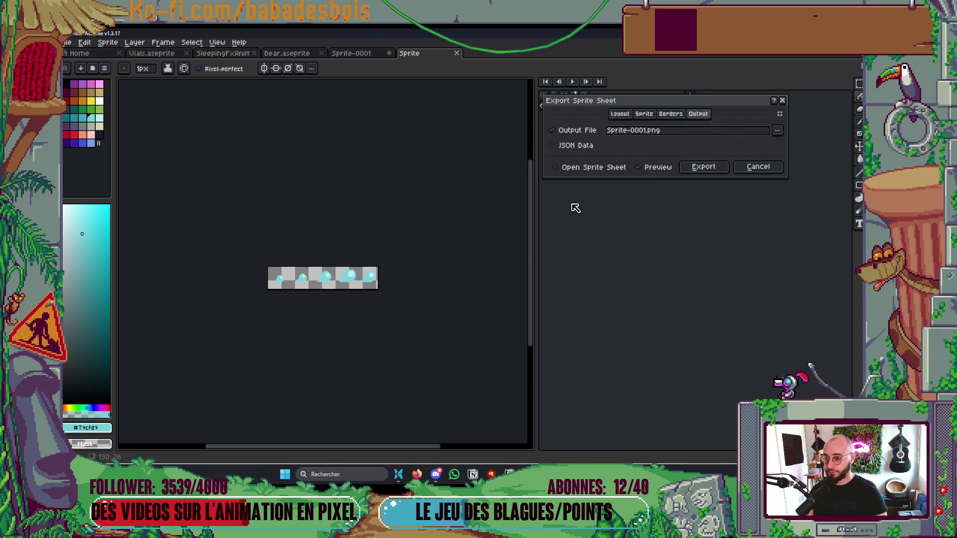
pyautogui.press('Escape')
pyautogui.hotkey('ctrl', 's')
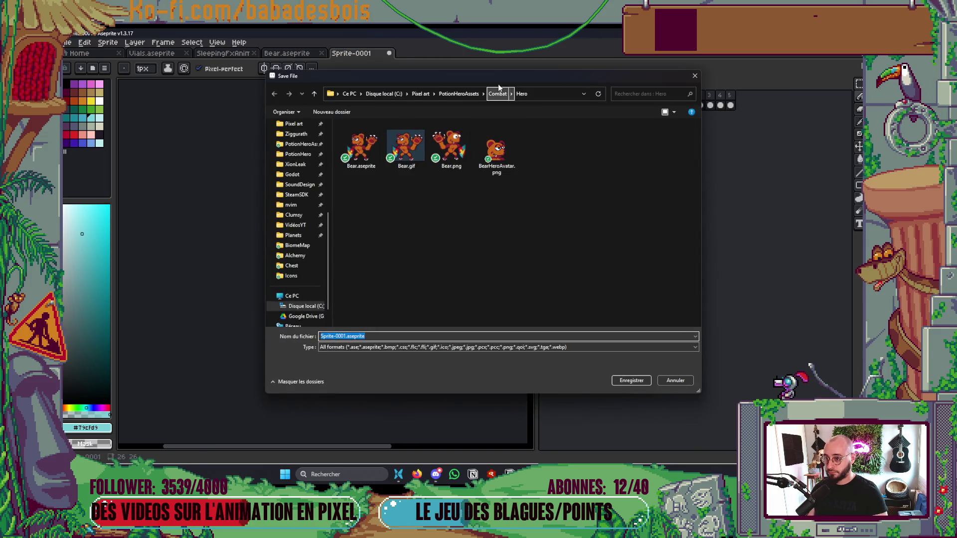
pyautogui.click(498, 94)
pyautogui.click(458, 95)
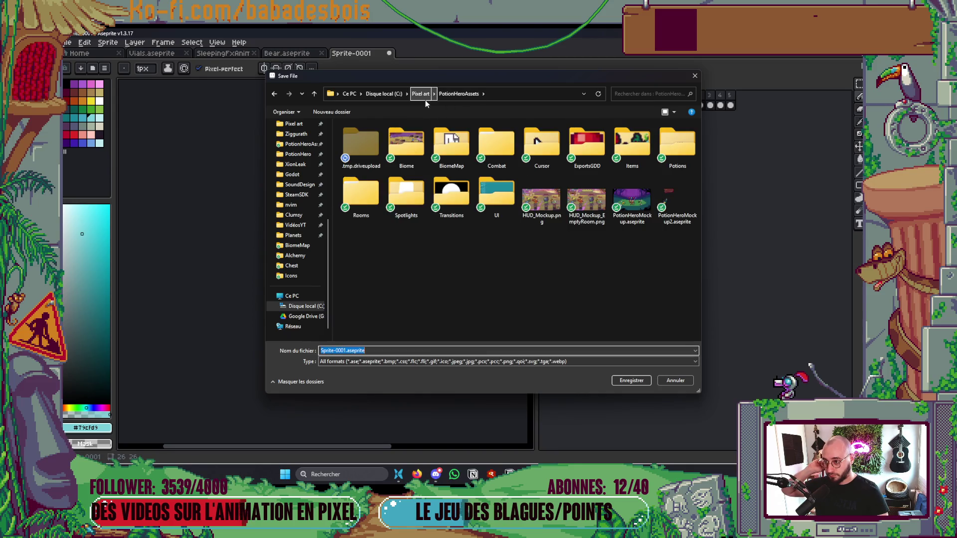
pyautogui.doubleClick(677, 144)
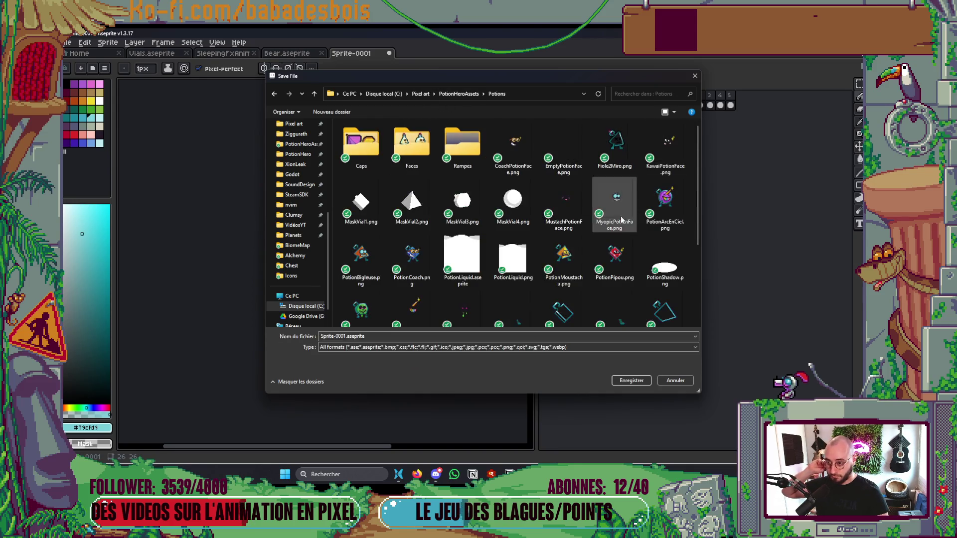
pyautogui.click(344, 336)
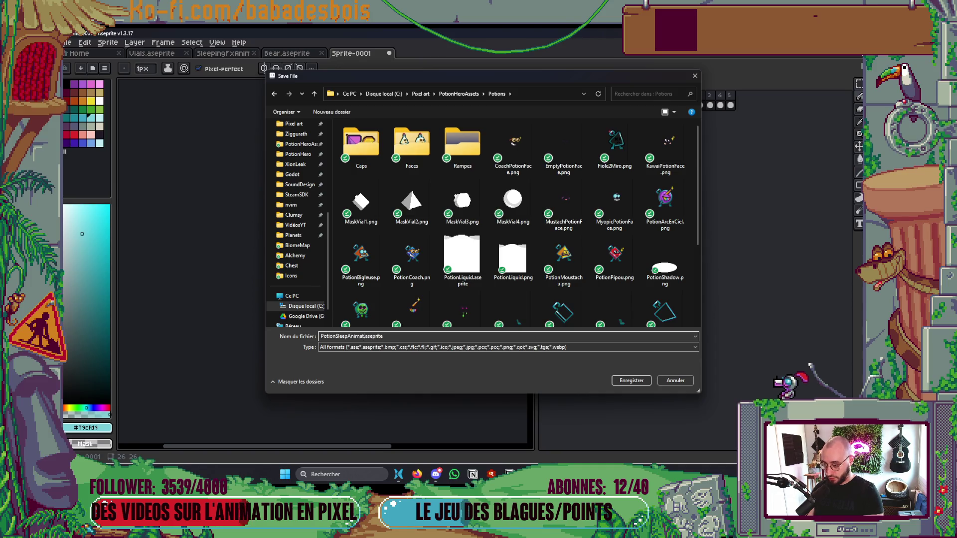
pyautogui.press('Return')
# Step: Export the sprite sheet as PotionSleepAnimation.png
pyautogui.hotkey('ctrl', 'e')
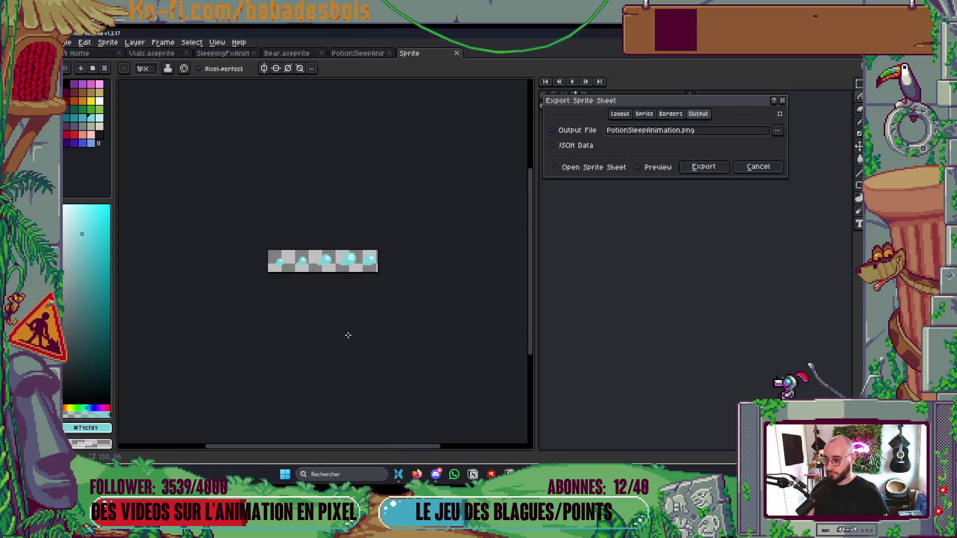
pyautogui.click(704, 167)
pyautogui.hotkey('alt', 'Tab')
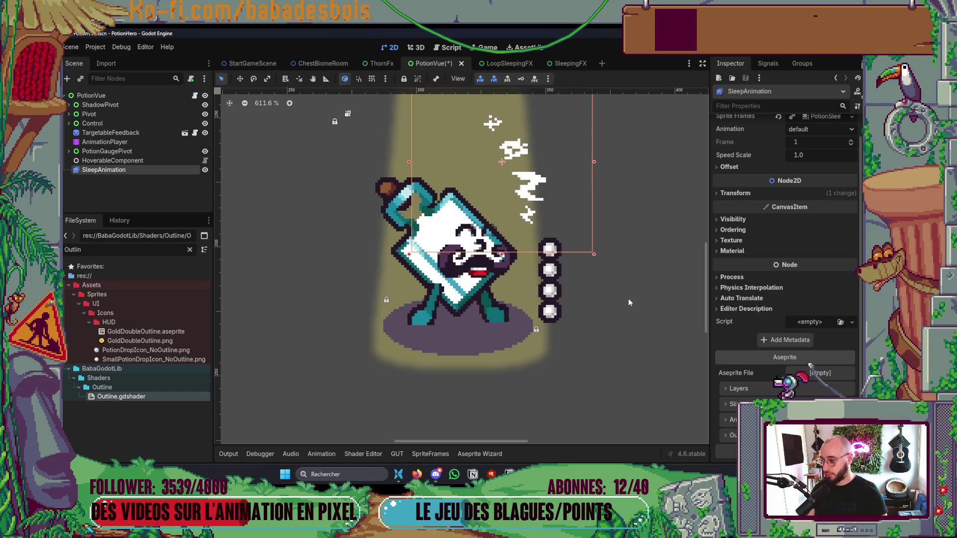
# Step: Open the saved file's folder and select PotionSleepAnimation.png in the Potions folder
pyautogui.hotkey('alt', 'Tab')
pyautogui.rightClick(373, 55)
pyautogui.click(402, 98)
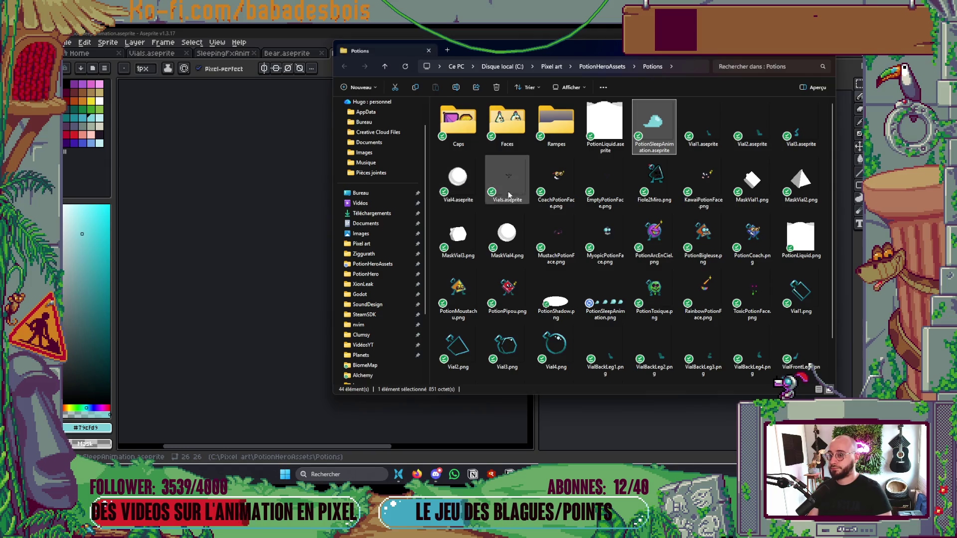
pyautogui.hotkey('alt', 'Tab')
pyautogui.hotkey('alt', 'shift', 'Tab')
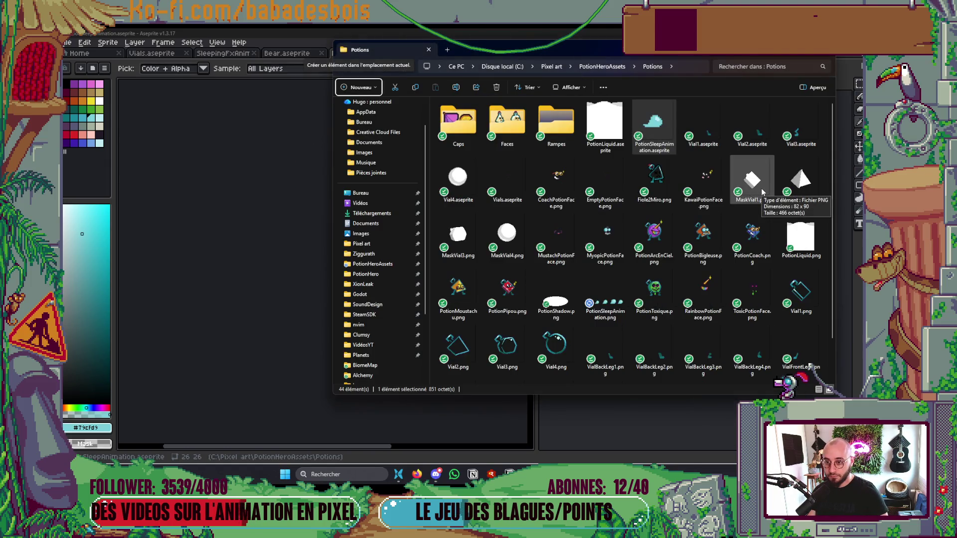
pyautogui.click(598, 303)
# Step: Filter Godot's FileSystem by 'Sle' and select PotionSleepingFxAnimation.png
pyautogui.hotkey('alt', 'Tab')
pyautogui.hotkey('alt', 'Tab')
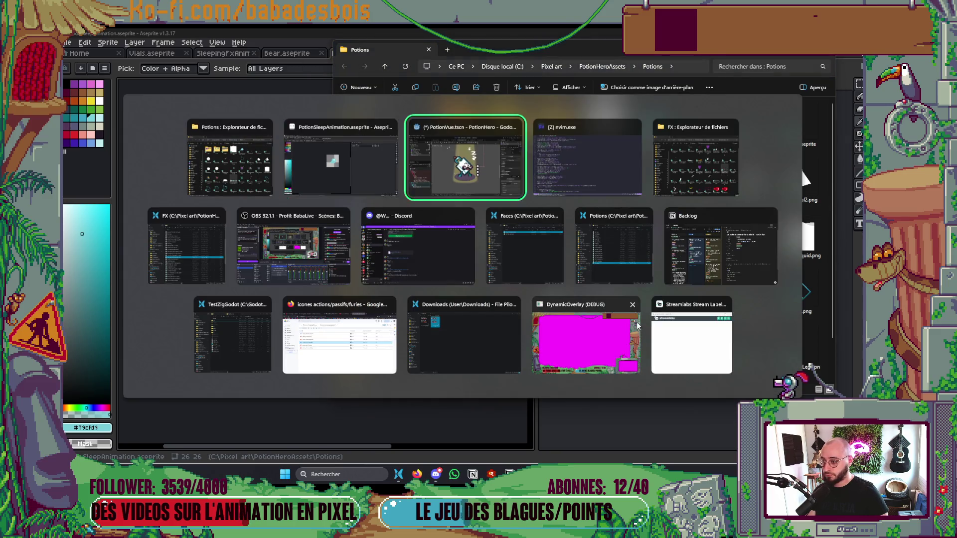
pyautogui.hotkey('ctrl', 'a')
pyautogui.write('Sle')
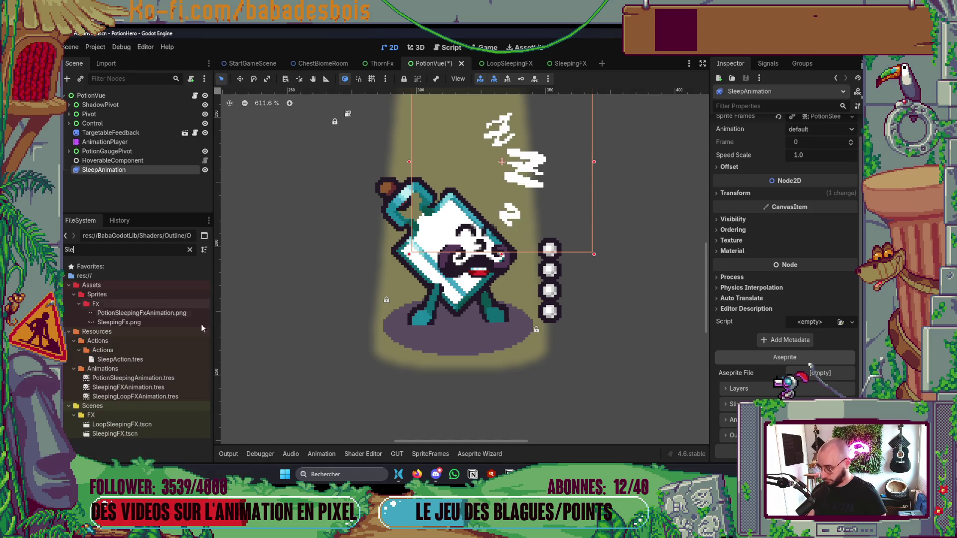
pyautogui.click(169, 315)
# Step: Import PotionSleepAnimation.png into the project and delete SleepAnimation's old Z frames
pyautogui.hotkey('alt', 'Tab')
pyautogui.moveTo(613, 297); pyautogui.dragTo(151, 315)
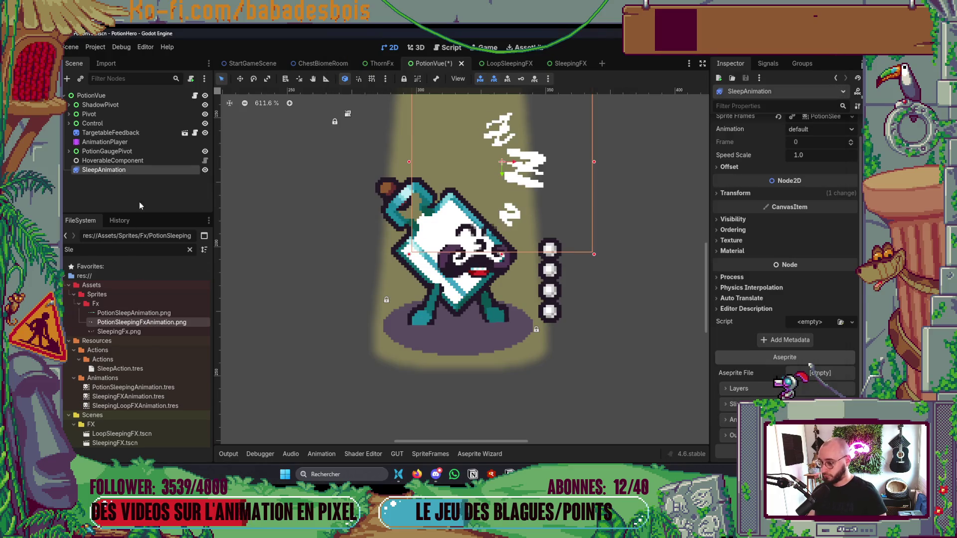
pyautogui.click(169, 332)
pyautogui.click(158, 313)
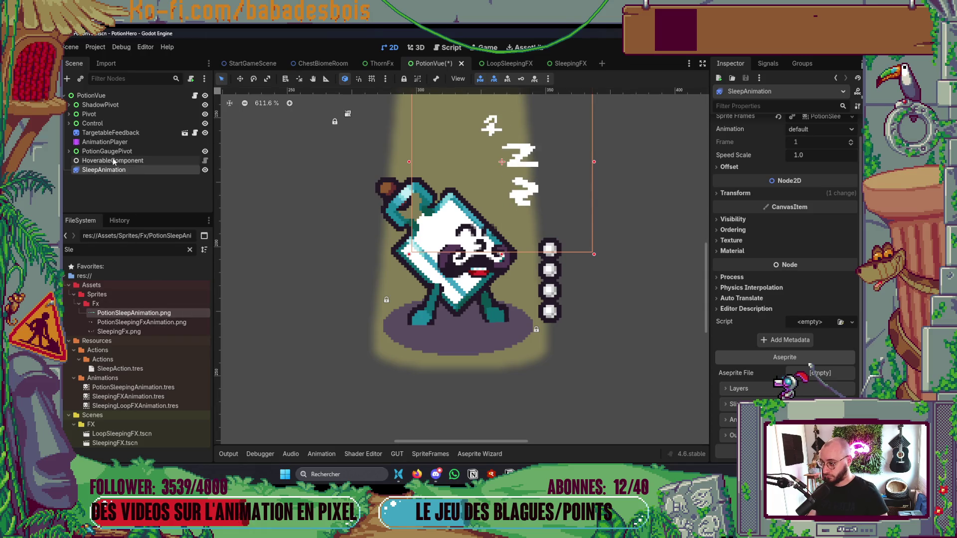
pyautogui.click(107, 175)
pyautogui.click(115, 171)
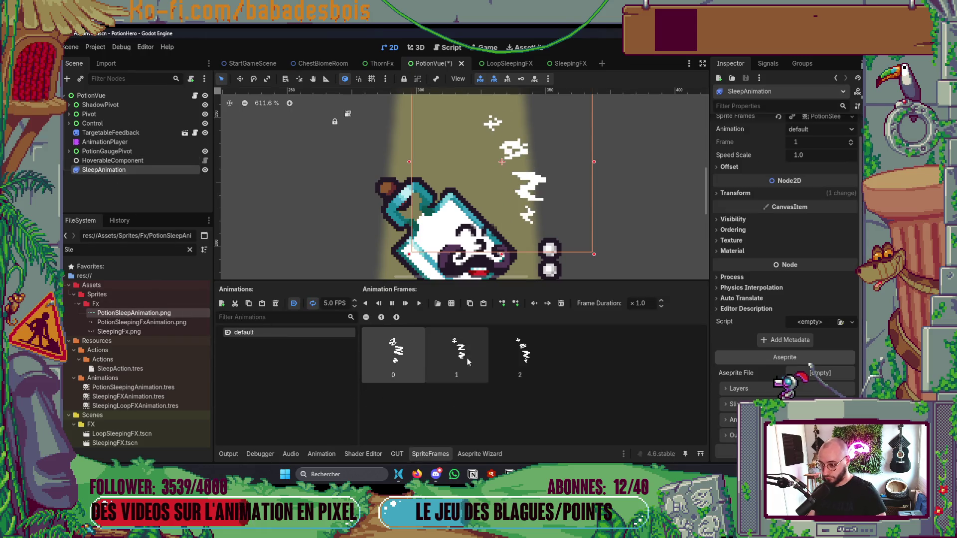
pyautogui.click(560, 305)
pyautogui.click(559, 304)
pyautogui.click(560, 304)
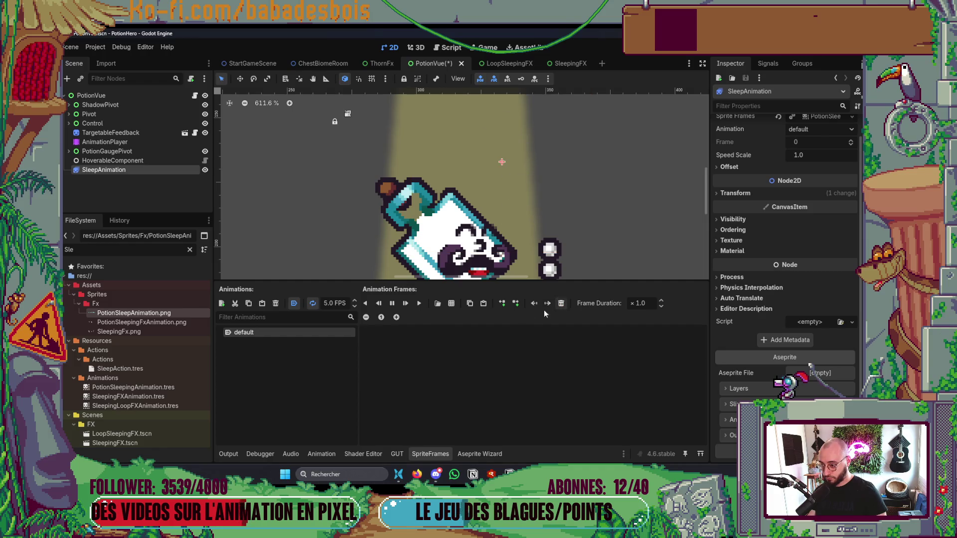
# Step: Slice PotionSleepAnimation.png as a 5×1 grid and add all five bubble frames
pyautogui.click(452, 304)
pyautogui.doubleClick(475, 160)
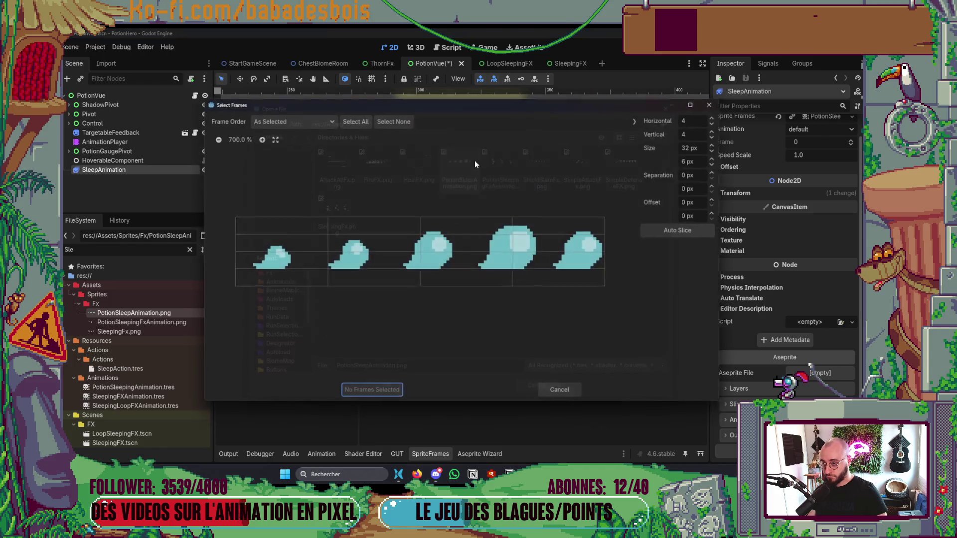
pyautogui.write('5')
pyautogui.press('Tab')
pyautogui.write('1')
pyautogui.moveTo(227, 265); pyautogui.dragTo(709, 261)
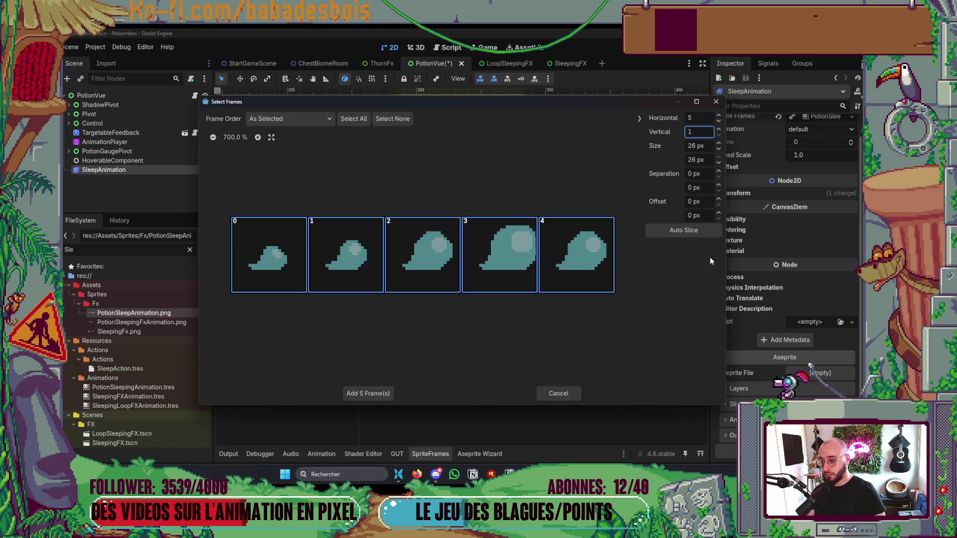
pyautogui.click(359, 396)
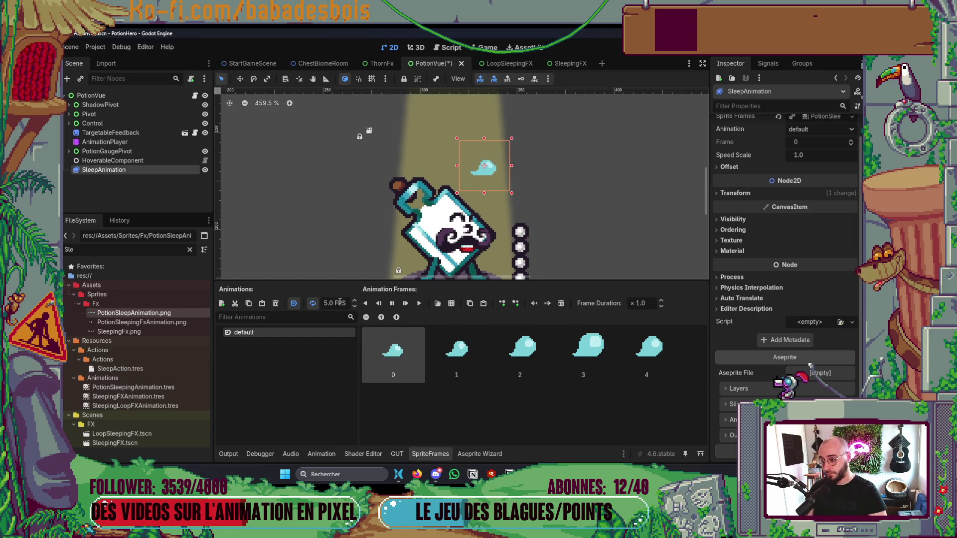
# Step: Set the bubble animation's frame rate to 6 FPS
pyautogui.press('BackSpace')
pyautogui.write('7')
pyautogui.press('Return')
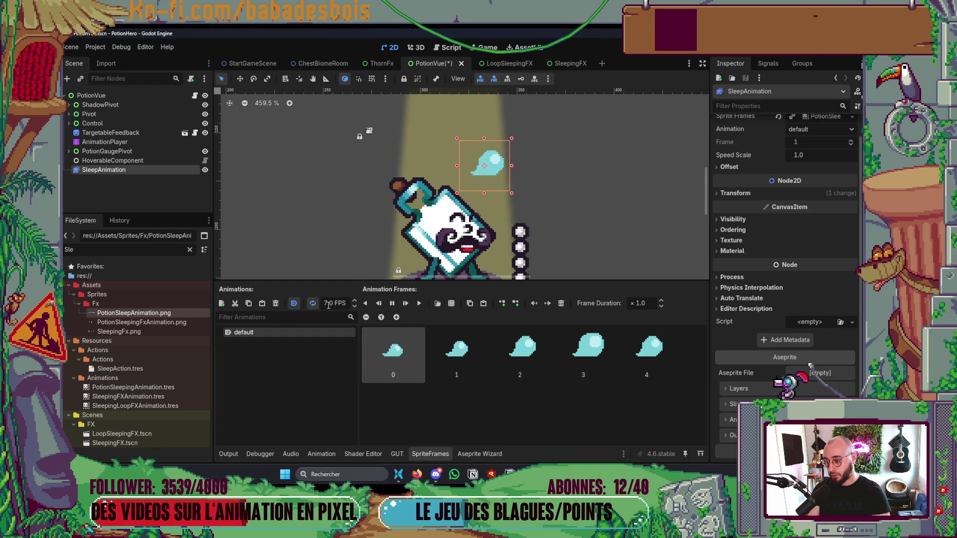
pyautogui.press('BackSpace')
pyautogui.write('6')
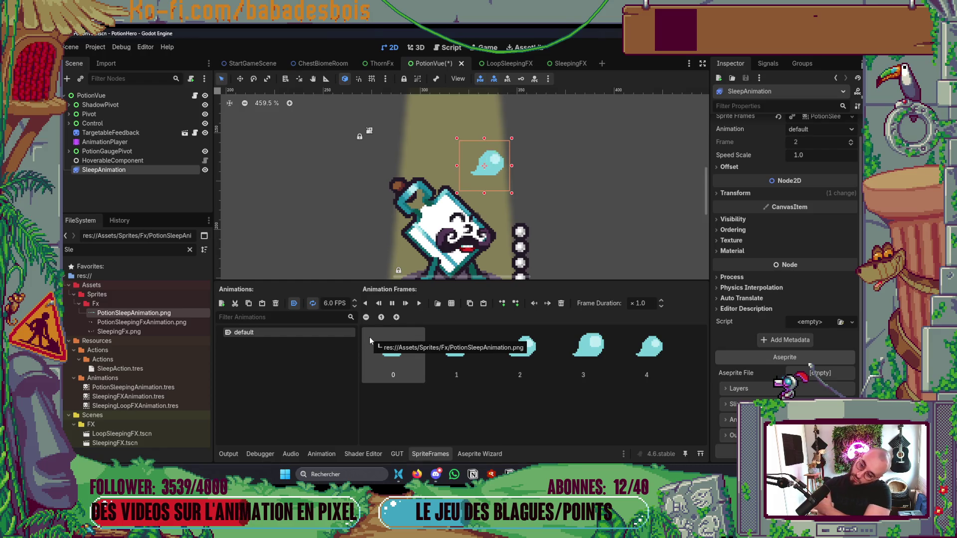
# Step: Move the bubble down onto the potion's face and launch the game
pyautogui.scroll(-2, 524, 169)
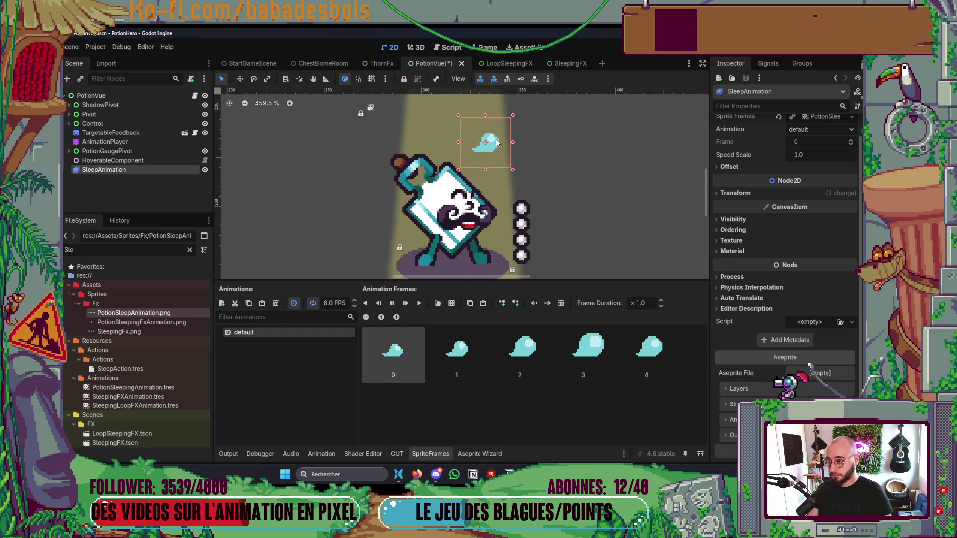
pyautogui.moveTo(496, 151); pyautogui.dragTo(496, 225)
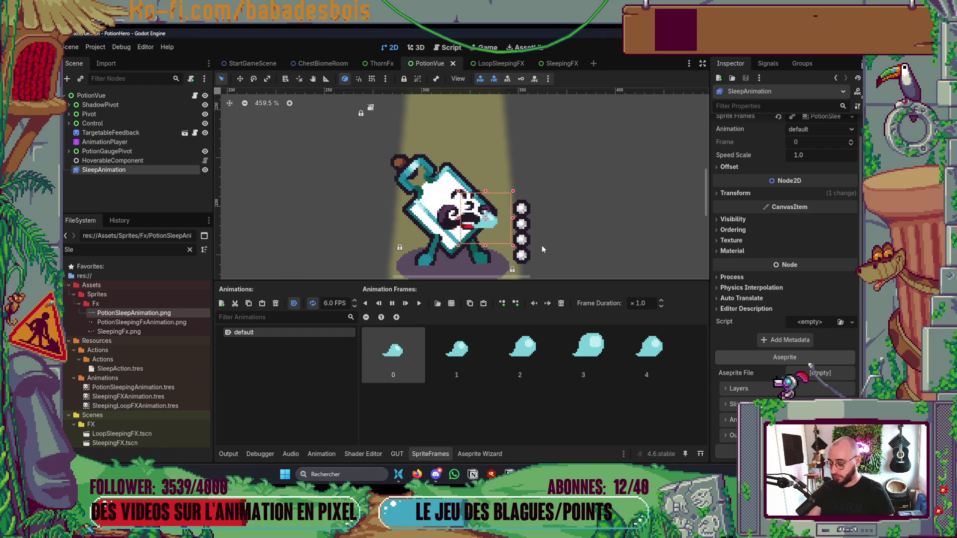
pyautogui.press('F6')
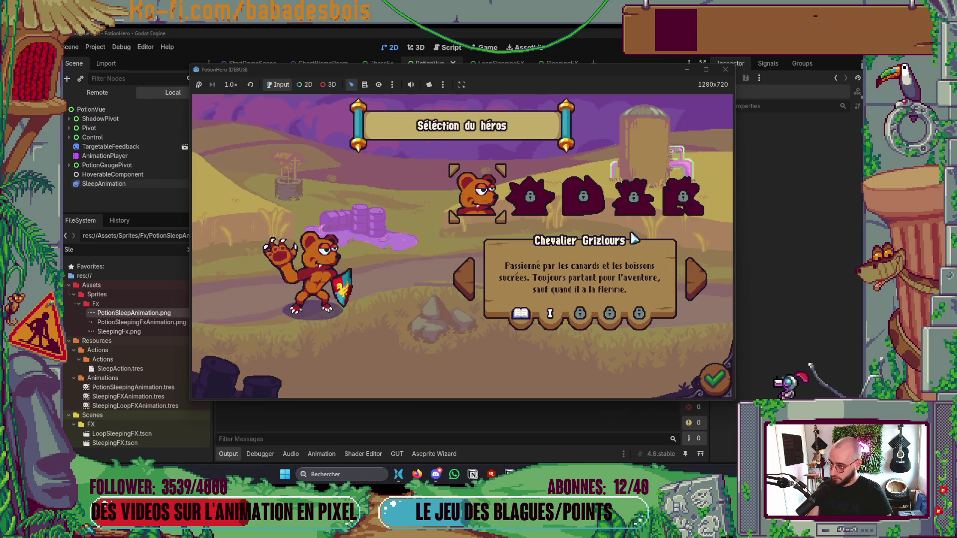
# Step: Confirm the bear hero, pick Réveil de l'ours, and close the game
pyautogui.click(710, 381)
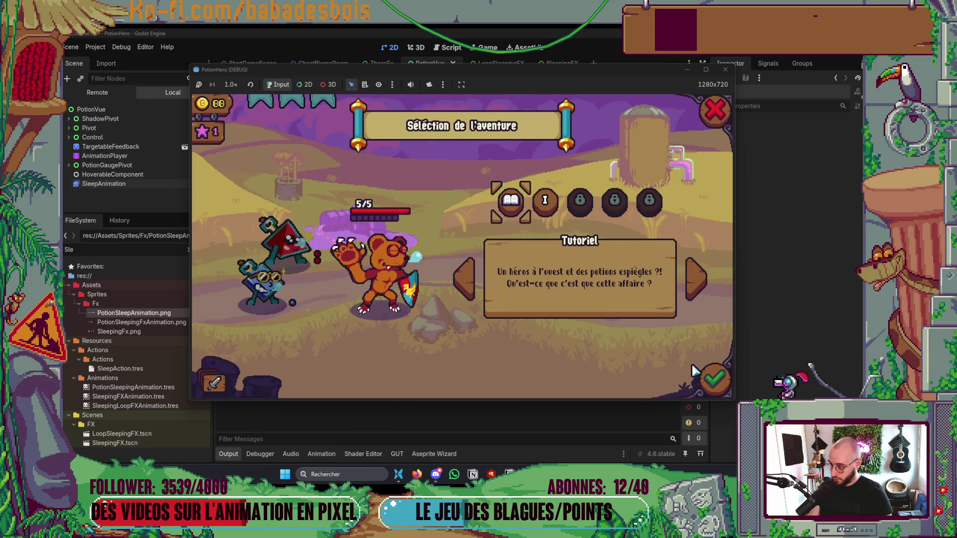
pyautogui.click(547, 201)
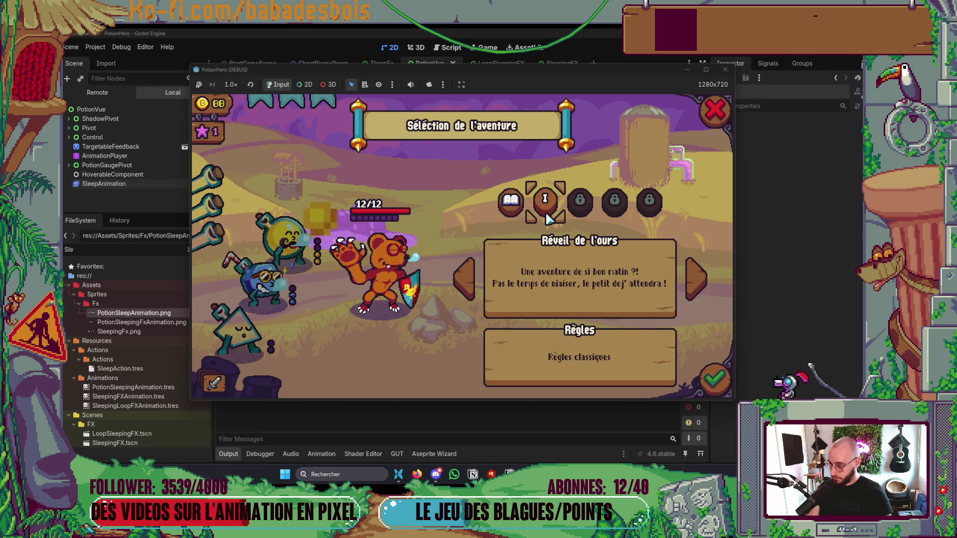
pyautogui.click(725, 70)
# Step: Check the PotionVue.gd script, rerun to Réveil de l'ours, then stop the game with F8
pyautogui.hotkey('alt', 'Tab')
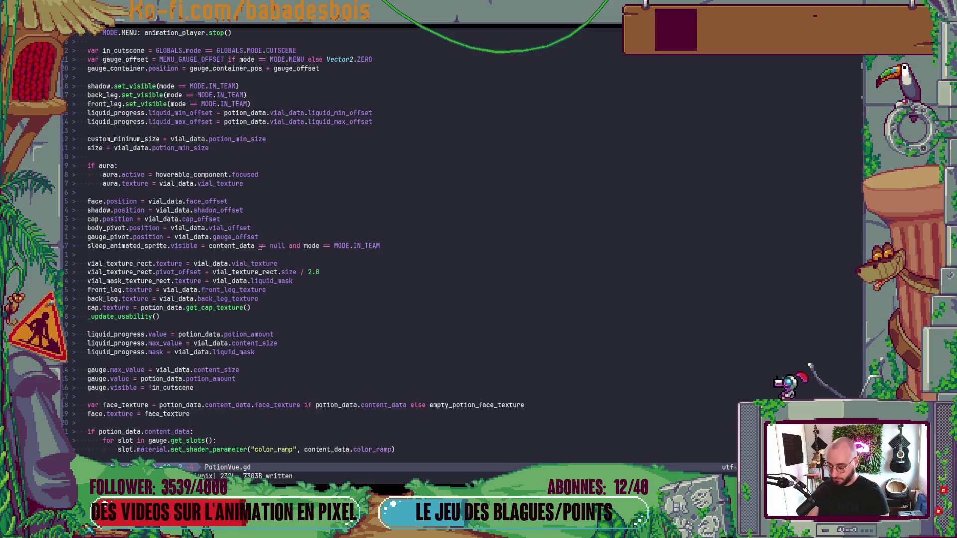
pyautogui.hotkey('alt', 'Tab')
pyautogui.press('F5')
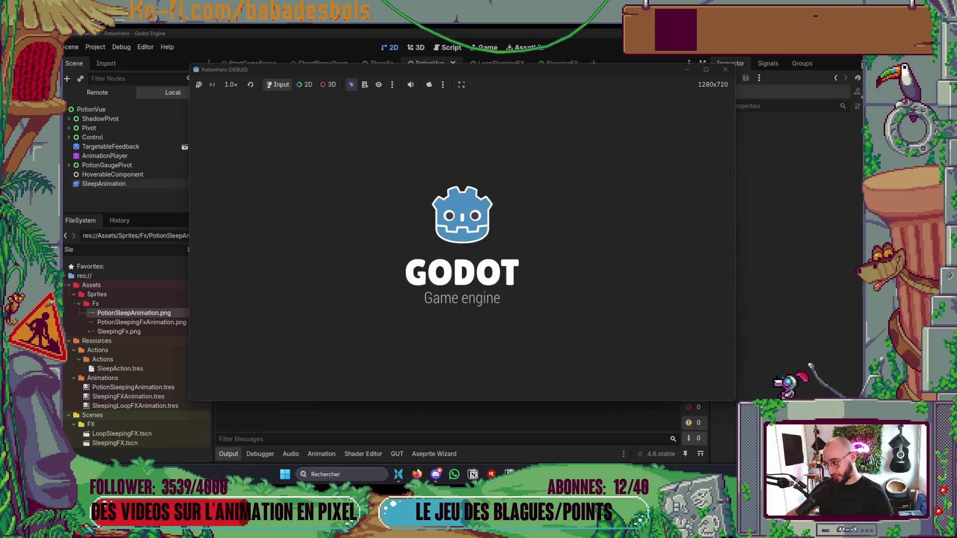
pyautogui.press('Return')
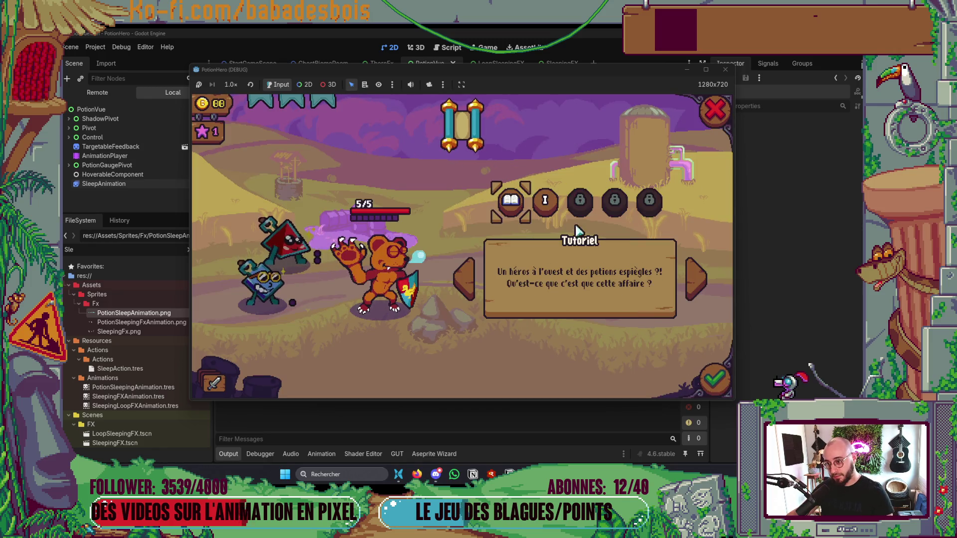
pyautogui.click(553, 214)
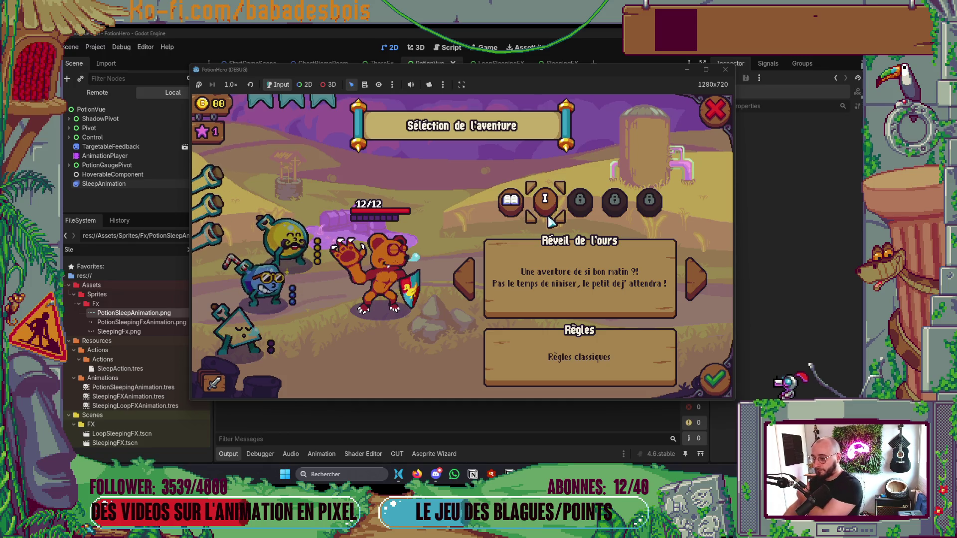
pyautogui.press('F8')
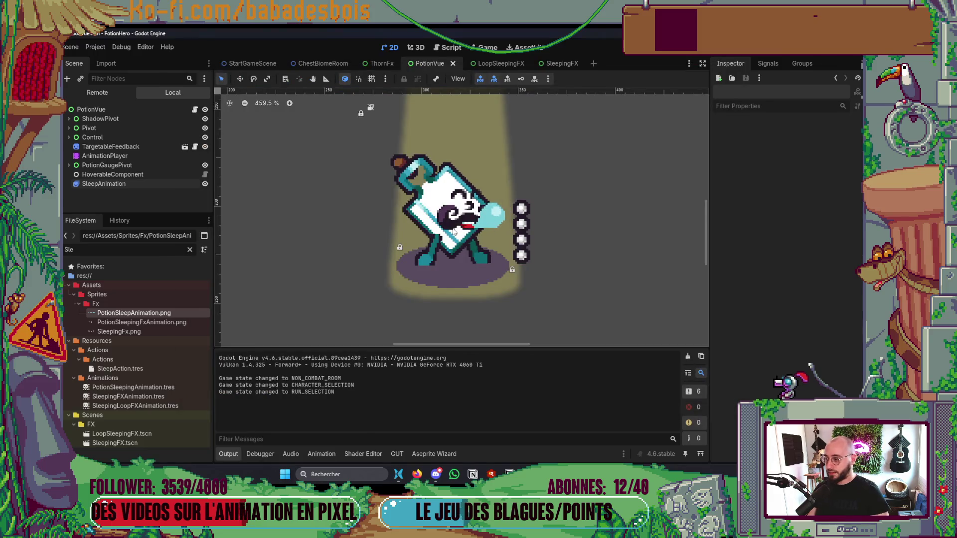
# Step: Select SleepAnimation, rerun to the Réveil de l'ours selection to watch the bubbles, then close it
pyautogui.click(156, 182)
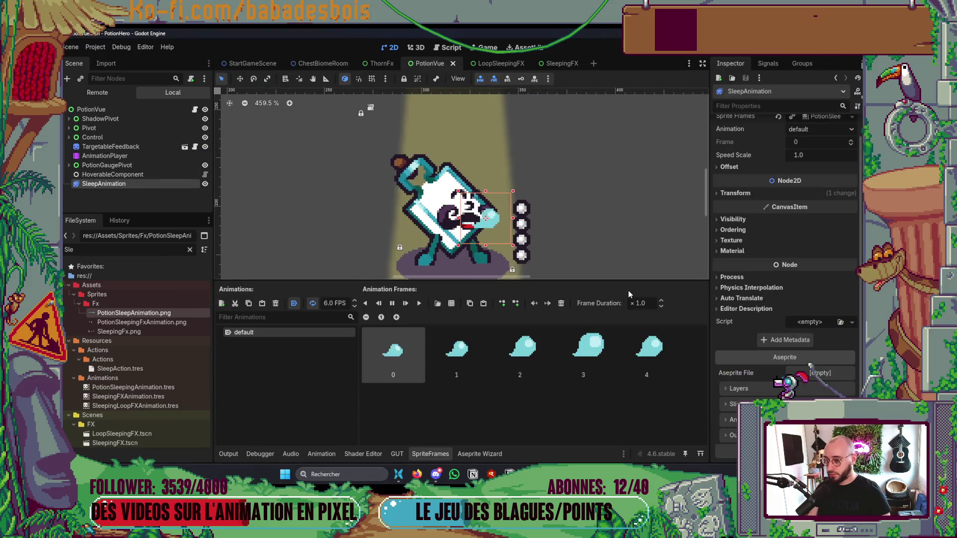
pyautogui.press('F5')
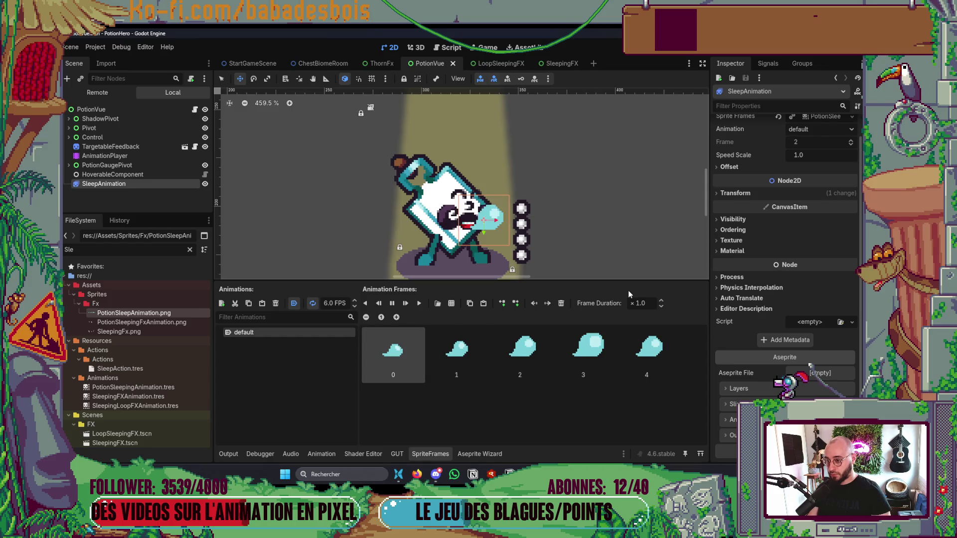
pyautogui.press('F5')
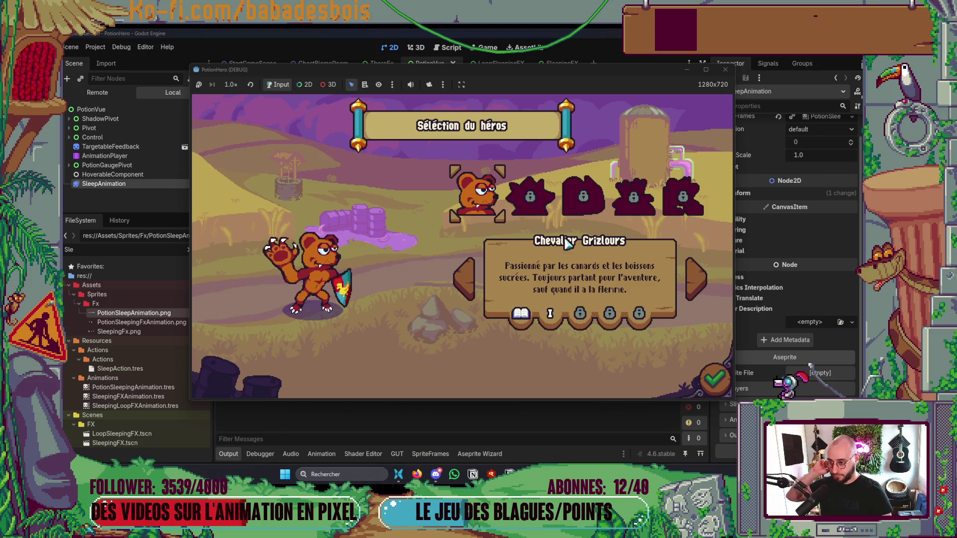
pyautogui.click(714, 380)
pyautogui.click(543, 214)
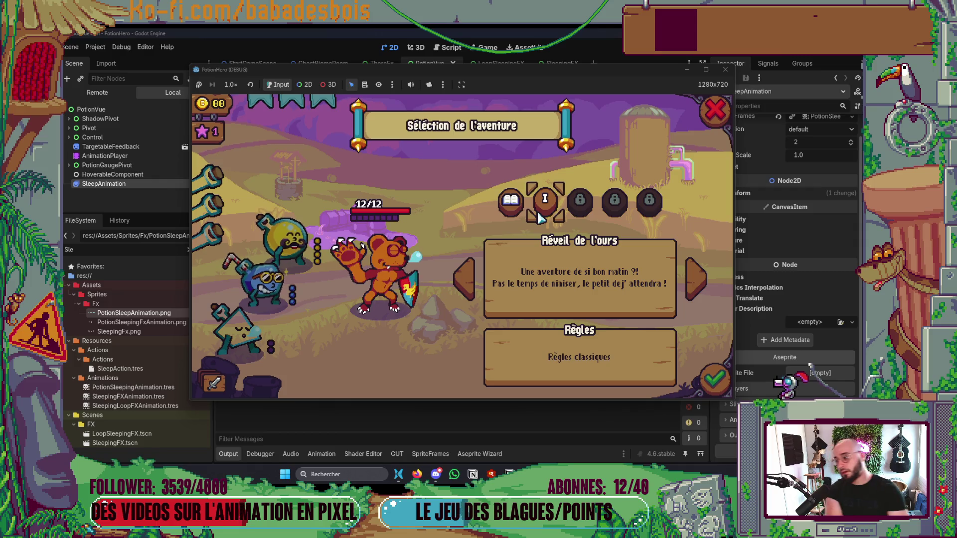
pyautogui.click(725, 69)
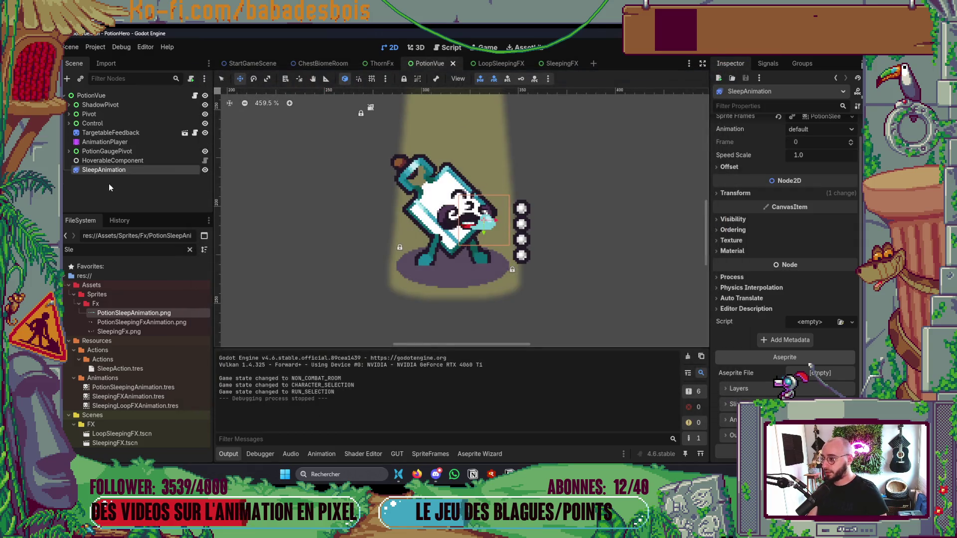
# Step: Expand Pivot down to FacePivot, drop SleepAnimation onto Face, and run with F5
pyautogui.click(68, 114)
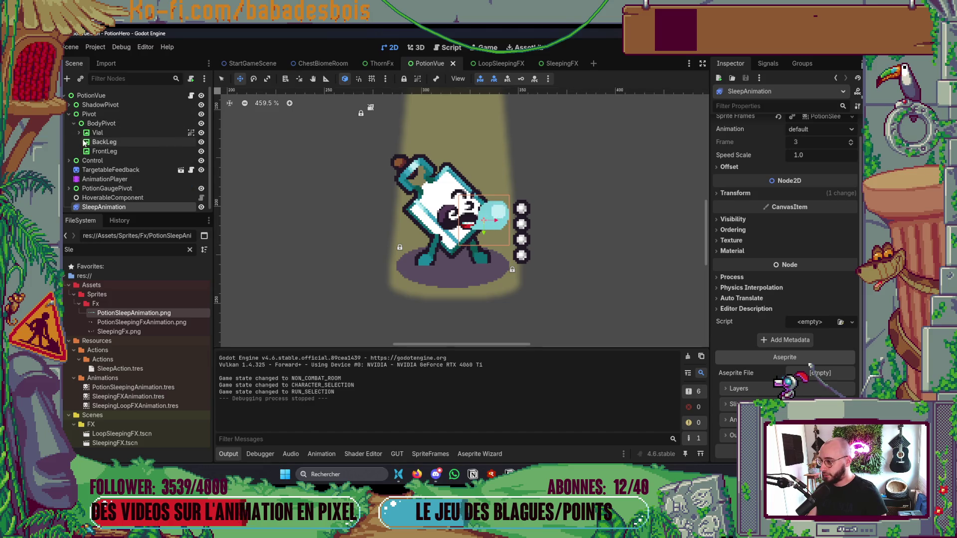
pyautogui.click(84, 151)
pyautogui.click(84, 161)
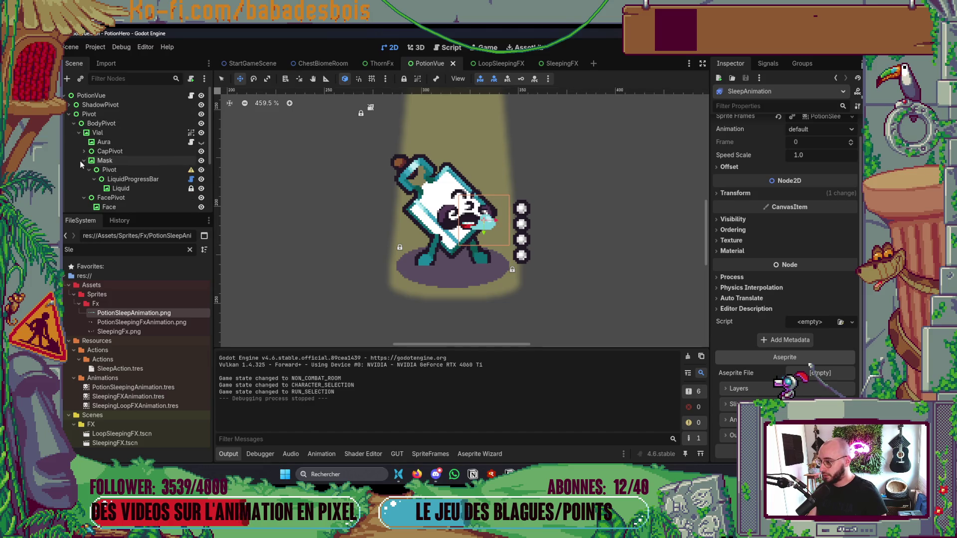
pyautogui.click(88, 170)
pyautogui.scroll(-3, 107, 178)
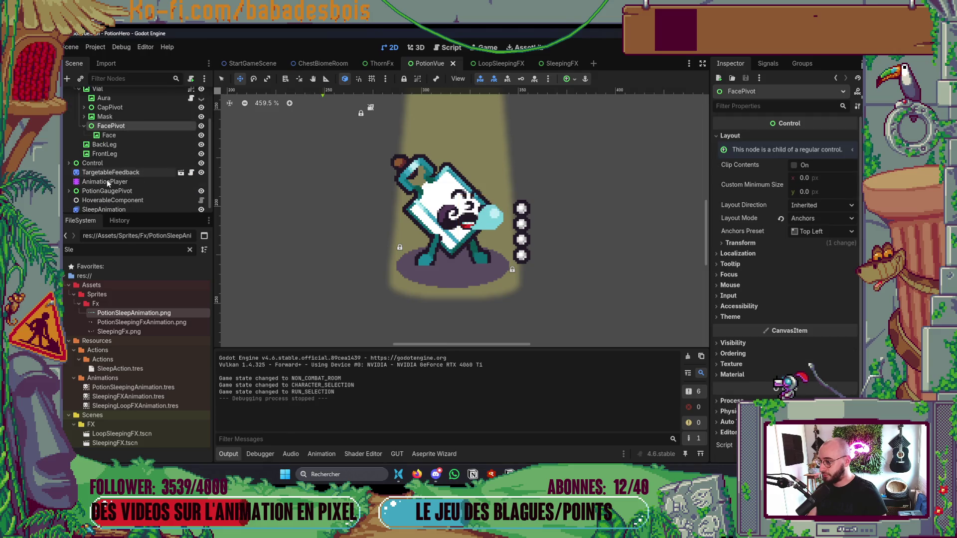
pyautogui.click(113, 203)
pyautogui.moveTo(113, 204); pyautogui.dragTo(129, 133)
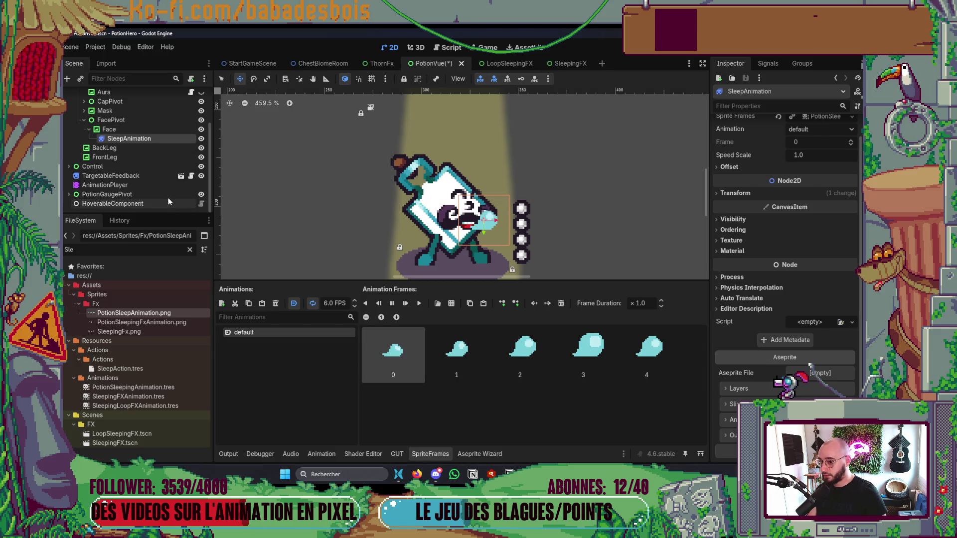
pyautogui.press('F5')
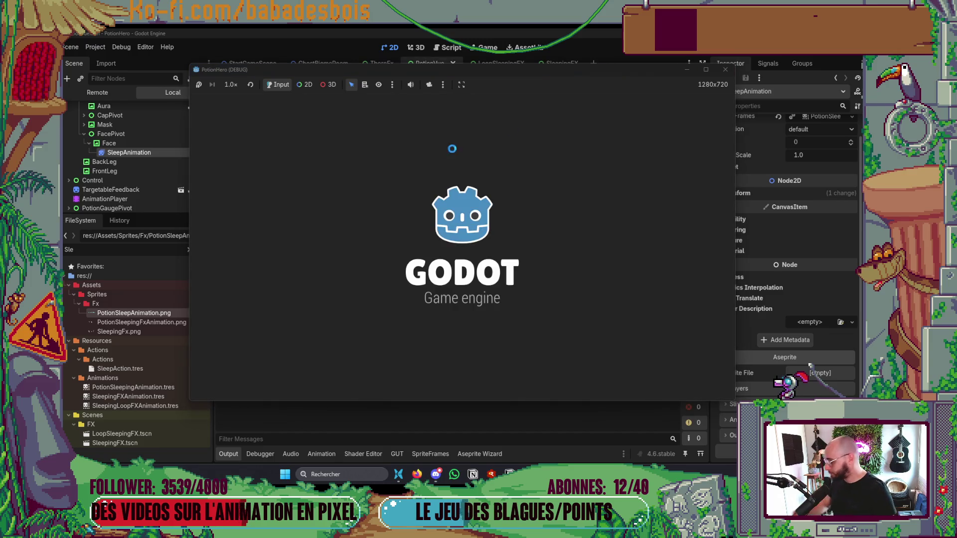
# Step: Reach Réveil de l'ours, stop the game, nudge the bubble up to (83, 70), and save
pyautogui.press('Return')
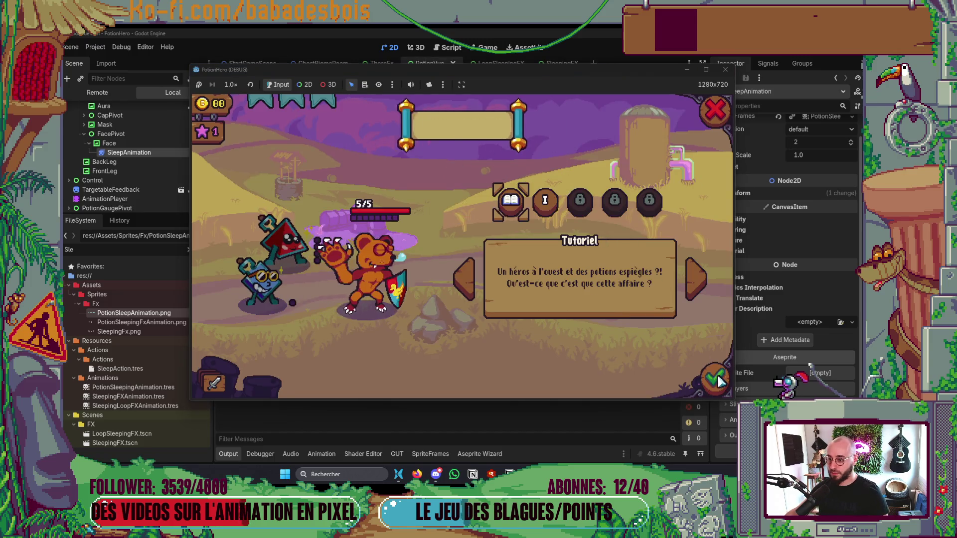
pyautogui.press('Right')
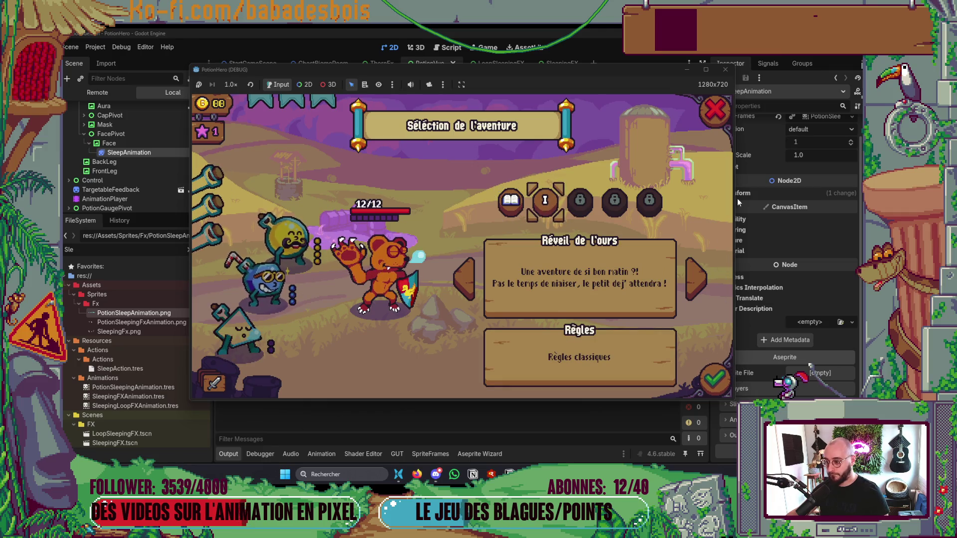
pyautogui.click(725, 69)
pyautogui.press('Up')
pyautogui.hotkey('ctrl', 's')
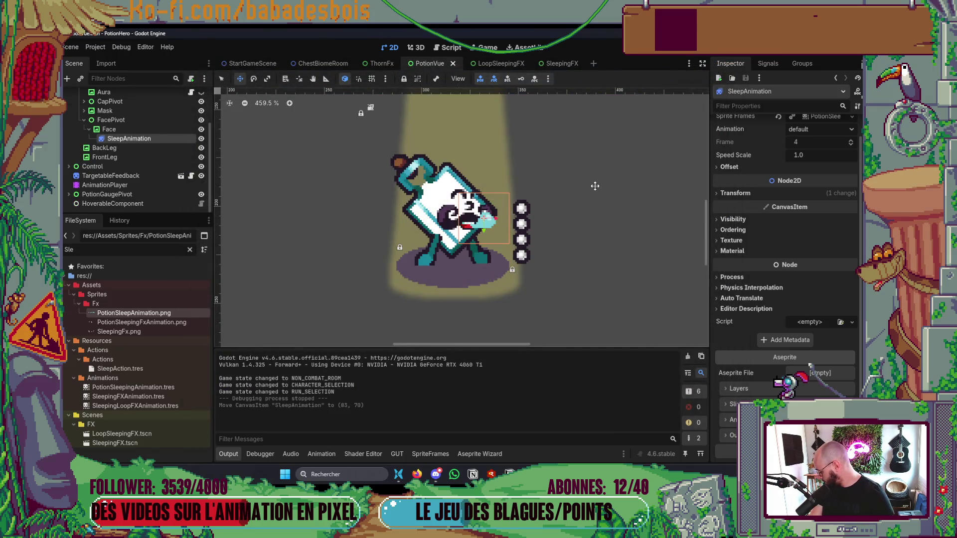
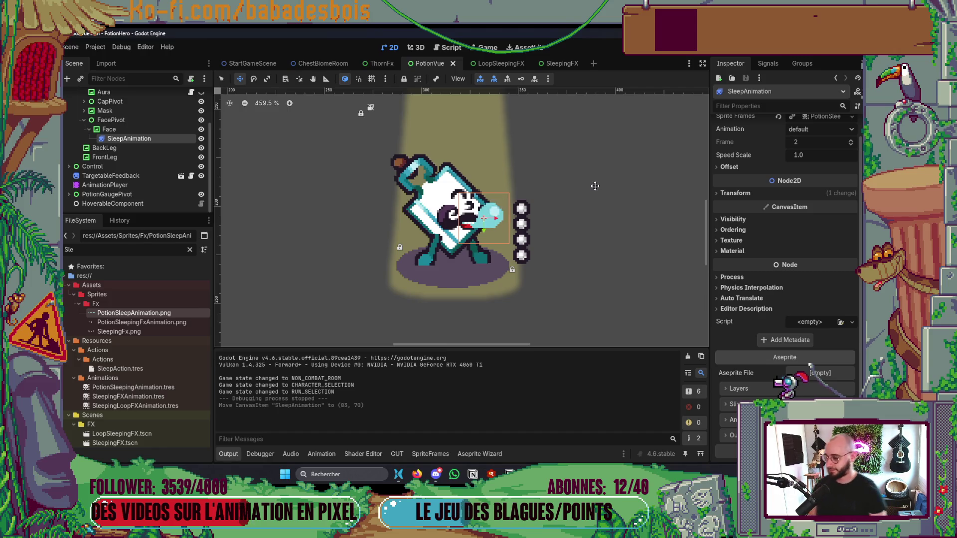
# Step: Test-run the game twice, picking the bear hero and starting the Réveil de l'ours adventure
pyautogui.press('F5')
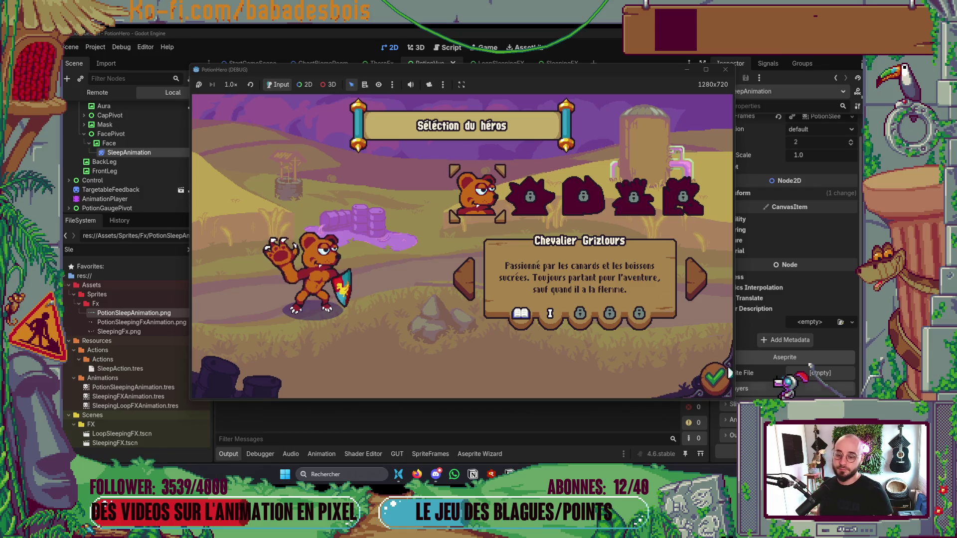
pyautogui.click(715, 379)
pyautogui.click(546, 201)
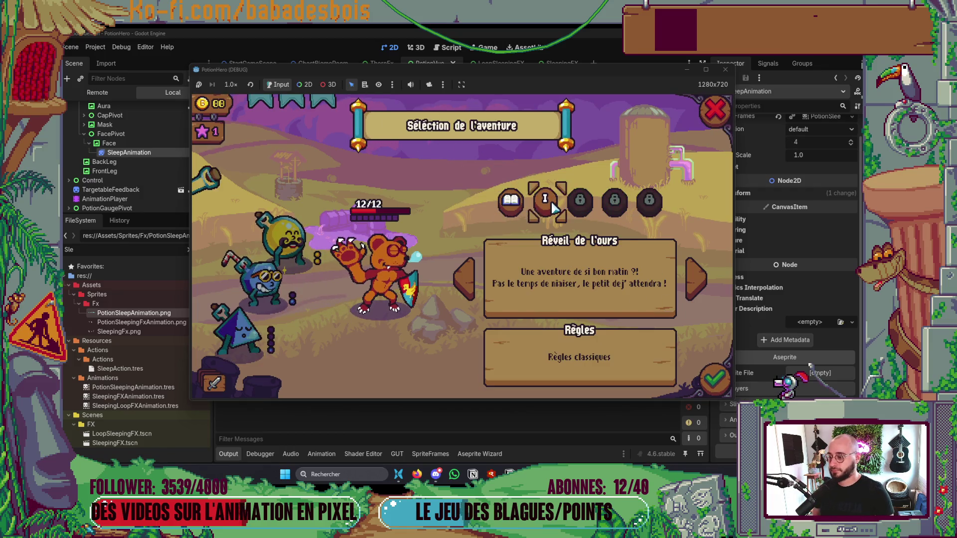
pyautogui.click(725, 69)
pyautogui.press('F5')
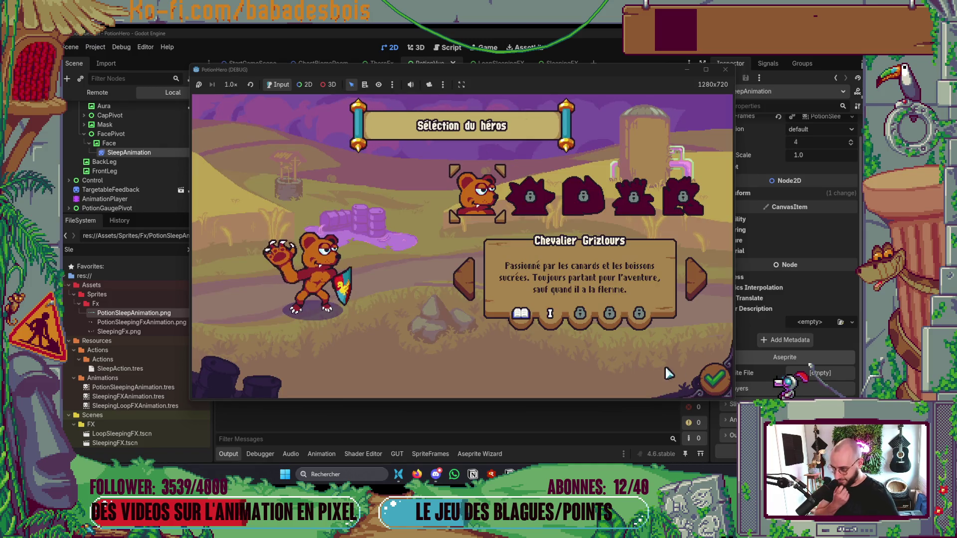
pyautogui.click(716, 380)
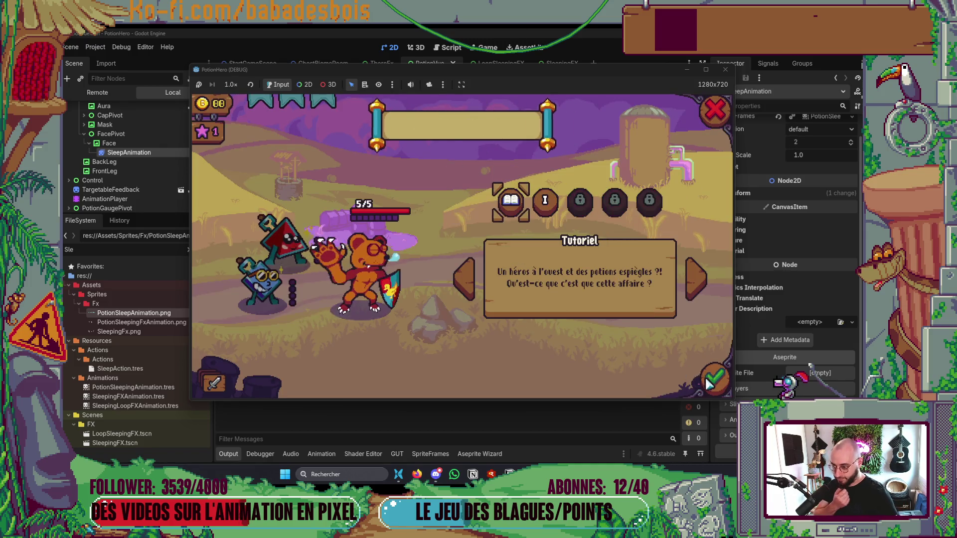
pyautogui.click(545, 200)
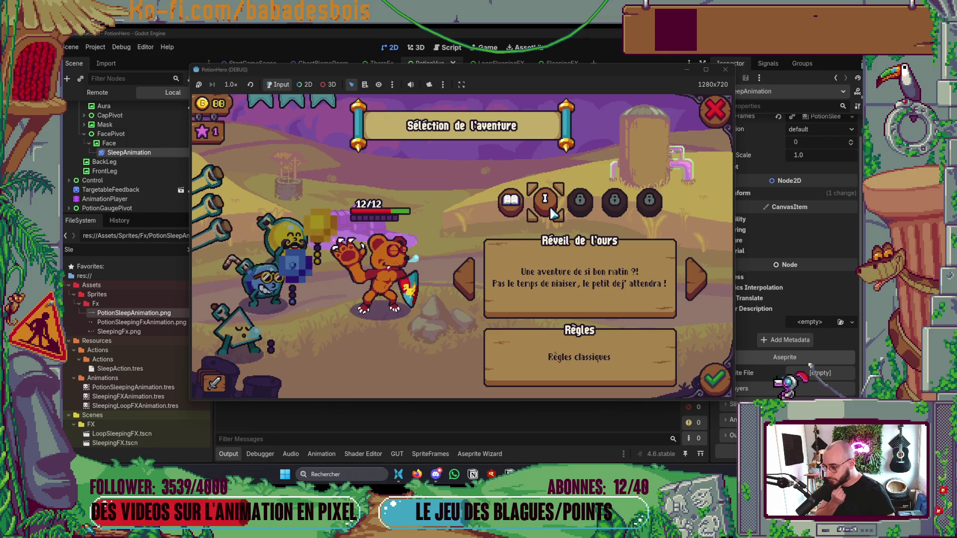
pyautogui.click(714, 381)
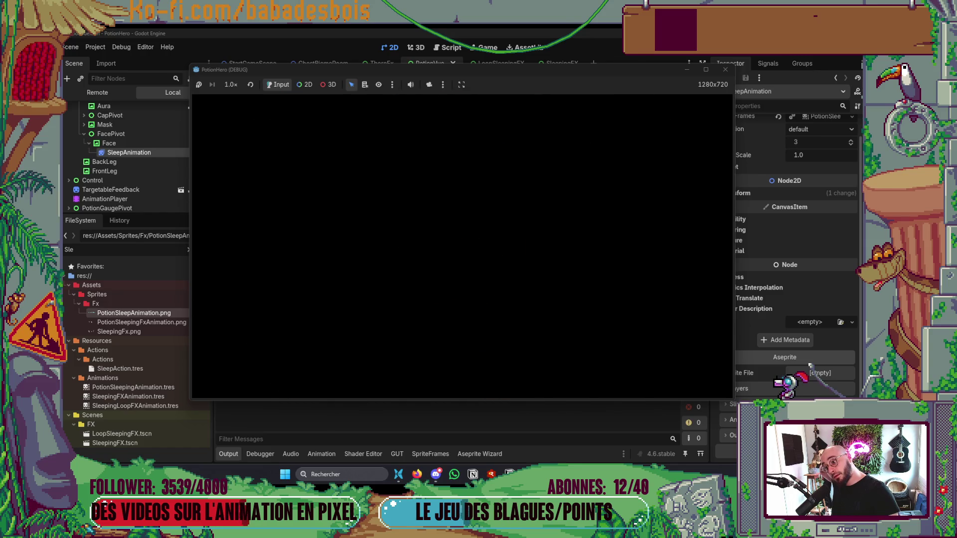
# Step: Get through the tutorial messages and the first Ferme malfamée battle, then stop the game
pyautogui.click(643, 333)
pyautogui.click(643, 333)
pyautogui.click(643, 334)
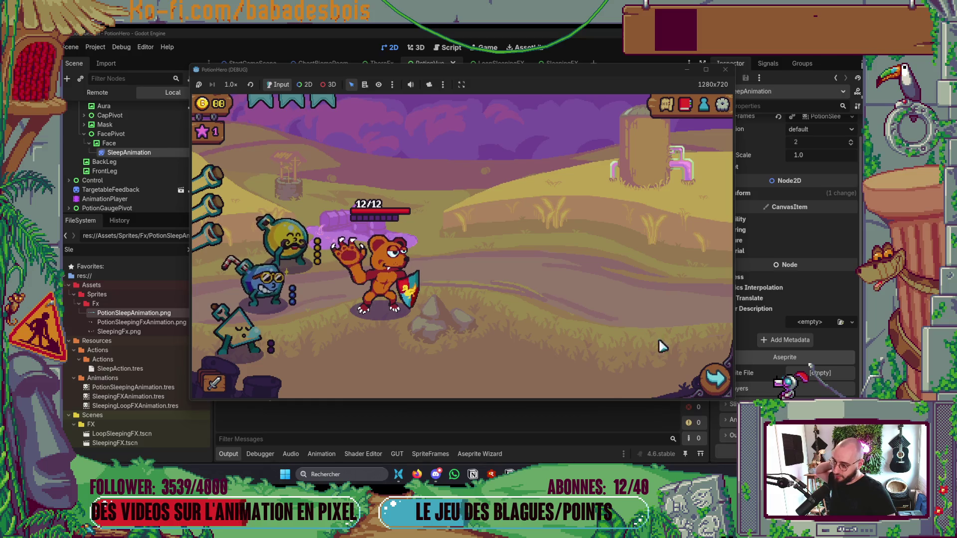
pyautogui.click(723, 381)
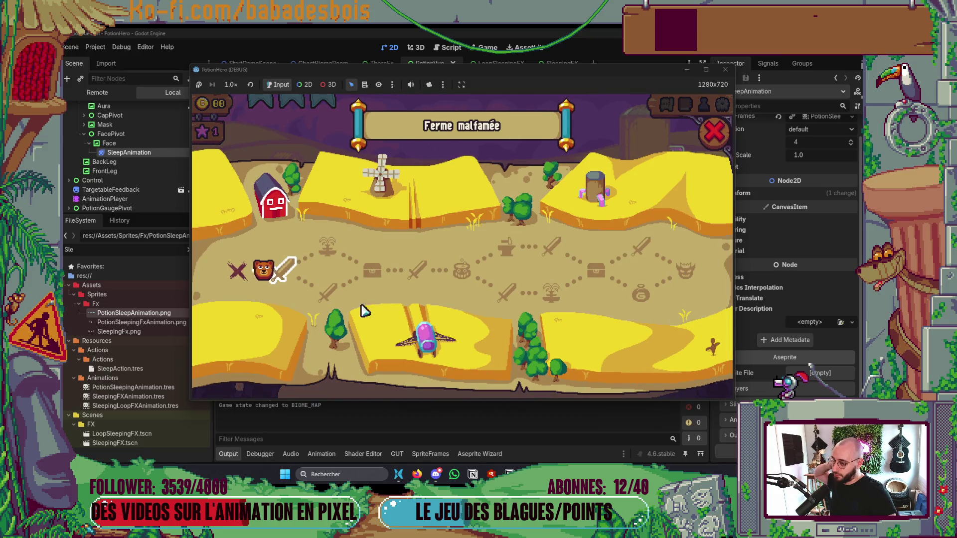
pyautogui.click(344, 298)
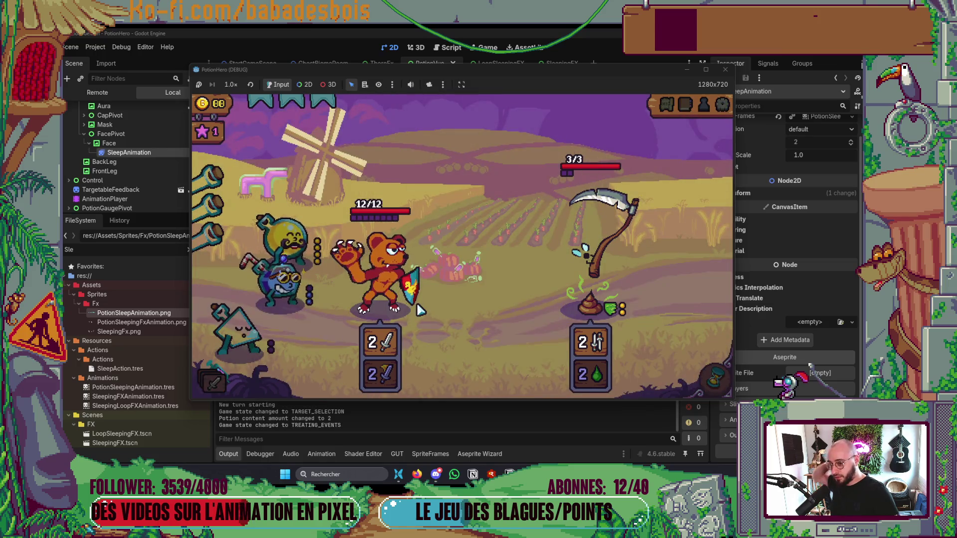
pyautogui.click(344, 299)
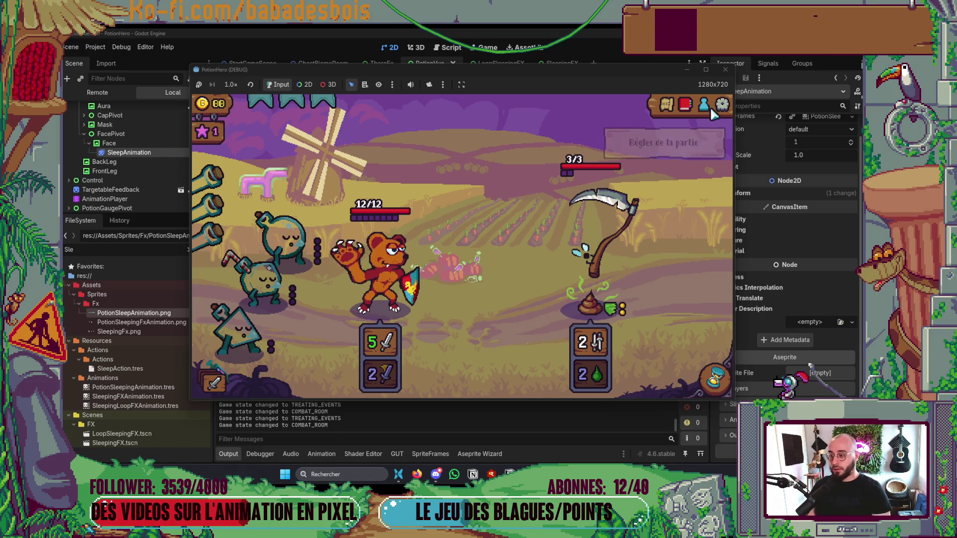
pyautogui.click(725, 69)
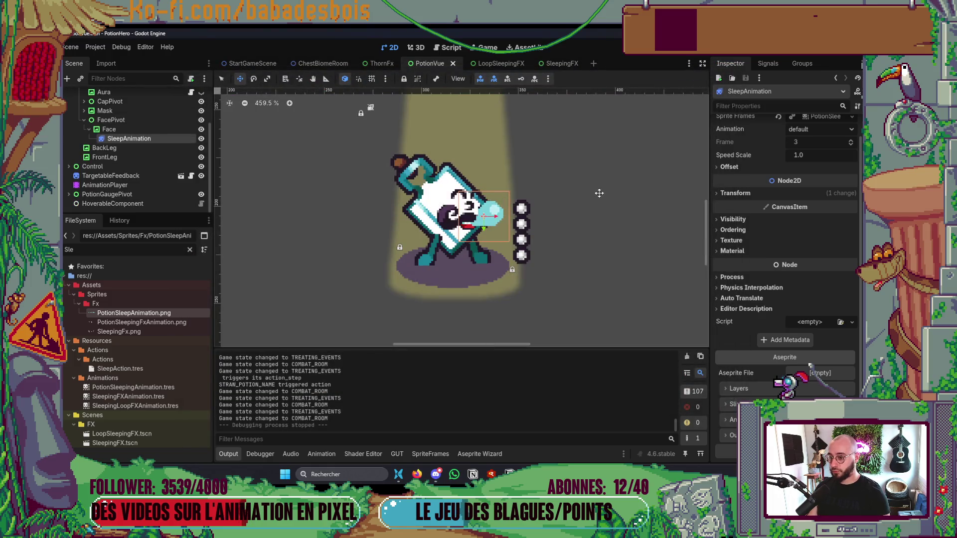
# Step: Add a new empty animation named Sleep to the AnimationPlayer node
pyautogui.click(222, 77)
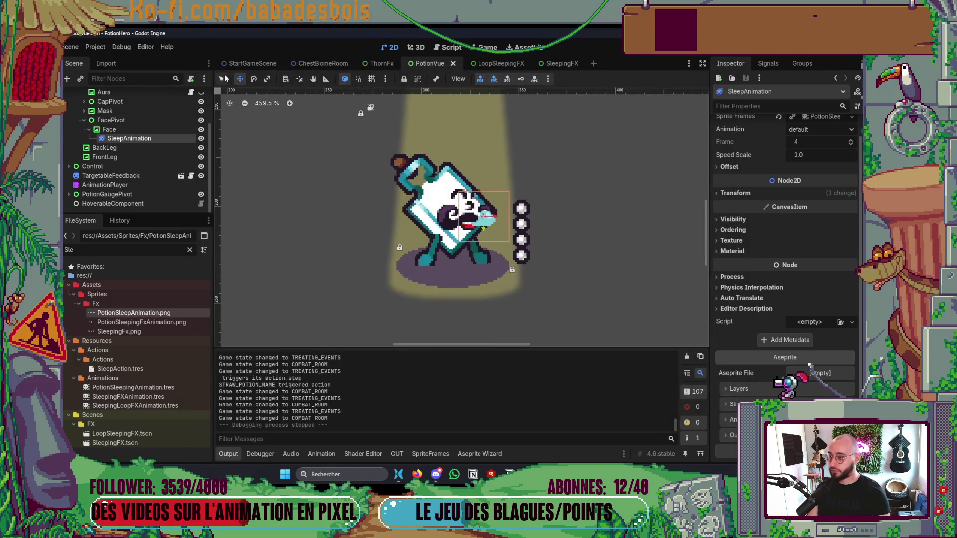
pyautogui.click(268, 174)
pyautogui.click(148, 184)
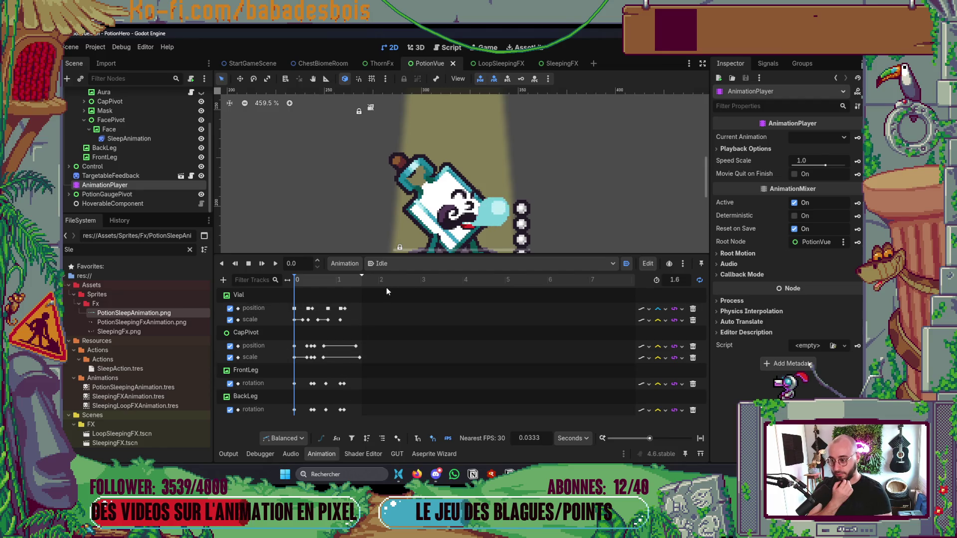
pyautogui.click(359, 267)
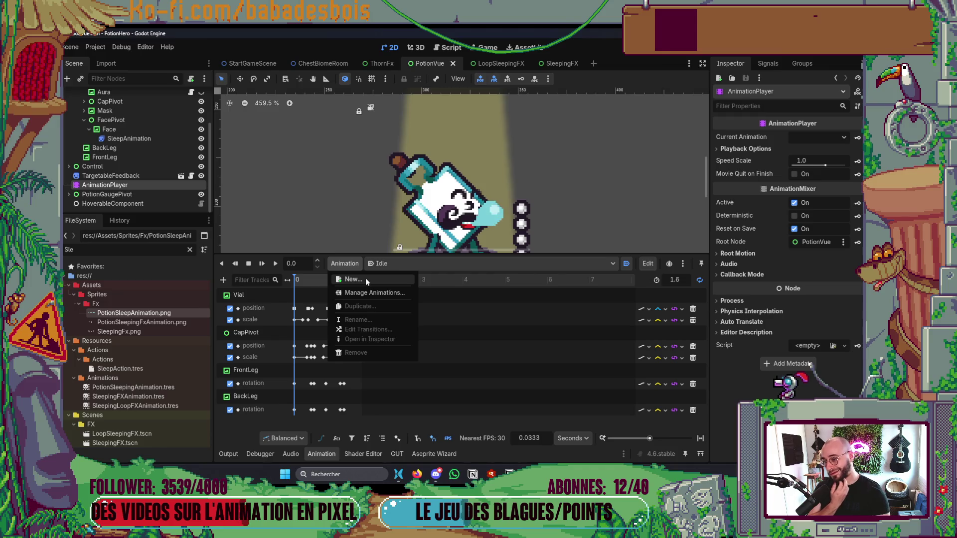
pyautogui.click(366, 278)
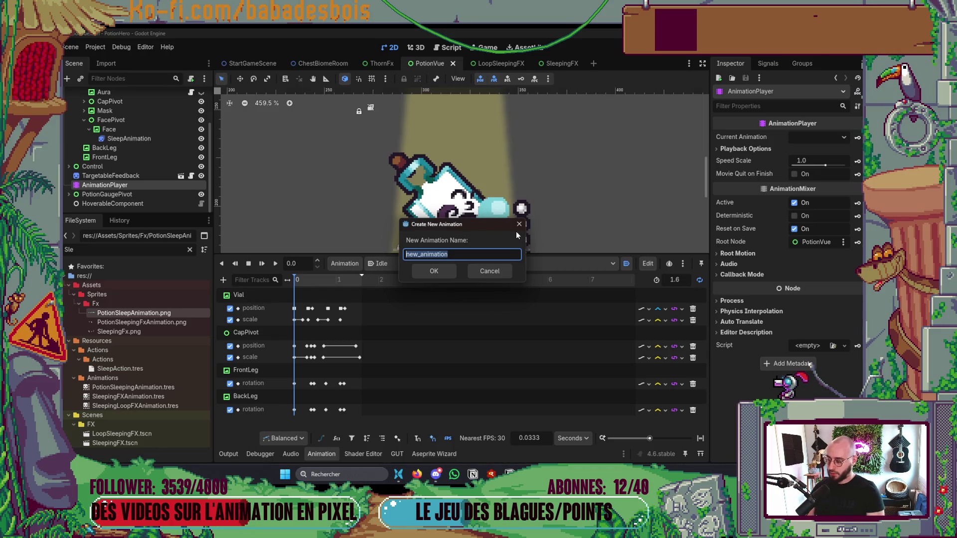
pyautogui.write('Slwwp')
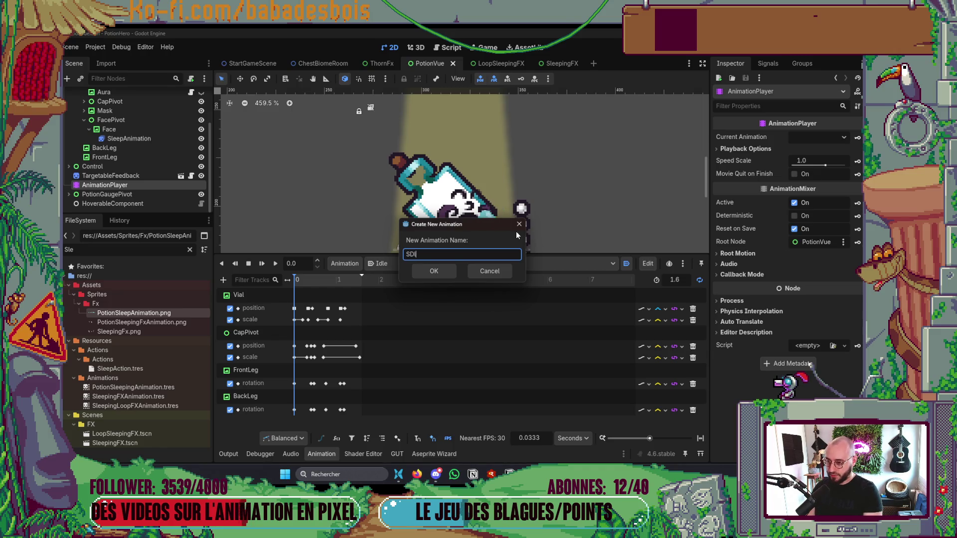
pyautogui.press('BackSpace')
pyautogui.press('BackSpace')
pyautogui.press('BackSpace')
pyautogui.write('eep')
pyautogui.press('Return')
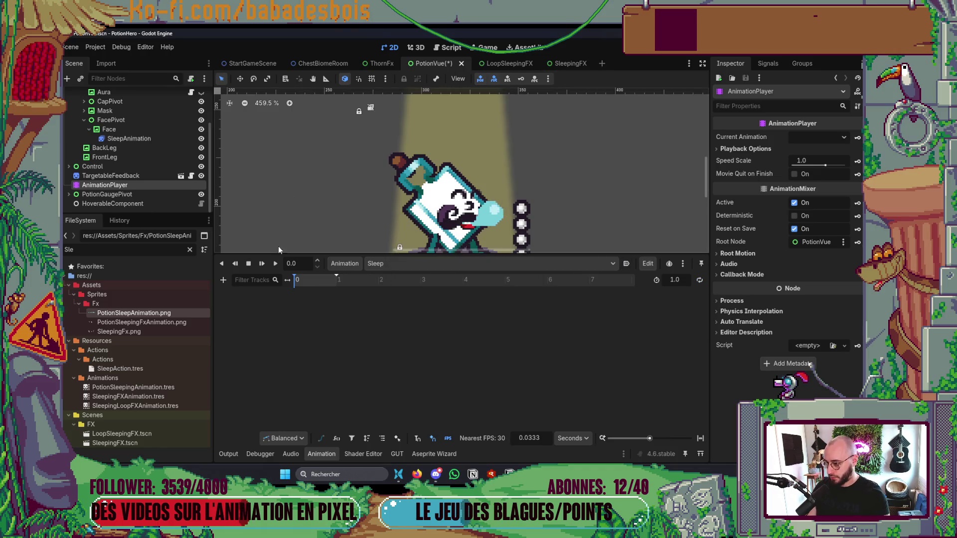
# Step: Save the PotionVue scene, hide the animation panel, and switch to Aseprite
pyautogui.hotkey('ctrl', 'z')
pyautogui.hotkey('ctrl', 's')
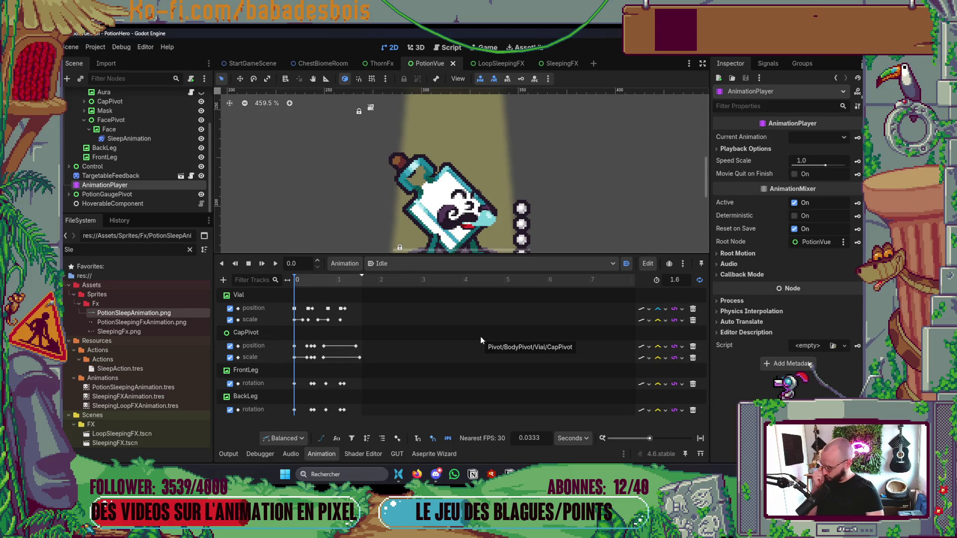
pyautogui.click(319, 453)
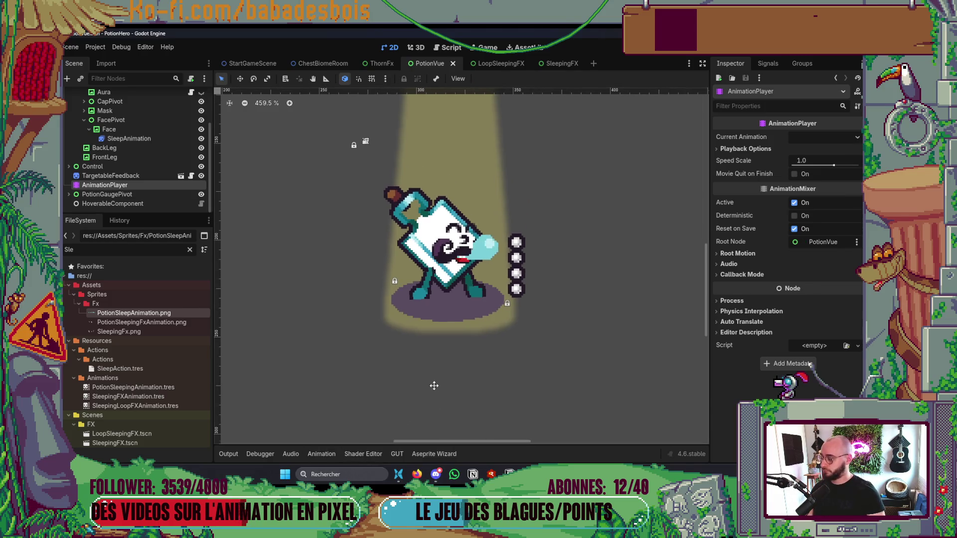
pyautogui.hotkey('alt', 'Tab')
pyautogui.click(280, 165)
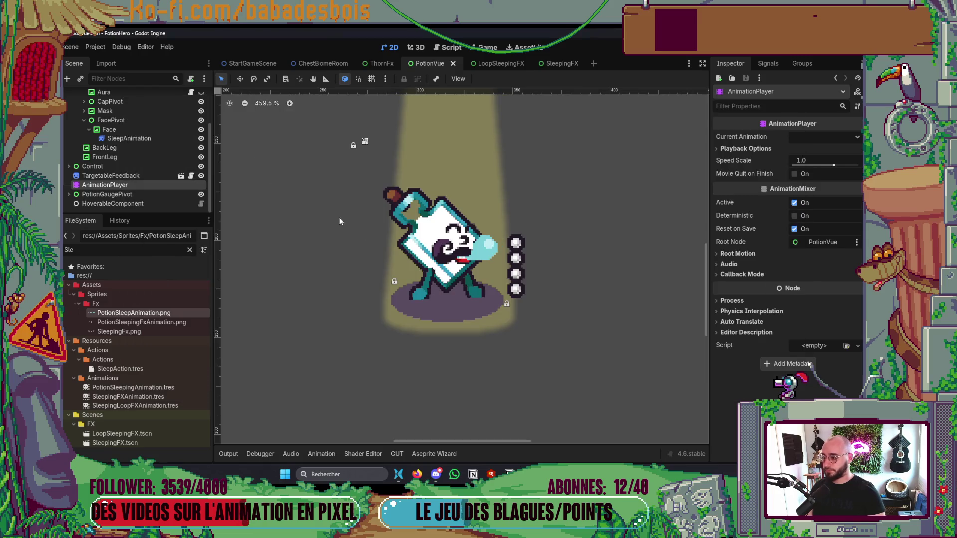
pyautogui.hotkey('alt', 'Tab')
# Step: Pan the Aseprite canvas to inspect the sleep bubble sprite, then switch to the browser
pyautogui.moveTo(641, 474)
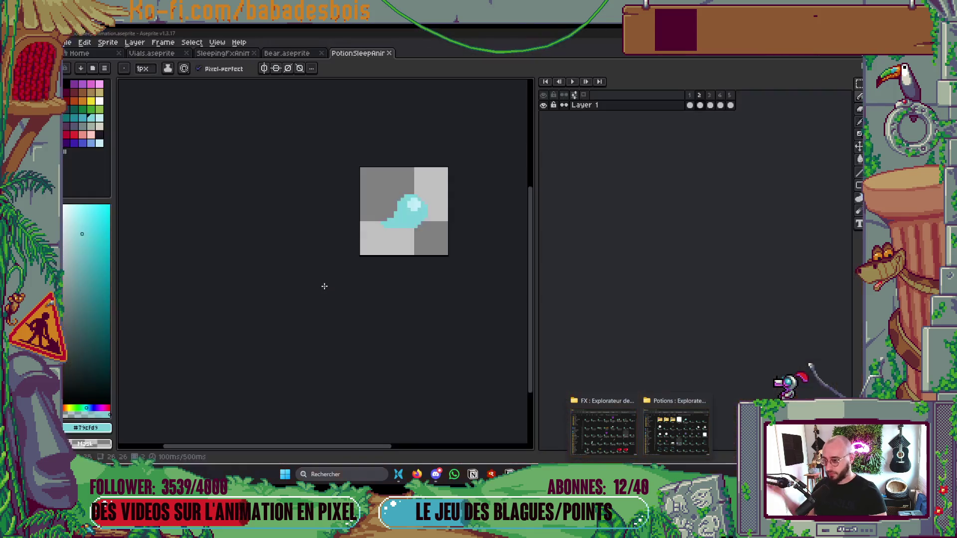
pyautogui.moveTo(325, 286); pyautogui.dragTo(321, 355)
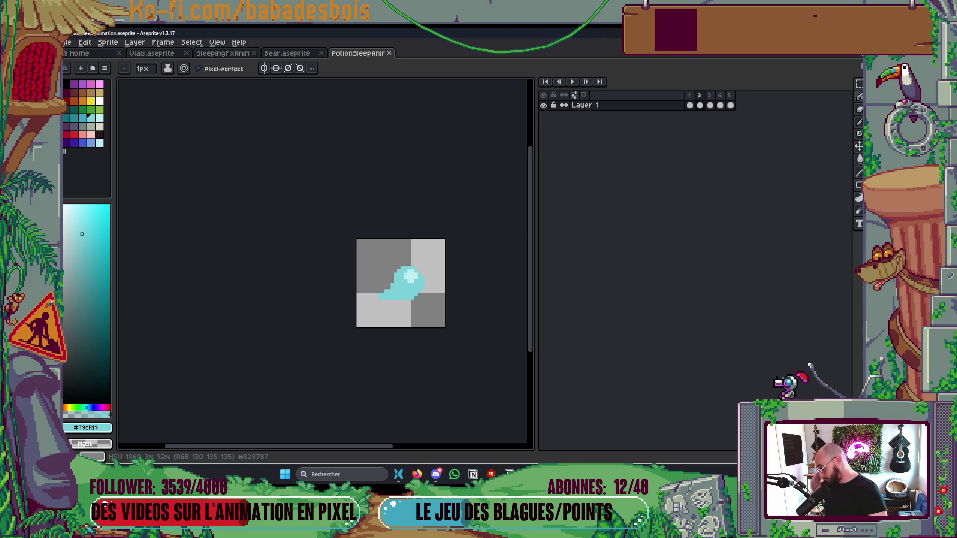
pyautogui.moveTo(357, 283); pyautogui.dragTo(351, 301)
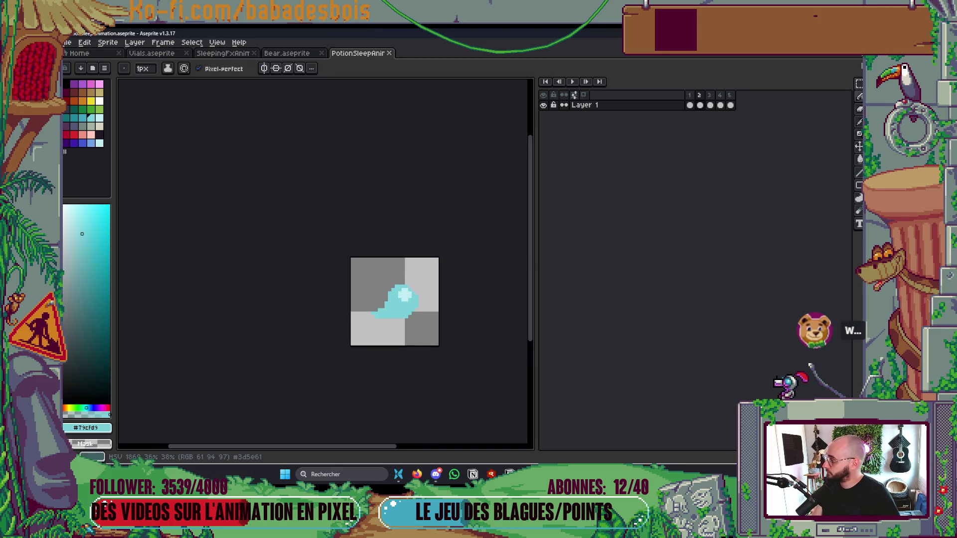
pyautogui.hotkey('alt', 'Tab')
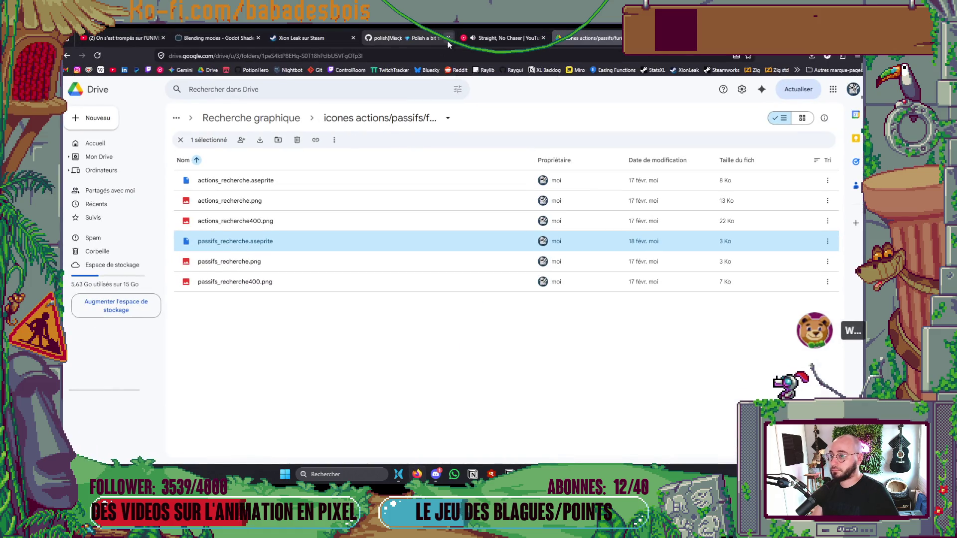
# Step: Start a pull request from the integr/icons branch and assign a reviewer
pyautogui.click(433, 38)
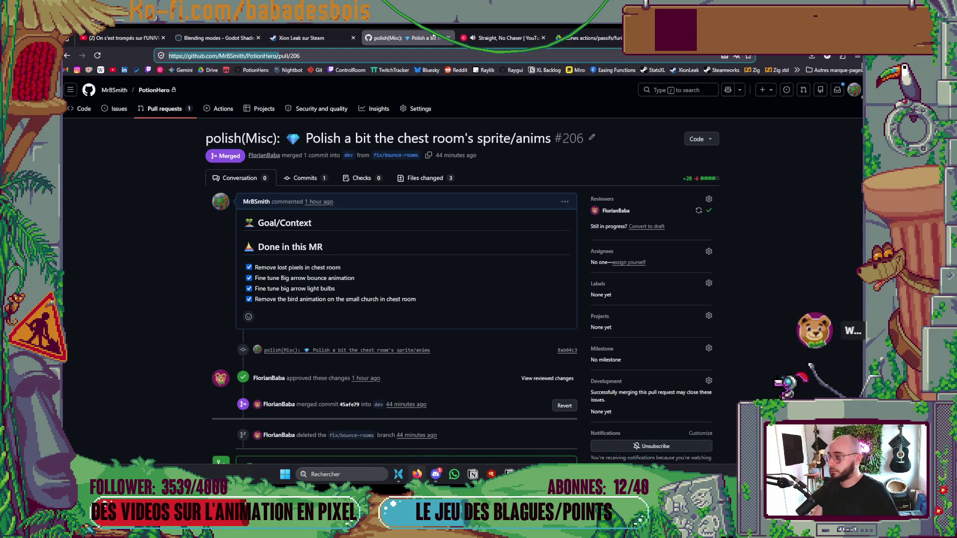
pyautogui.click(160, 108)
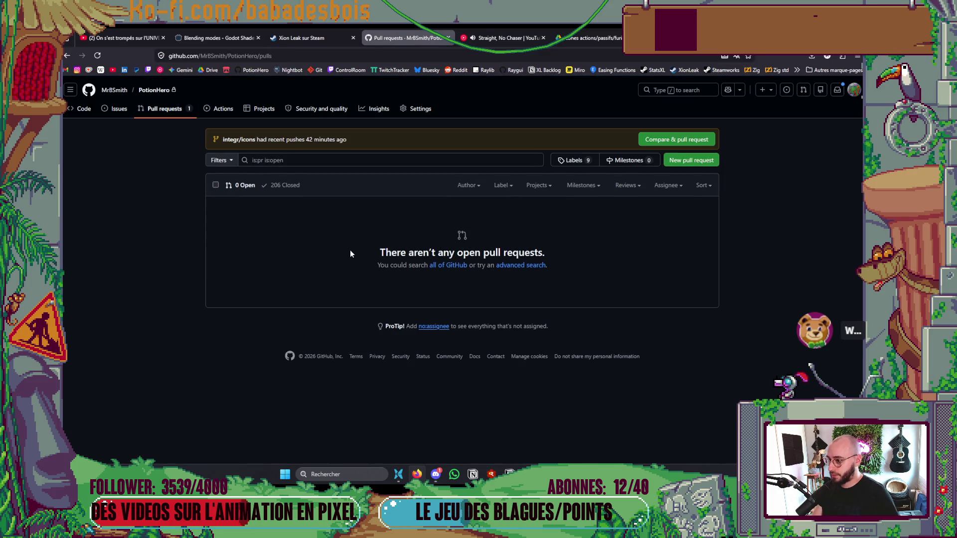
pyautogui.click(678, 141)
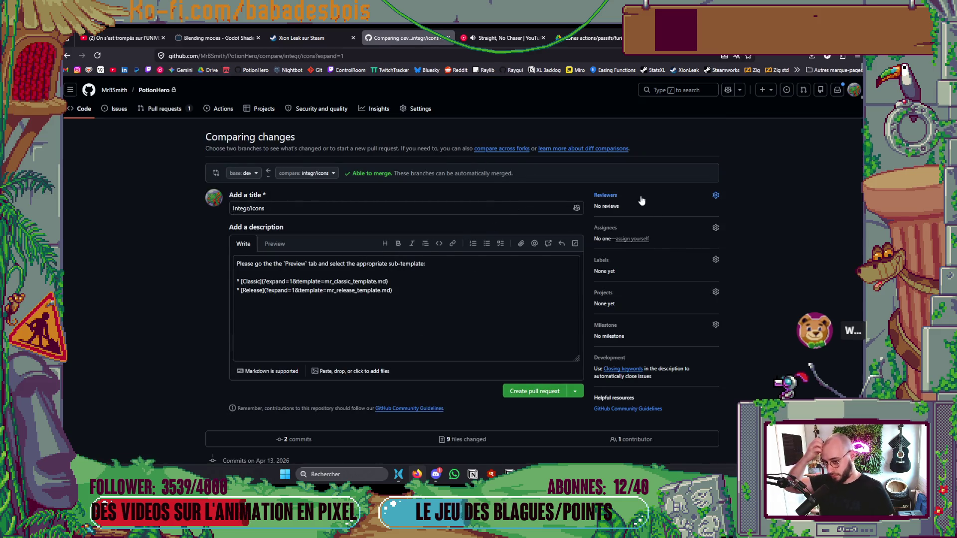
pyautogui.click(640, 197)
pyautogui.click(651, 250)
# Step: Apply the Classic description, list the icon integration and icon/animation colour tasks, and create the PR
pyautogui.click(273, 244)
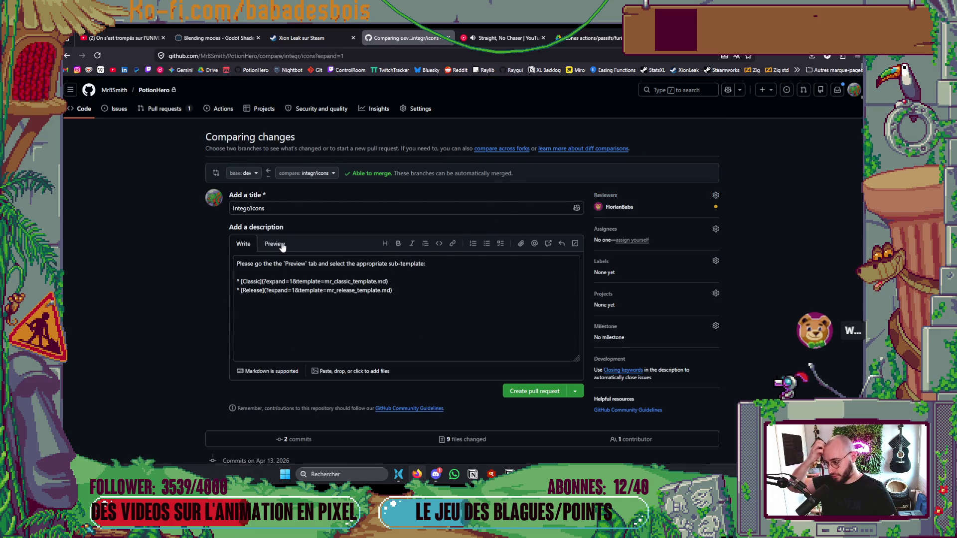
pyautogui.click(266, 280)
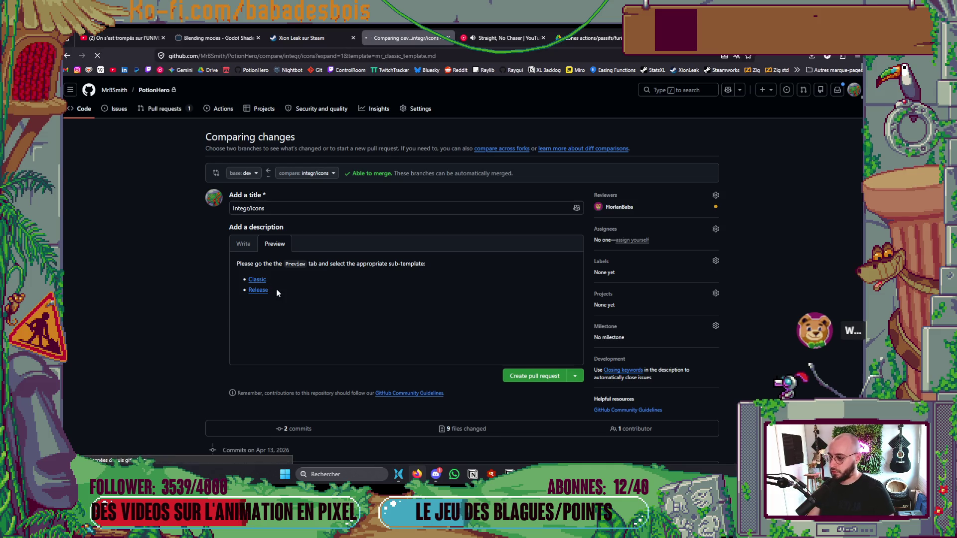
pyautogui.moveTo(266, 290); pyautogui.dragTo(248, 296)
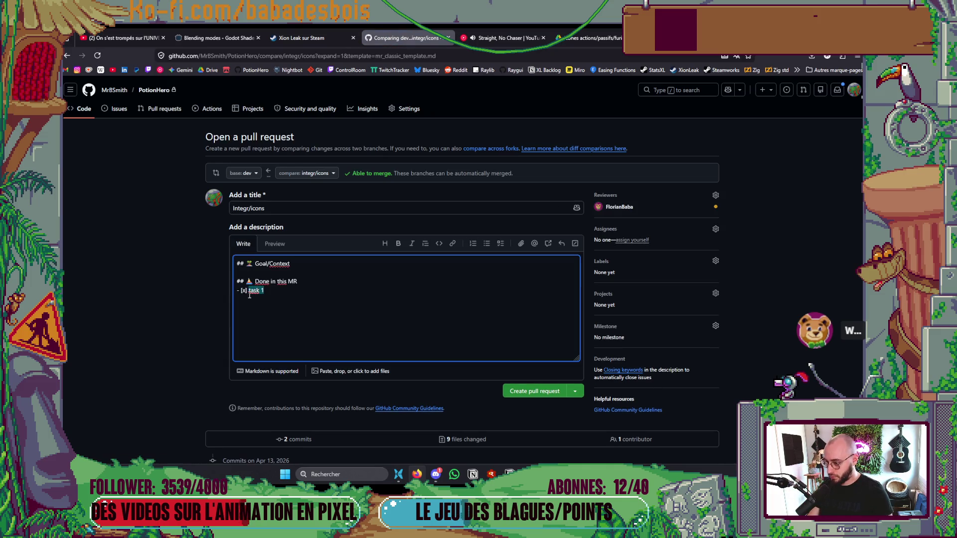
pyautogui.write('Change passive')
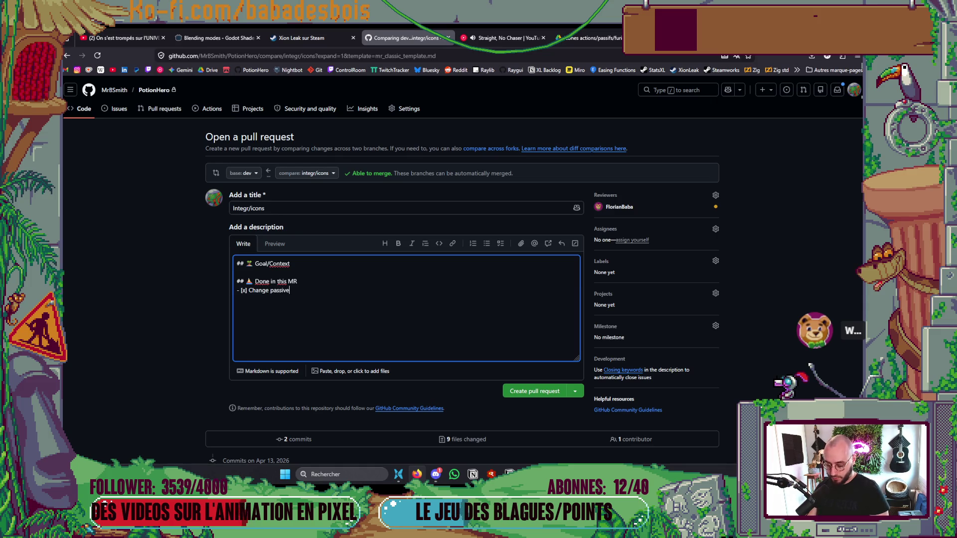
pyautogui.write('action')
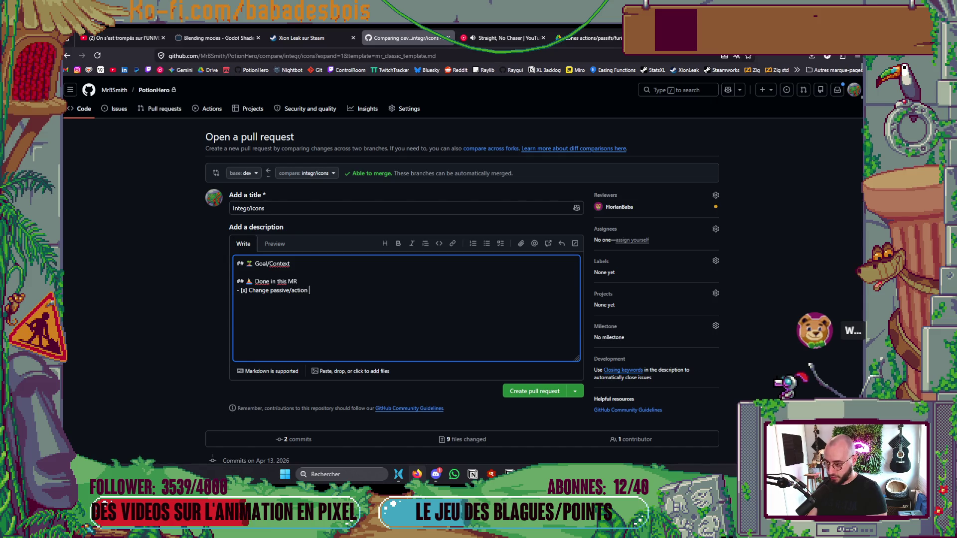
pyautogui.write(' icons integratio')
pyautogui.write('ns integratio')
pyautogui.press('Return')
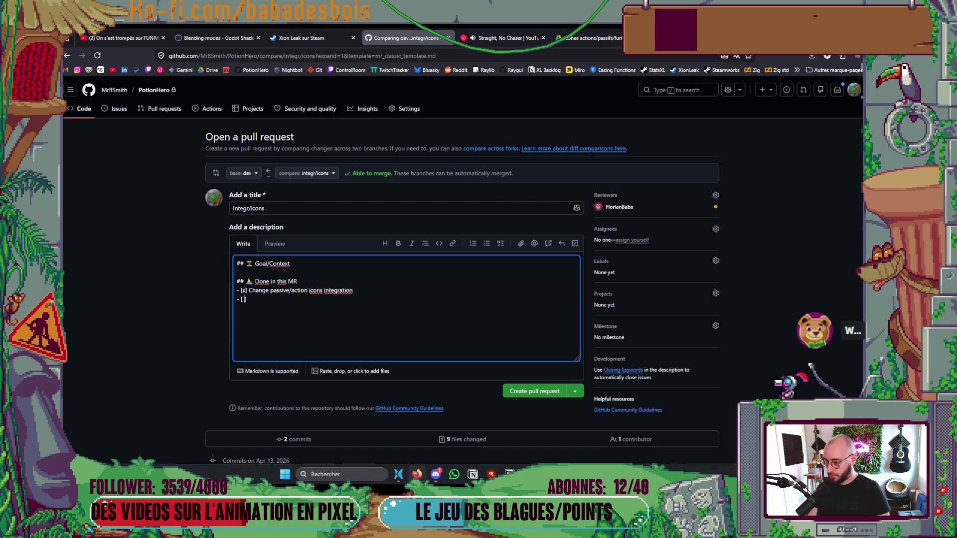
pyautogui.write('Change thorn')
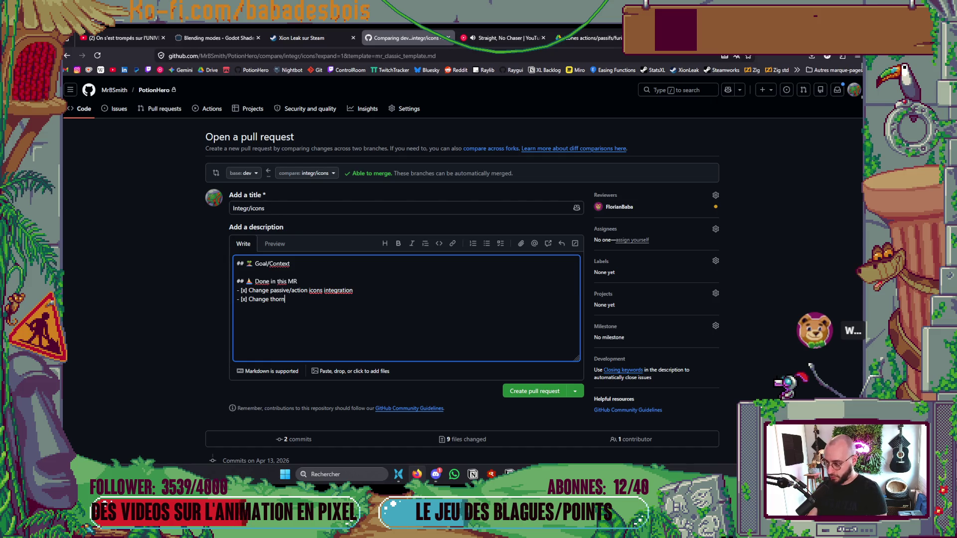
pyautogui.write('ve ico')
pyautogui.write('n color + ani')
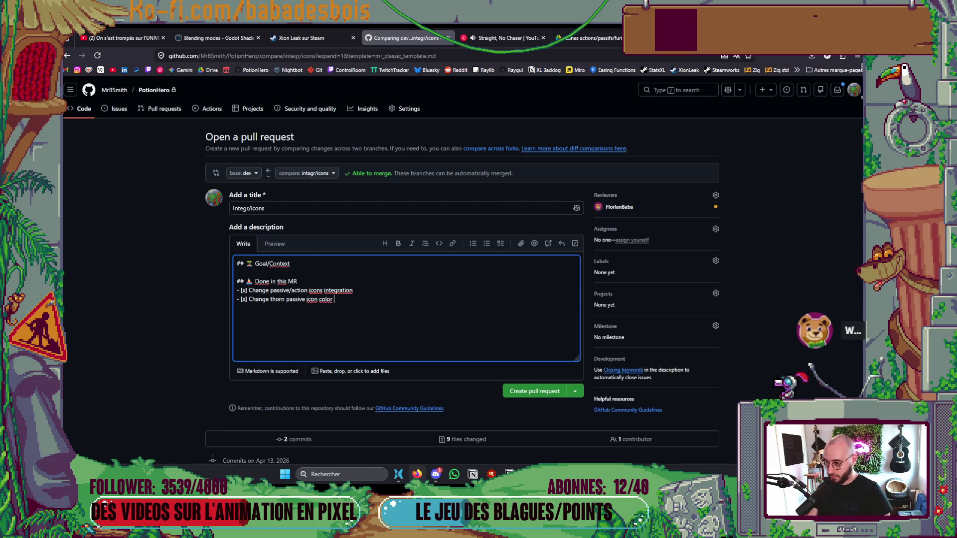
pyautogui.write('mation color')
pyautogui.click(535, 394)
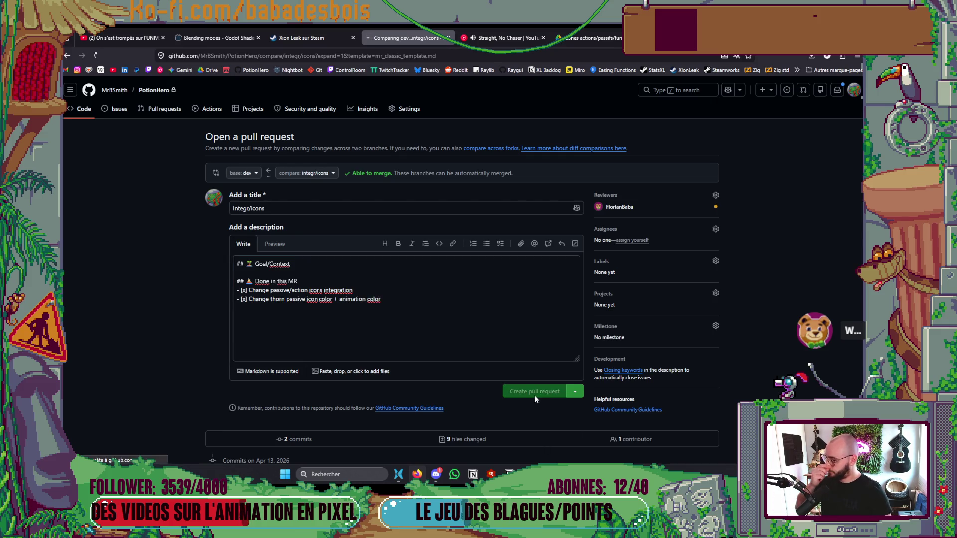
pyautogui.scroll(-3, 494, 296)
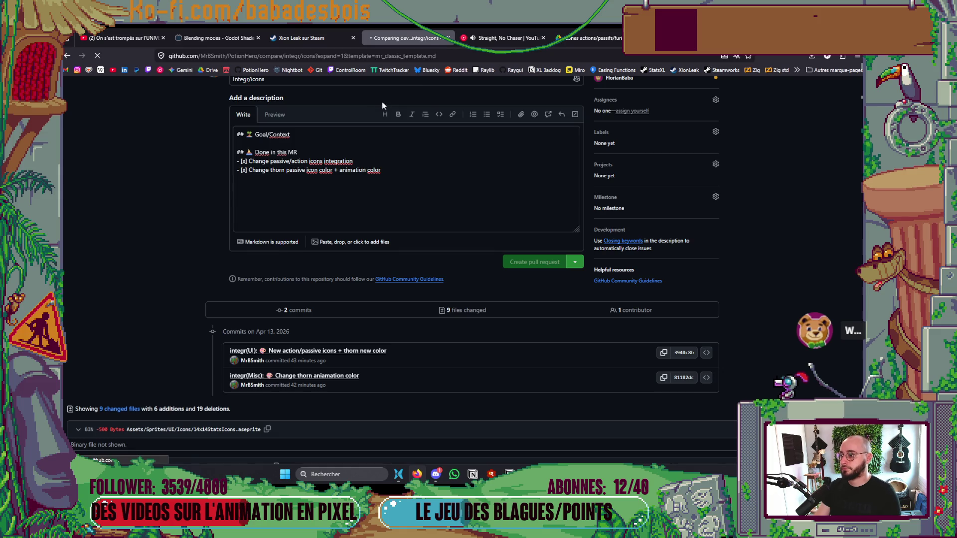
# Step: Select pull request #207's web address, then switch over to Aseprite
pyautogui.hotkey('ctrl', 'l')
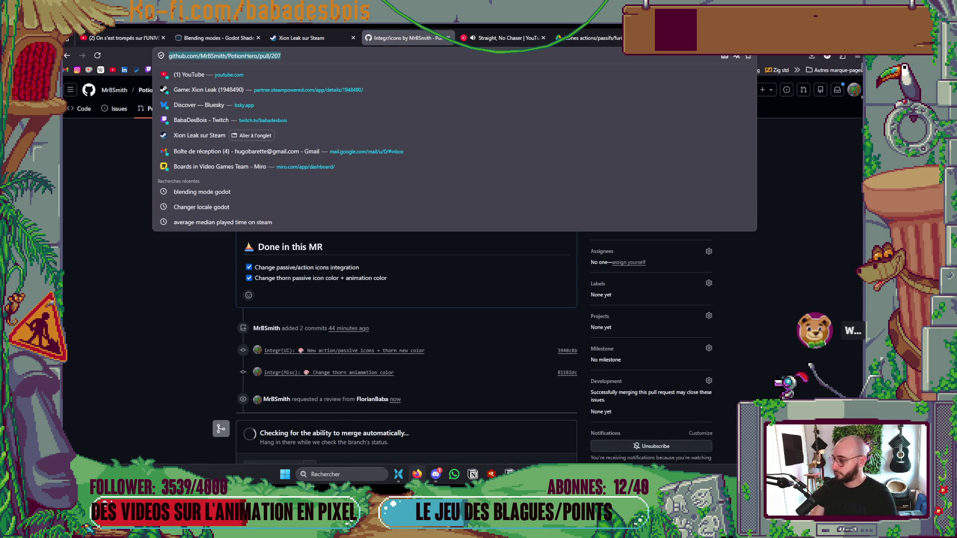
pyautogui.press('Escape')
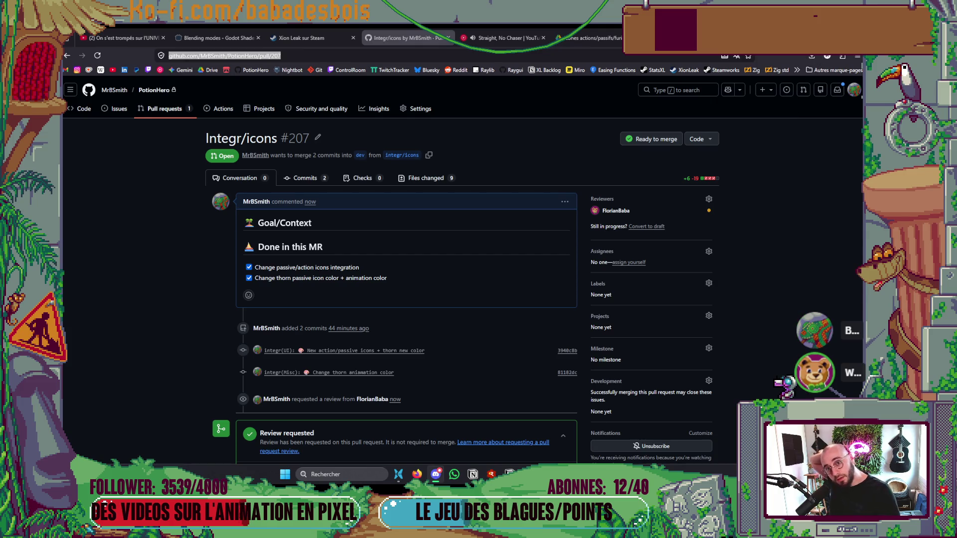
pyautogui.hotkey('alt', 'Tab')
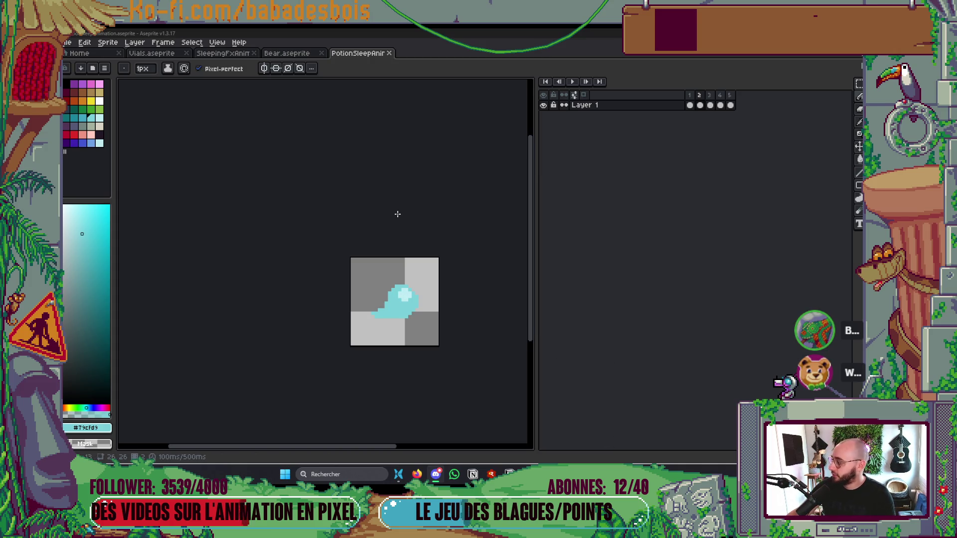
# Step: Bring Godot's PotionVue scene forward, then return to the approved pull request #207
pyautogui.moveTo(603, 474)
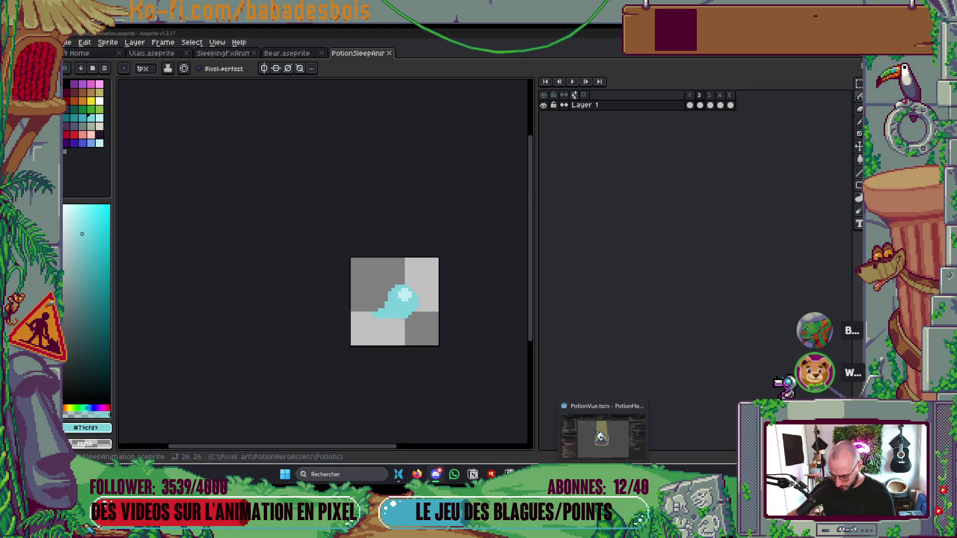
pyautogui.click(602, 432)
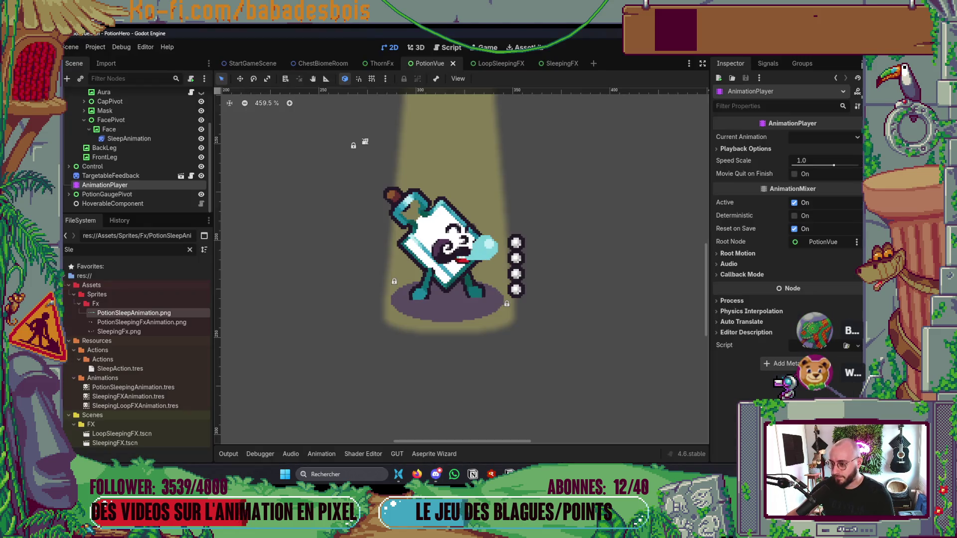
pyautogui.hotkey('alt', 'Tab')
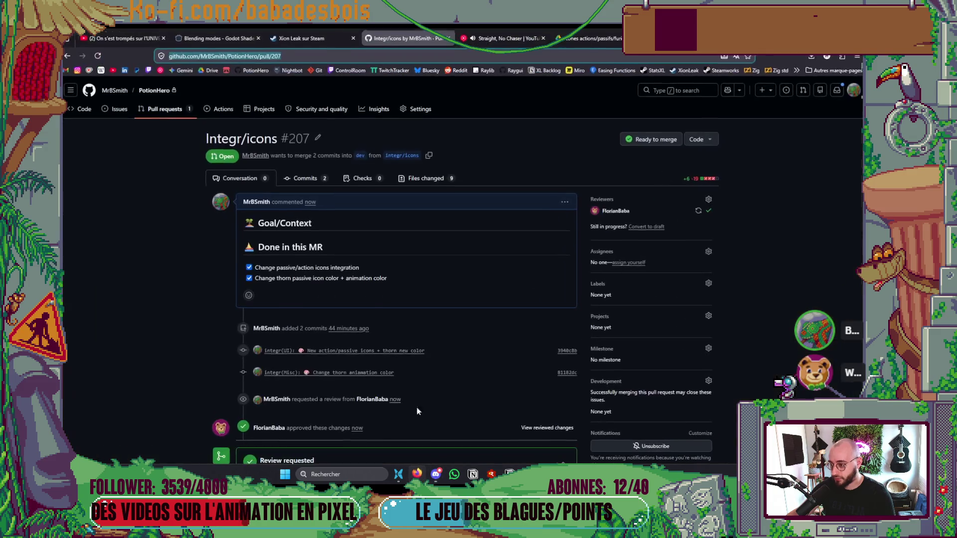
# Step: Reload pull request #207, merge and confirm it into dev, then go back to Godot
pyautogui.click(97, 55)
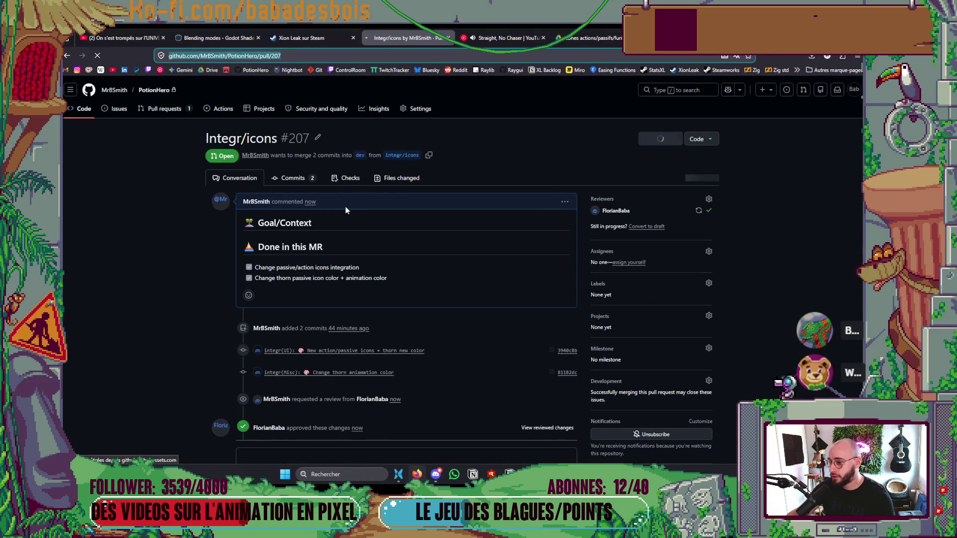
pyautogui.scroll(-2, 305, 316)
pyautogui.click(283, 457)
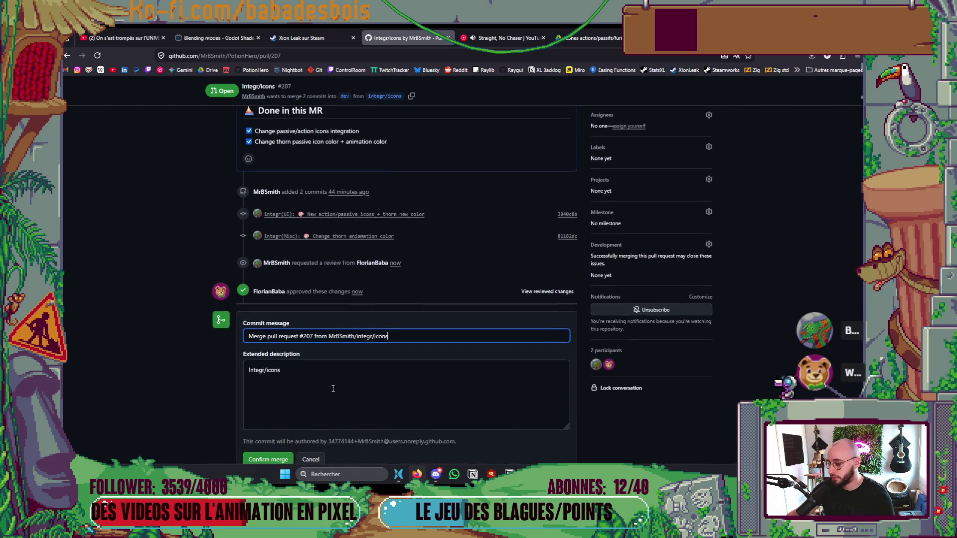
pyautogui.click(284, 456)
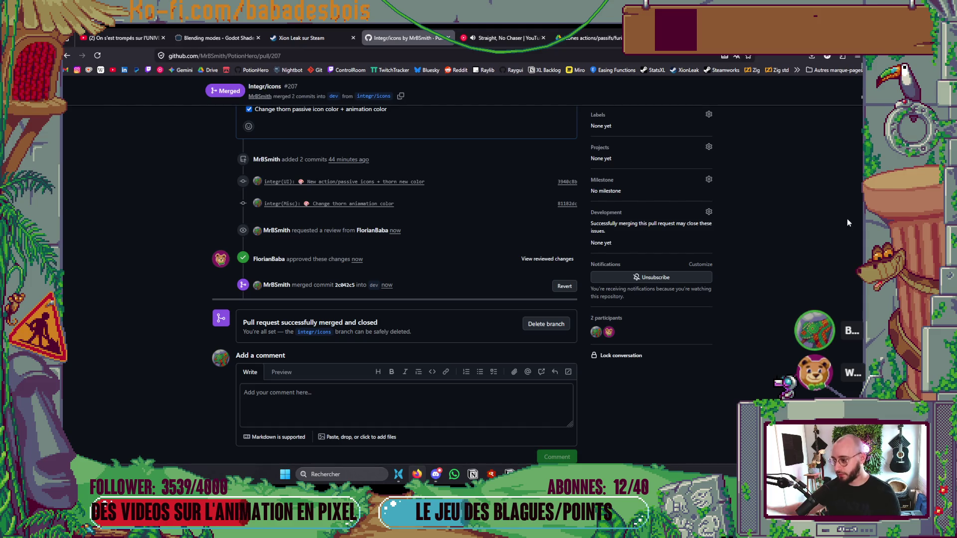
pyautogui.hotkey('alt', 'Tab')
pyautogui.scroll(-3, 608, 203)
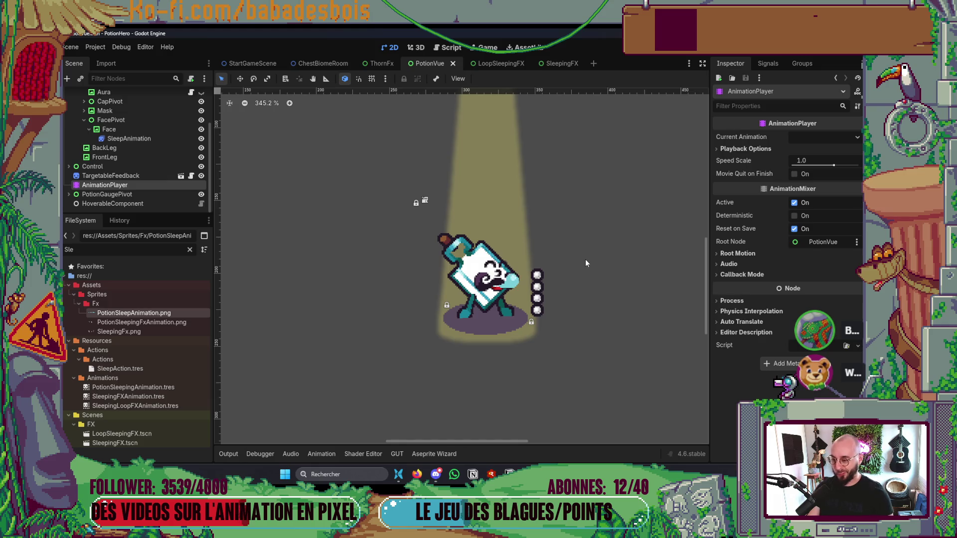
# Step: Run the game, confirm the hero, restart, and advance to the Sélection de l'aventure screen
pyautogui.press('F5')
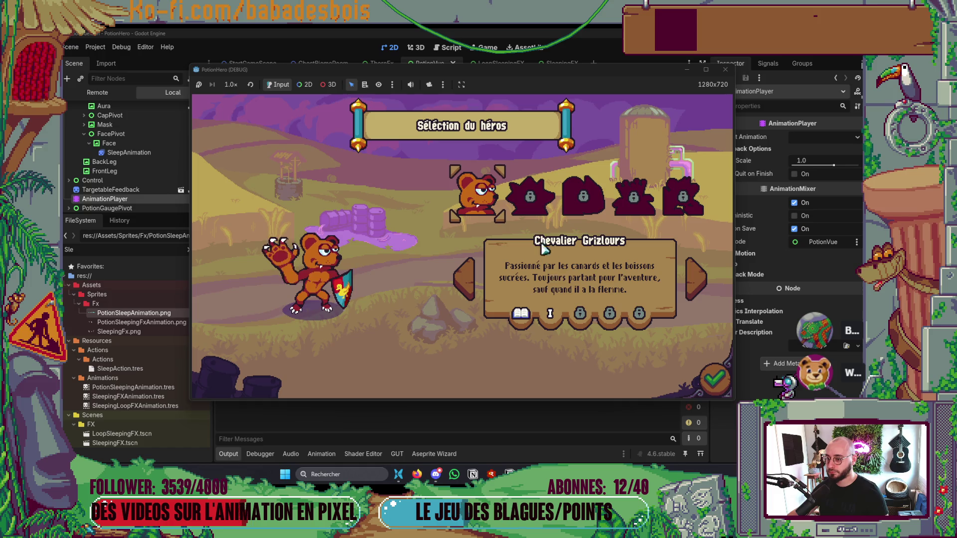
pyautogui.click(718, 372)
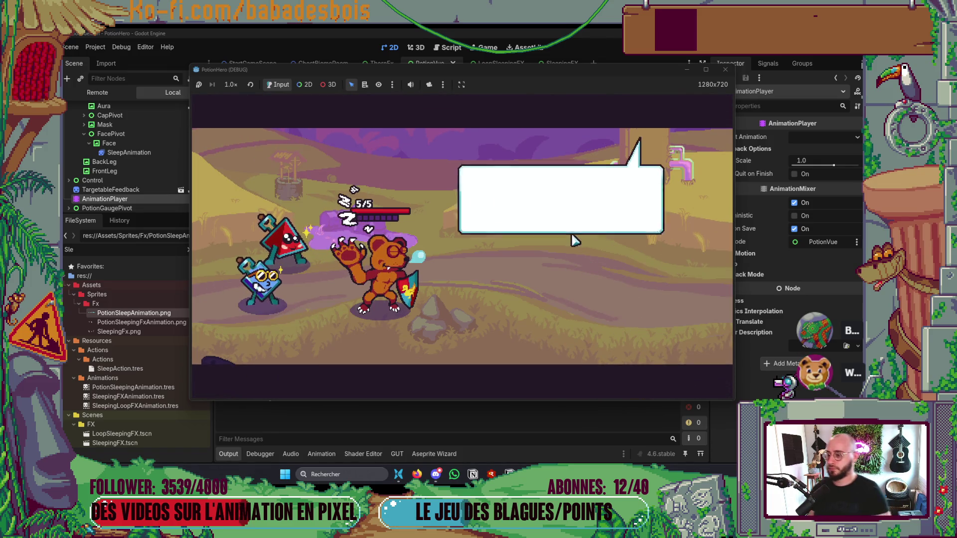
pyautogui.press('F5')
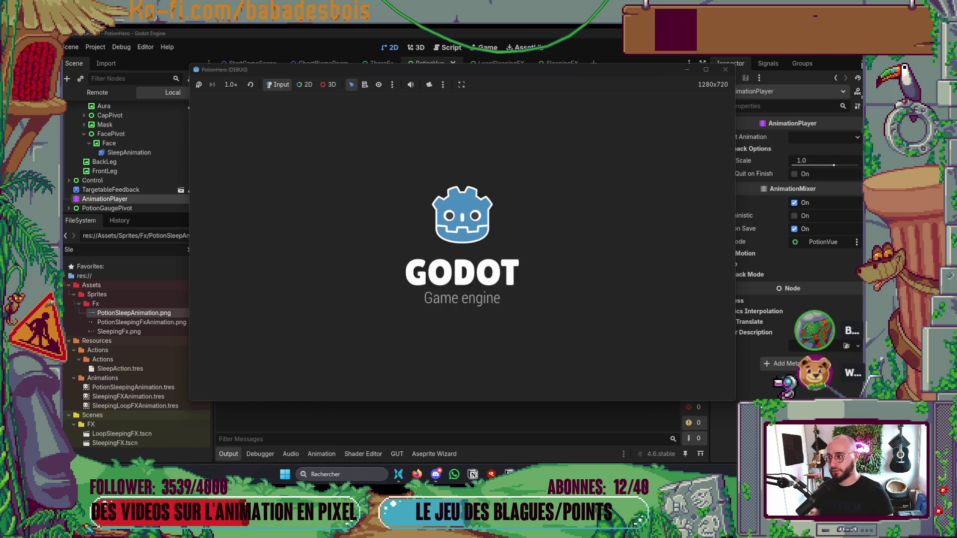
pyautogui.press('Return')
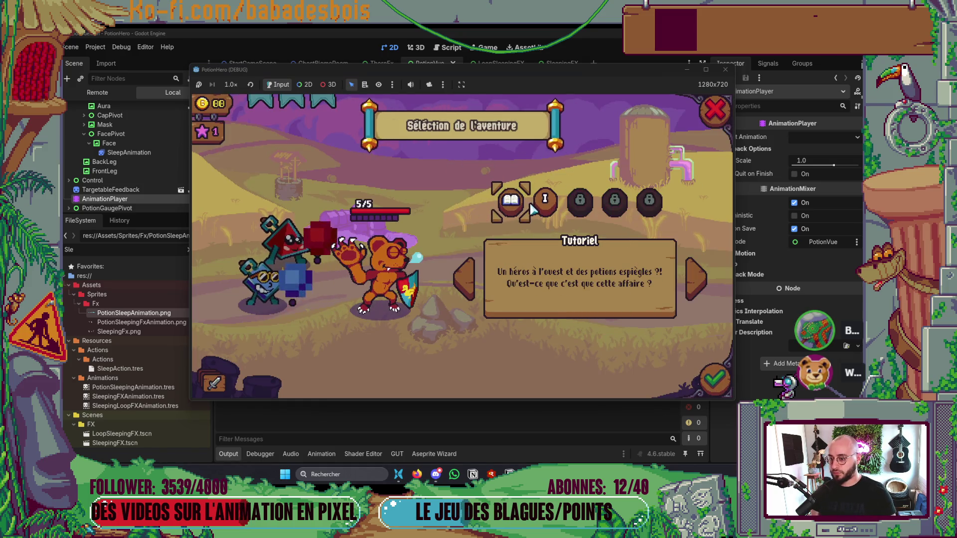
# Step: Play Réveil de l'ours to check the flasks, then stop the game and collapse the output log
pyautogui.click(536, 205)
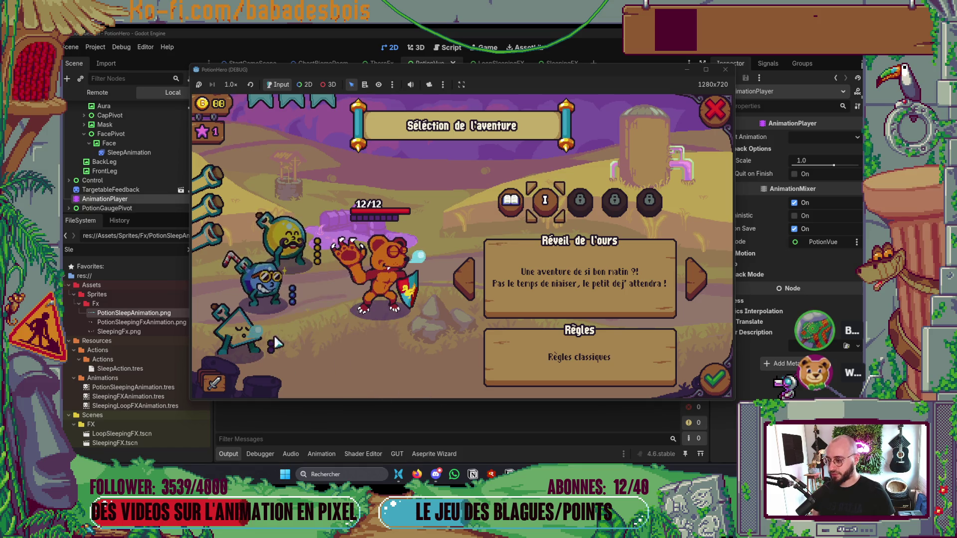
pyautogui.moveTo(247, 342)
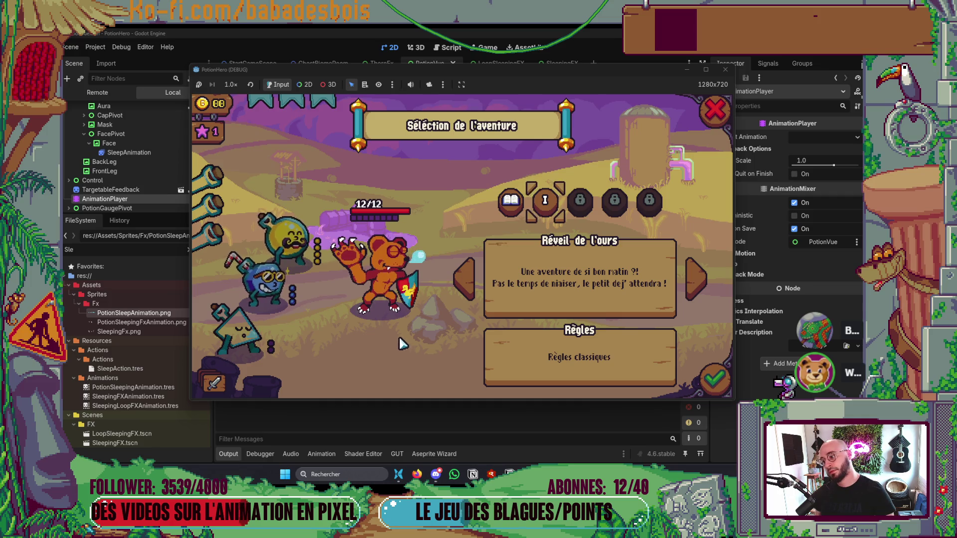
pyautogui.moveTo(250, 346)
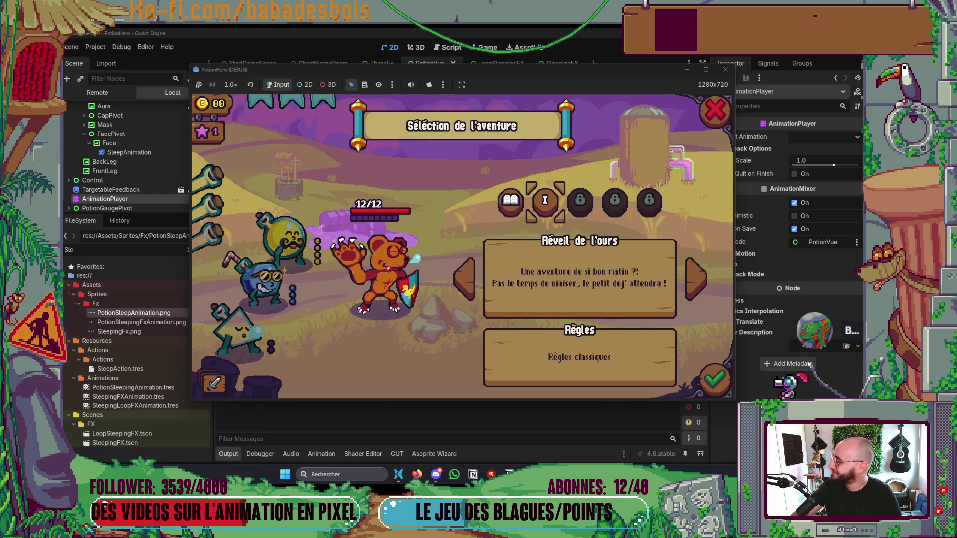
pyautogui.click(725, 69)
pyautogui.click(234, 455)
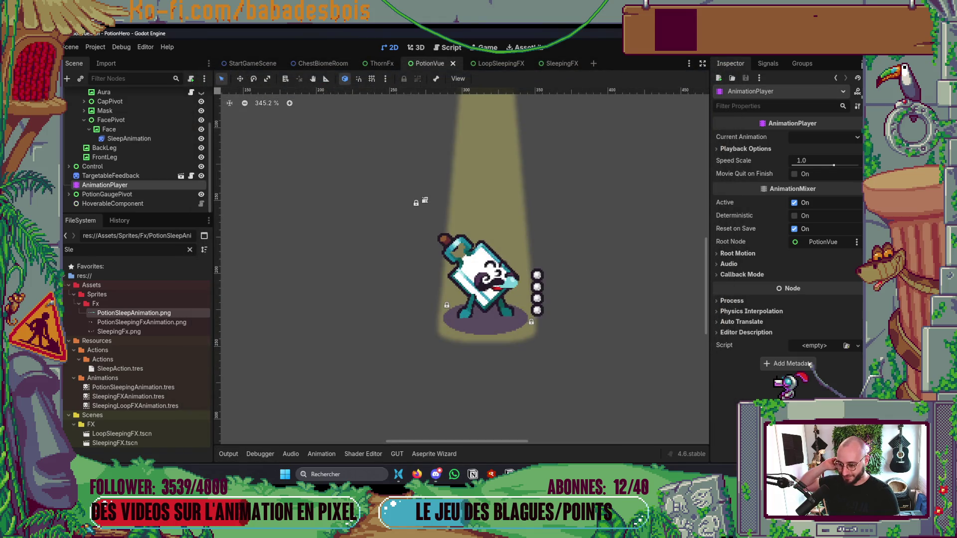
pyautogui.hotkey('alt', 'Tab')
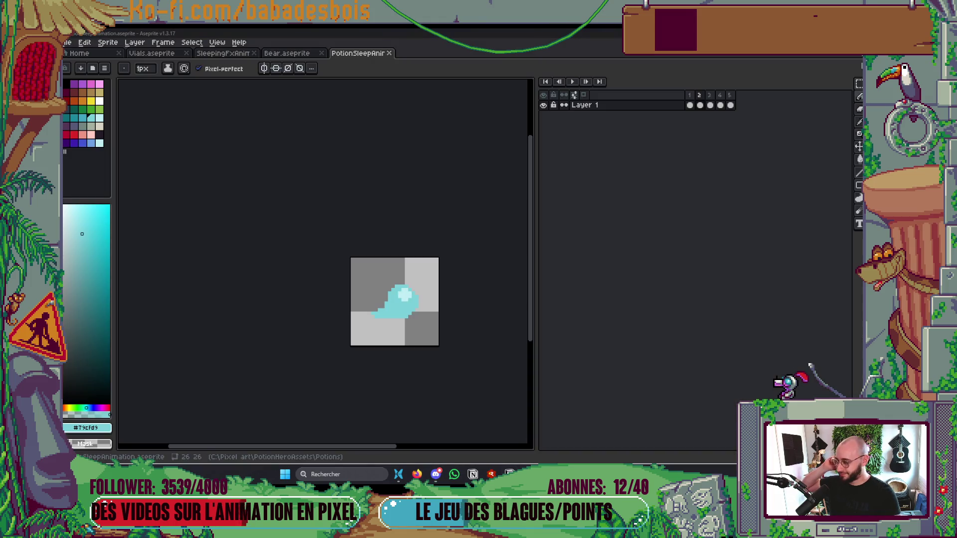
# Step: Across all five Layer 1 frames, replace the drop's pale highlight colour with white
pyautogui.scroll(2, 449, 293)
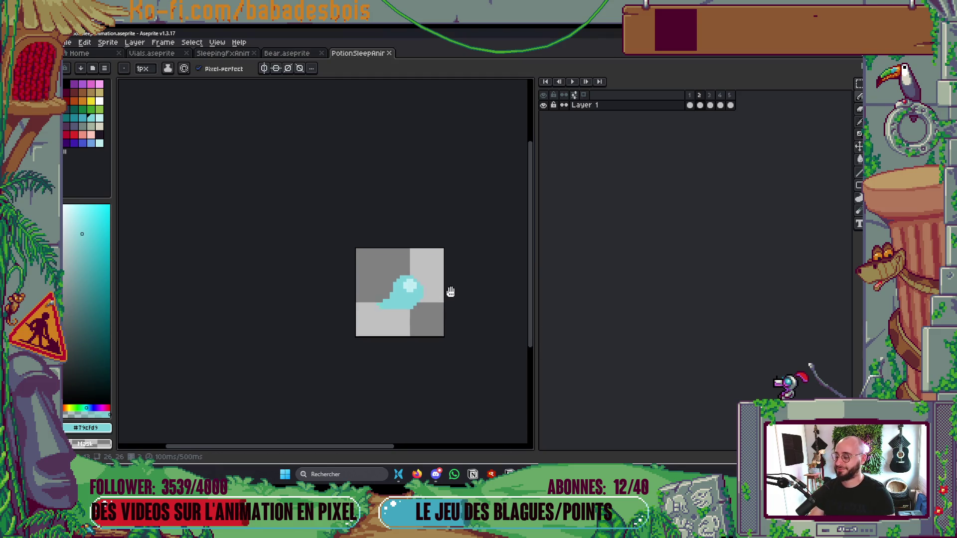
pyautogui.scroll(1, 434, 308)
pyautogui.press('Left')
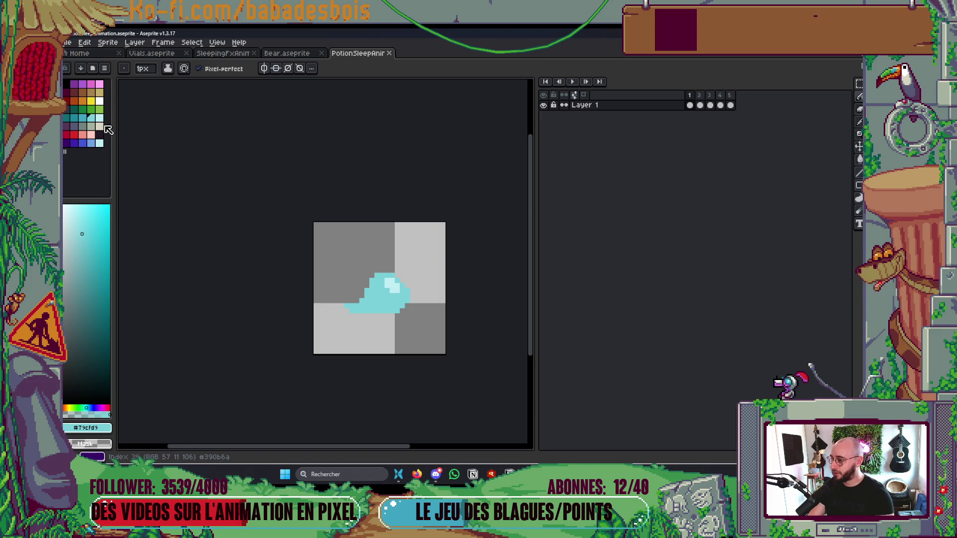
pyautogui.click(100, 101)
pyautogui.press('v')
pyautogui.press('w')
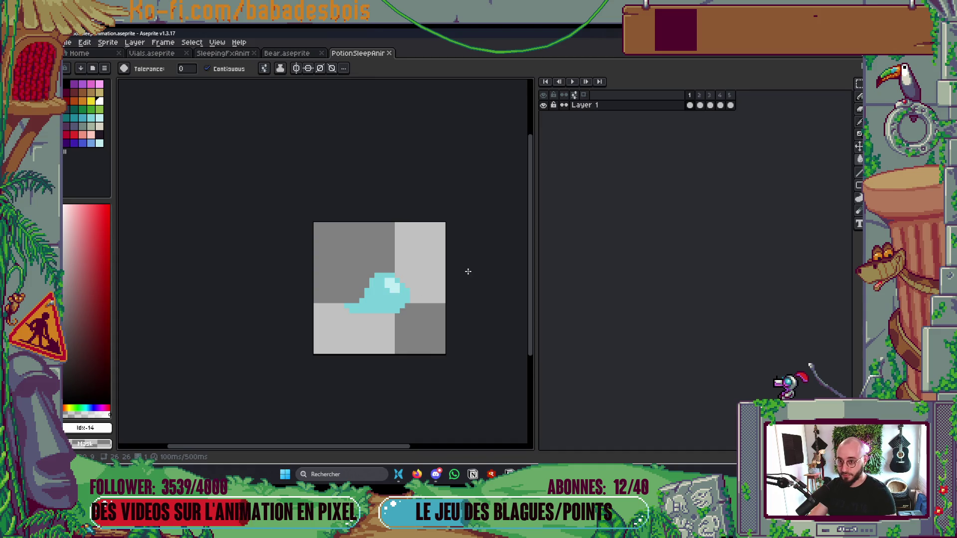
pyautogui.moveTo(730, 105); pyautogui.dragTo(691, 116)
pyautogui.keyDown('alt'); pyautogui.click(393, 282); pyautogui.keyUp('alt')
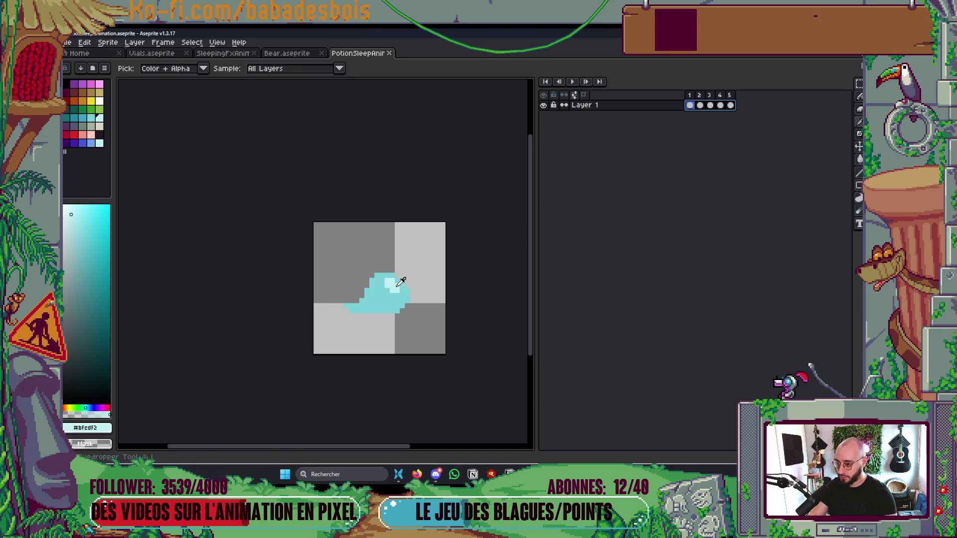
pyautogui.hotkey('shift', 'r')
pyautogui.click(305, 227)
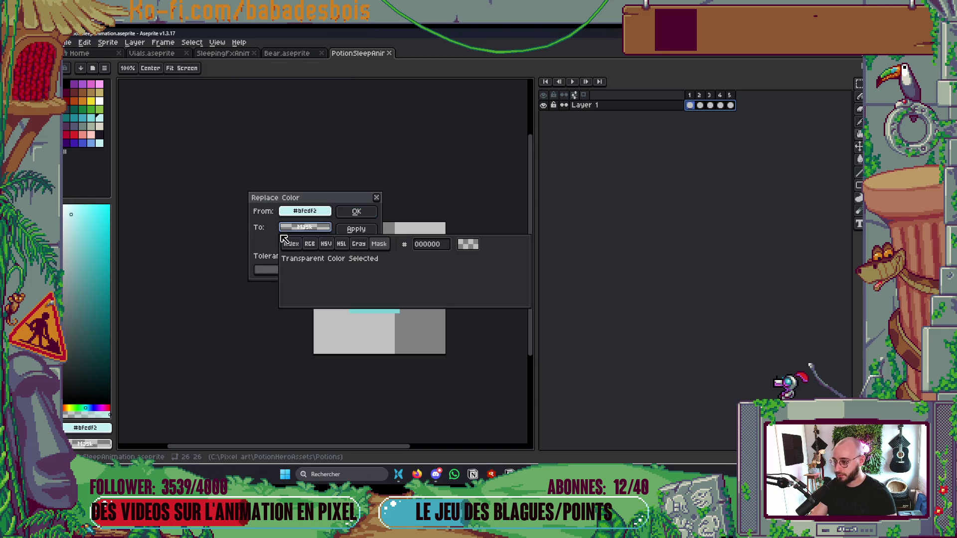
pyautogui.click(291, 243)
pyautogui.click(381, 263)
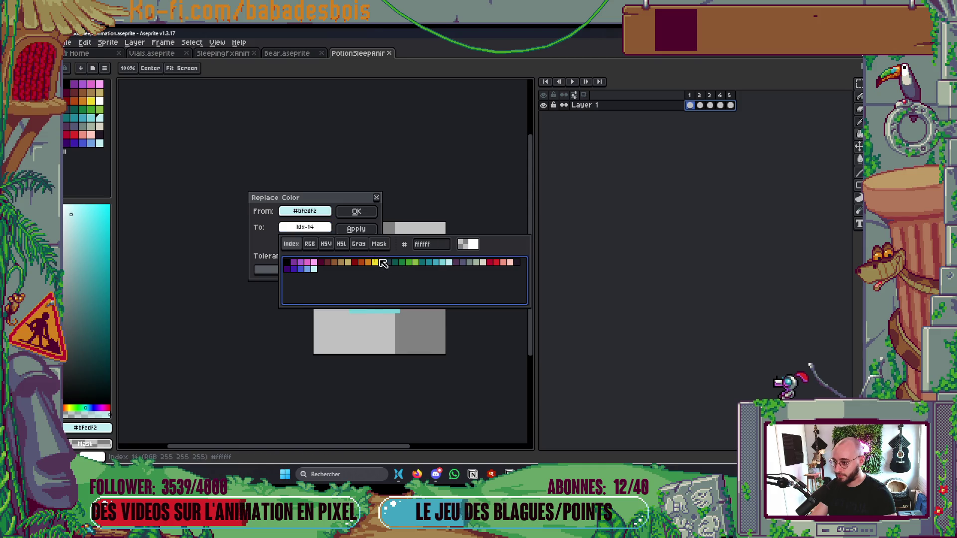
pyautogui.click(356, 211)
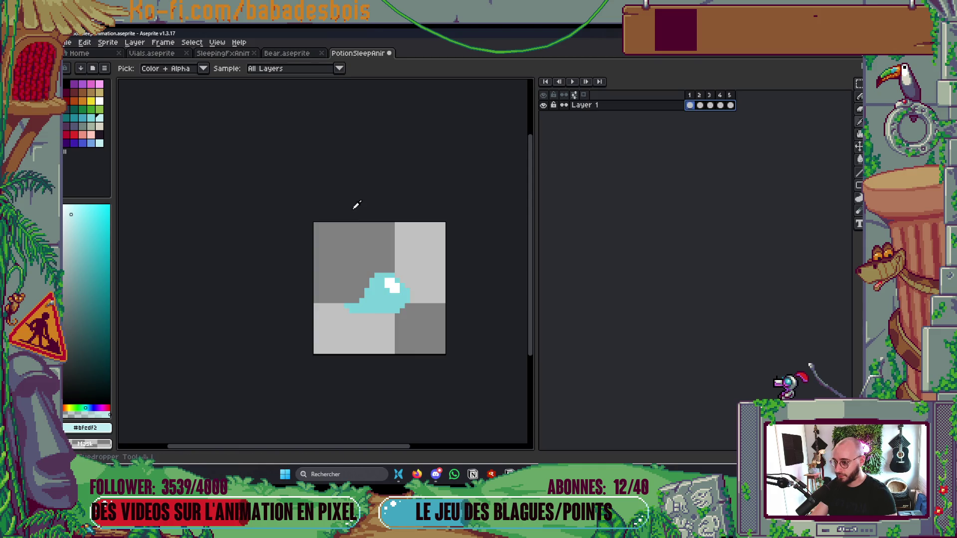
# Step: Replace the drop's cyan body colour with a pale cyan swatch and bring up sprite sheet export
pyautogui.click(387, 305)
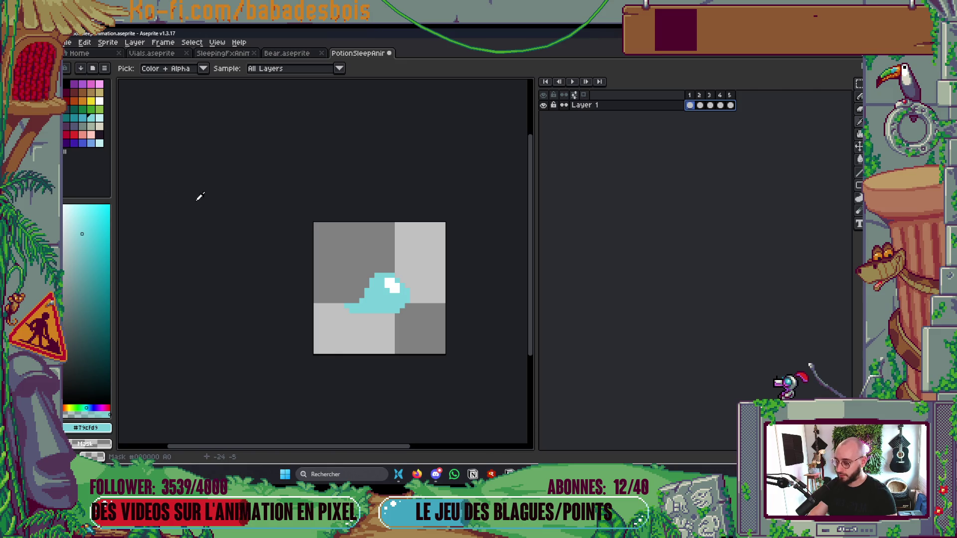
pyautogui.hotkey('shift', 'r')
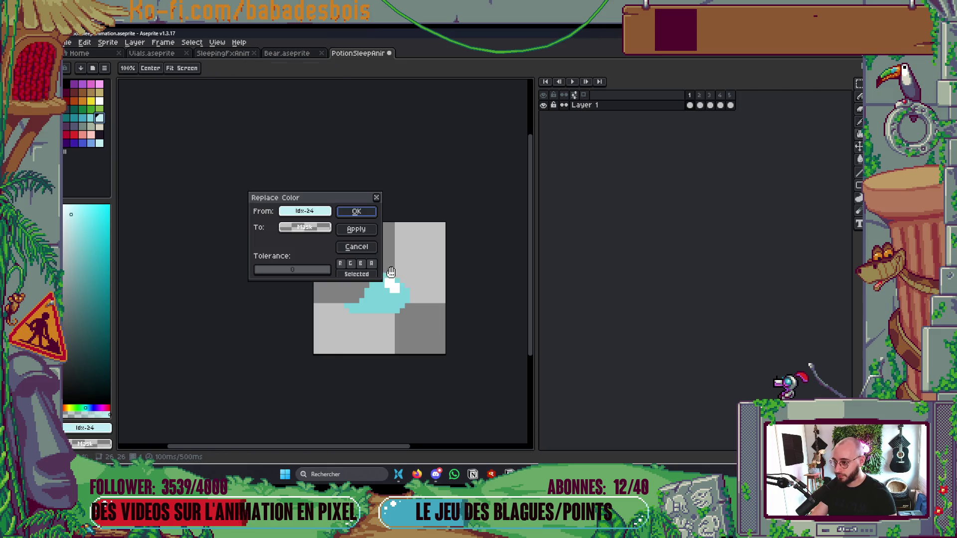
pyautogui.press('Escape')
pyautogui.click(385, 292)
pyautogui.hotkey('shift', 'r')
pyautogui.click(326, 228)
pyautogui.press('Escape')
pyautogui.click(306, 227)
pyautogui.click(292, 244)
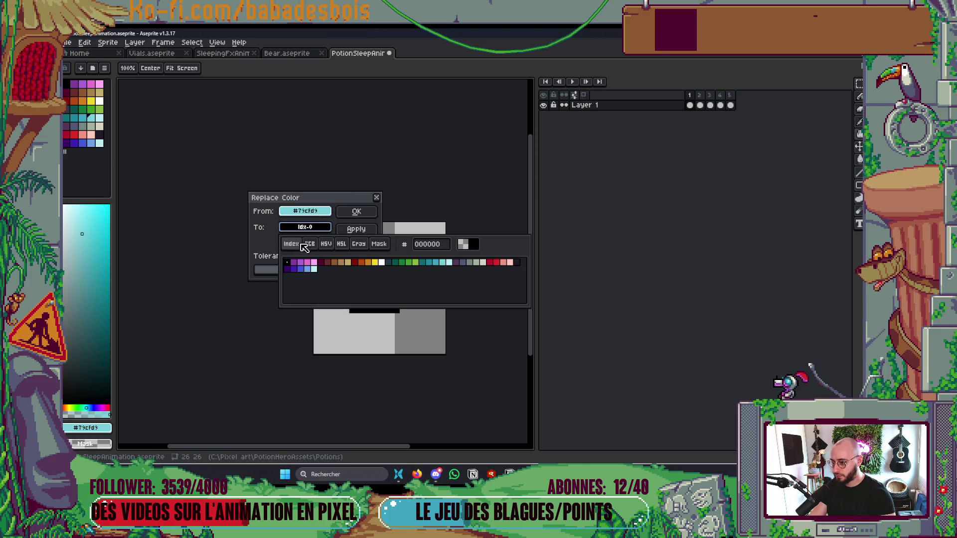
pyautogui.click(447, 264)
pyautogui.click(373, 211)
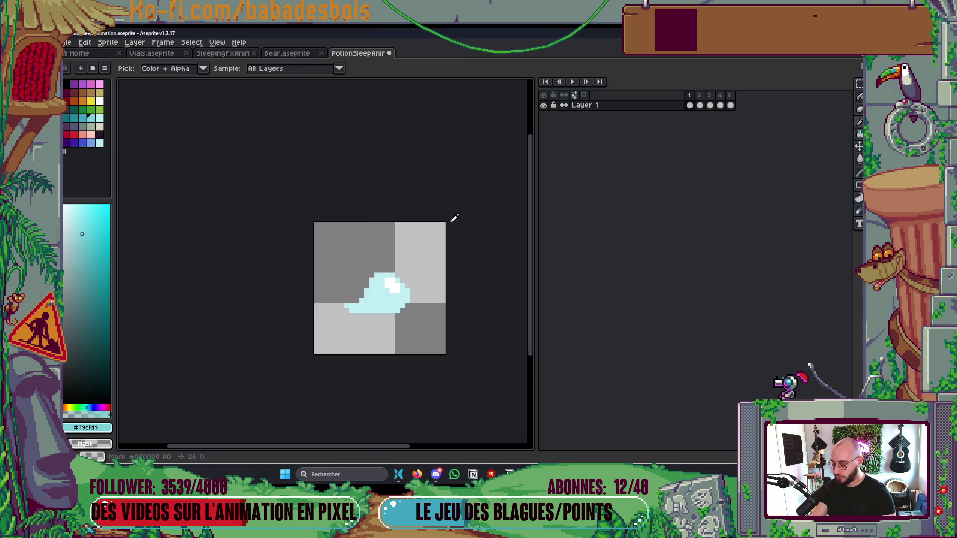
pyautogui.hotkey('ctrl', 'e')
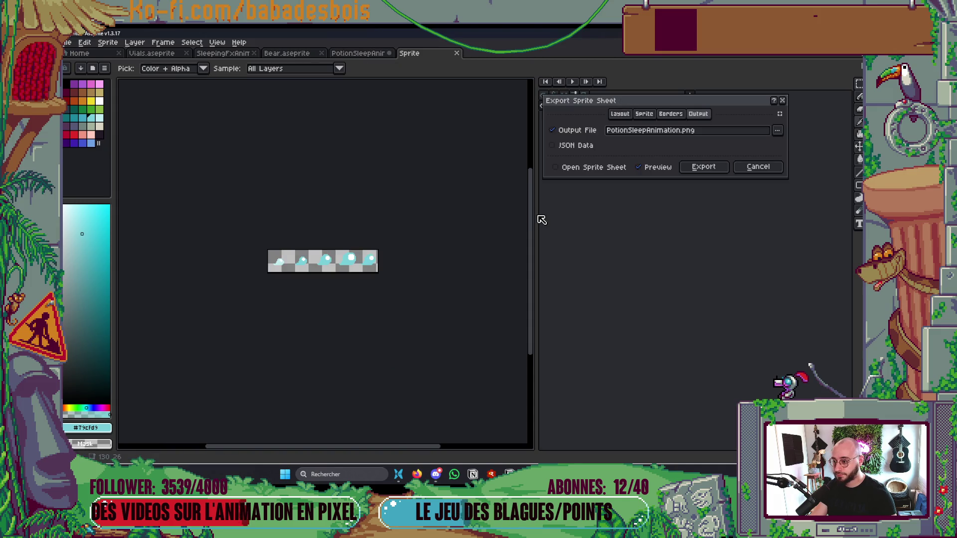
# Step: Preview the animation and select frames 2 to 5 of Layer 1
pyautogui.press('Escape')
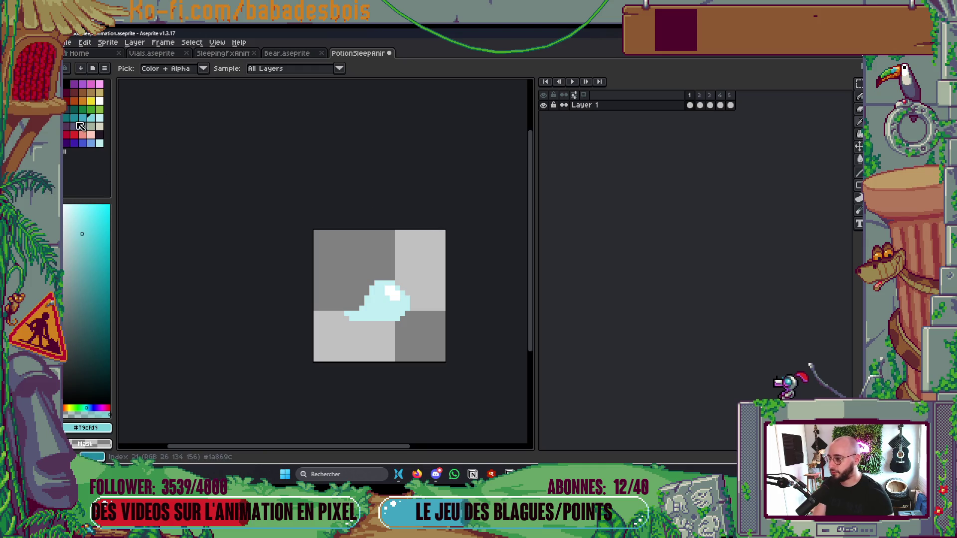
pyautogui.click(99, 101)
pyautogui.press('Right')
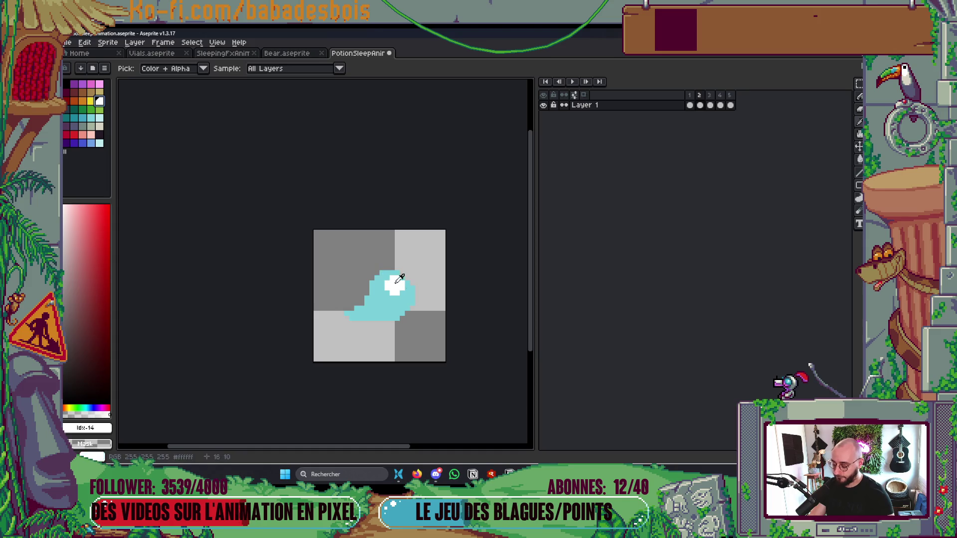
pyautogui.press('g')
pyautogui.press('Return')
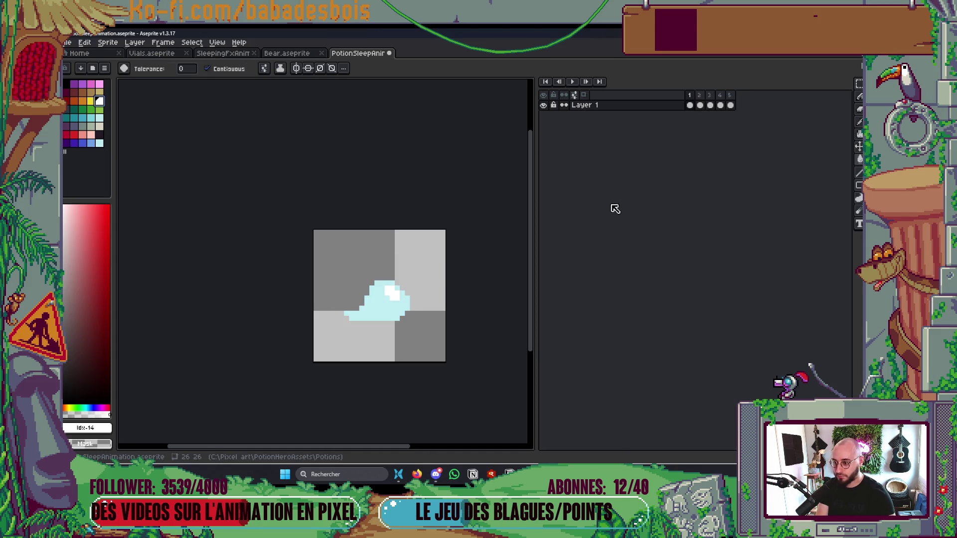
pyautogui.moveTo(700, 105); pyautogui.dragTo(730, 105)
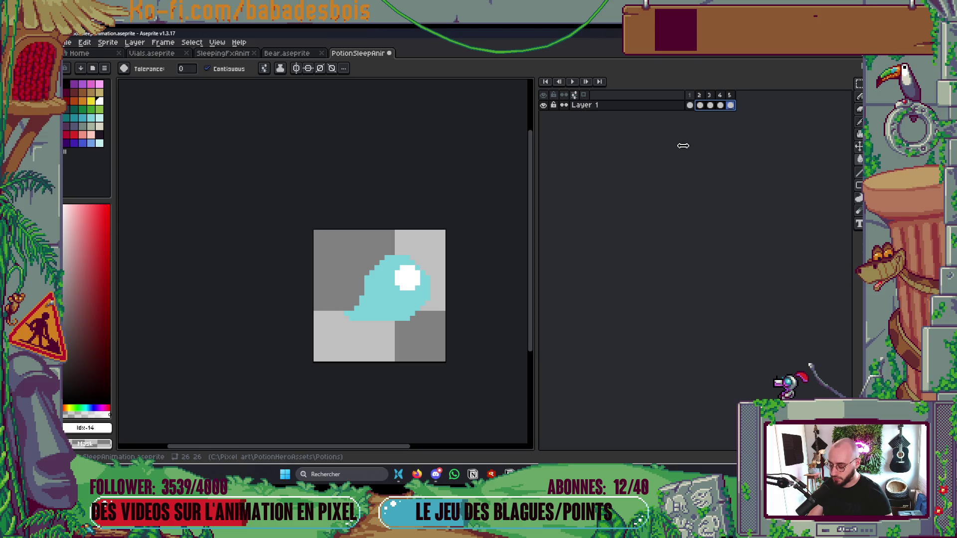
pyautogui.hotkey('shift', 'r')
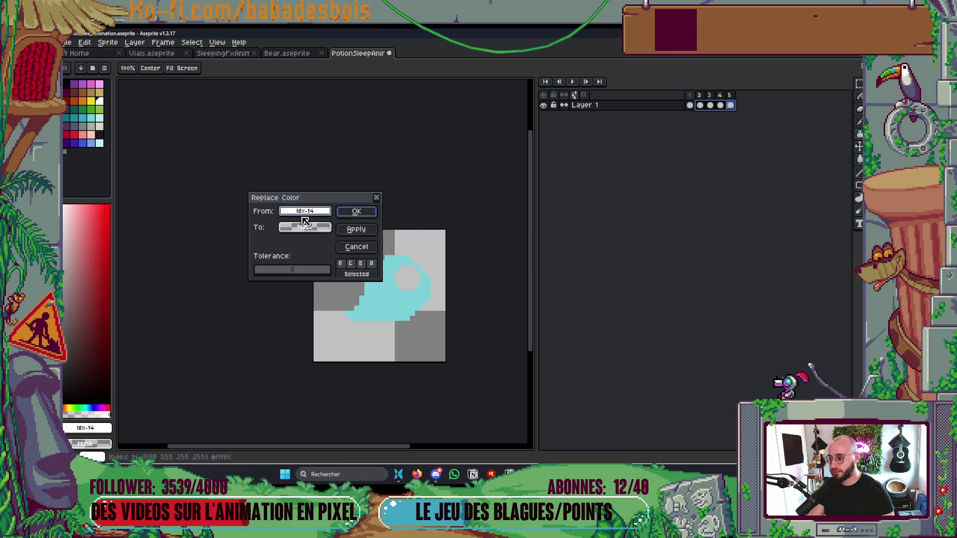
pyautogui.press('Escape')
# Step: Replace the cyan drop colour with pale cyan on frames 2–5 and replay the animation
pyautogui.press('i')
pyautogui.click(386, 297)
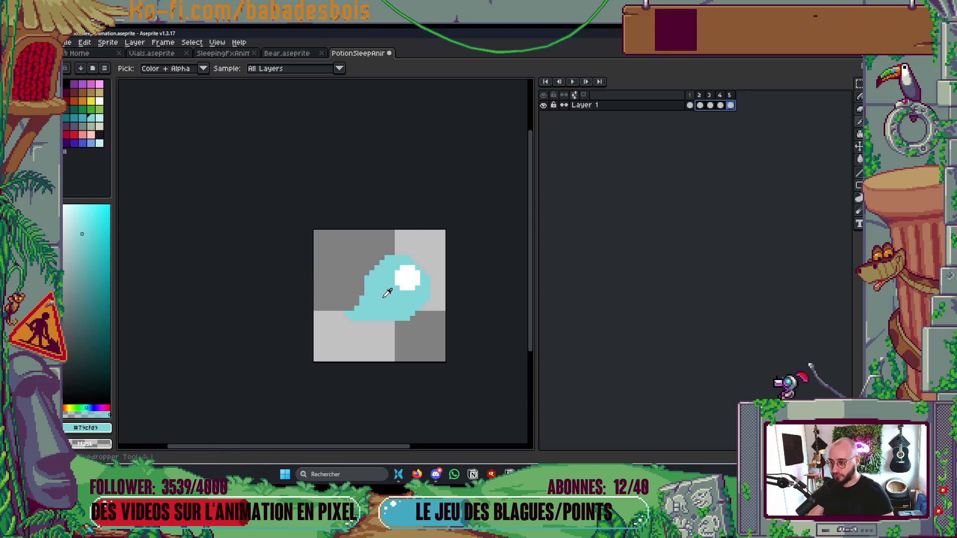
pyautogui.press('m')
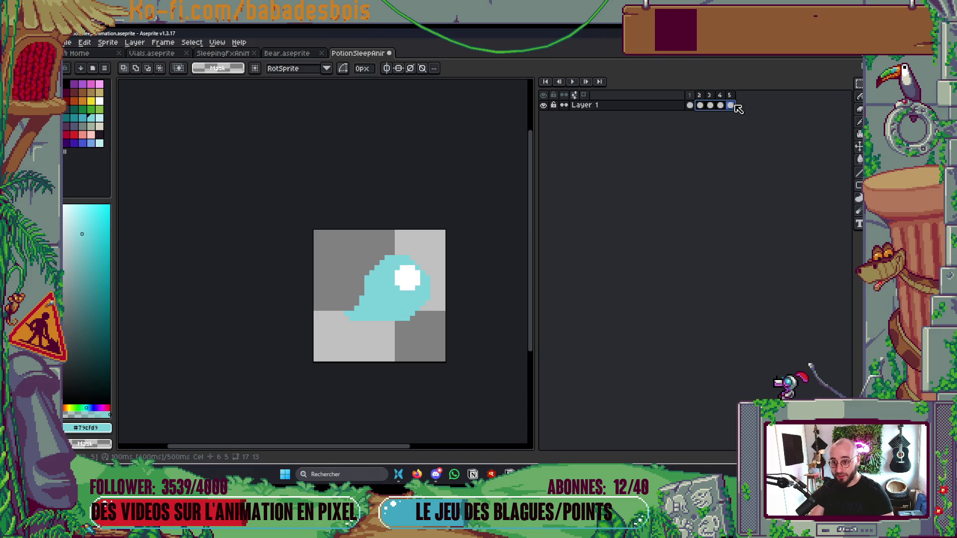
pyautogui.hotkey('shift', 'r')
pyautogui.click(324, 228)
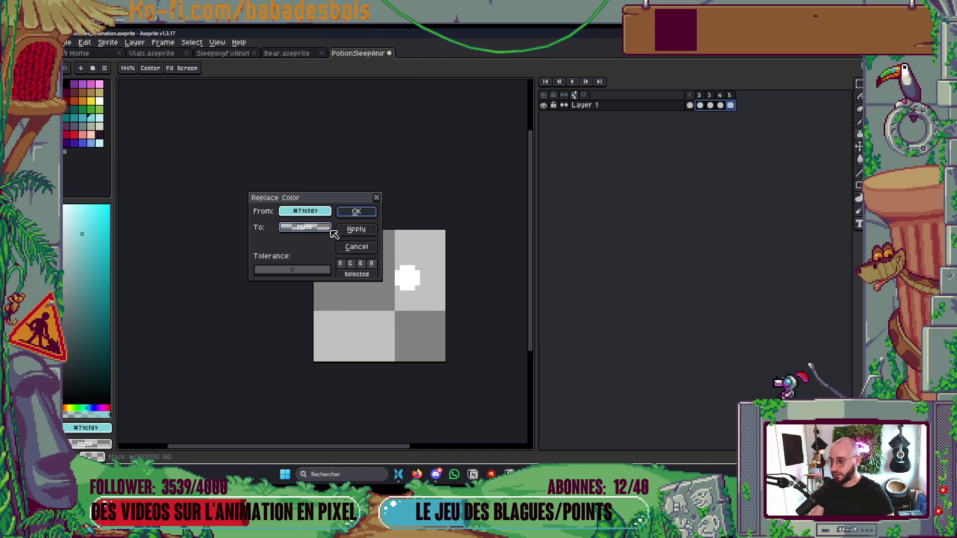
pyautogui.click(450, 263)
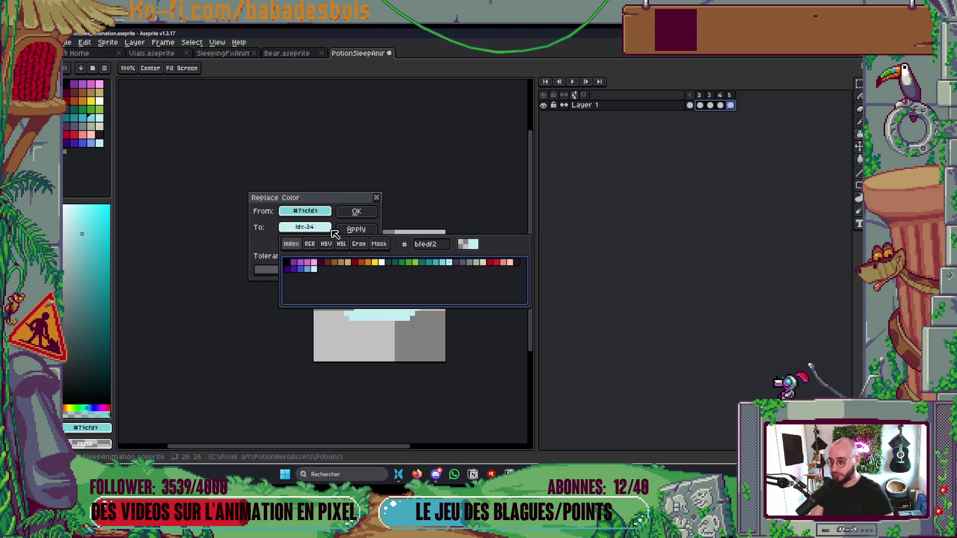
pyautogui.click(357, 211)
pyautogui.press('Return')
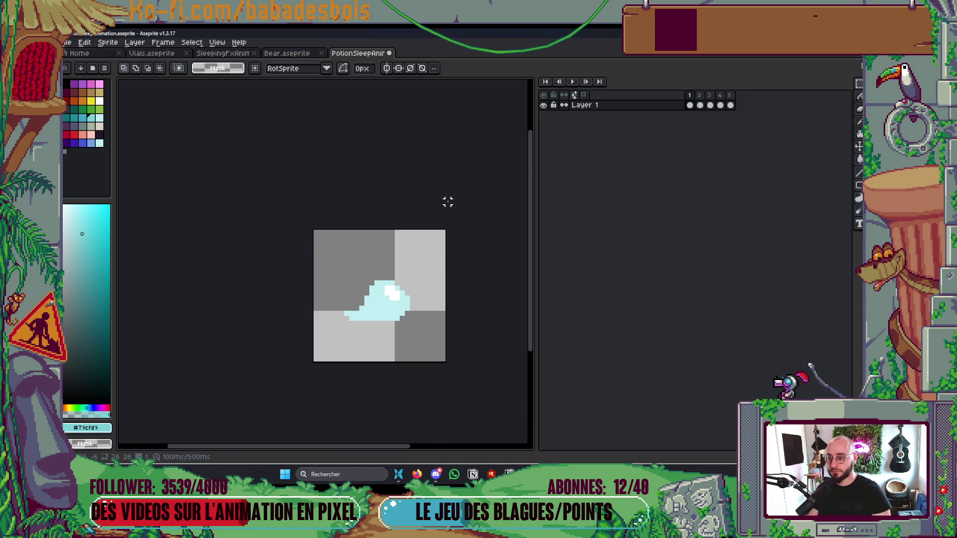
# Step: Export the sprite sheet, overwriting PotionSleepAnimation.png
pyautogui.hotkey('ctrl', 'e')
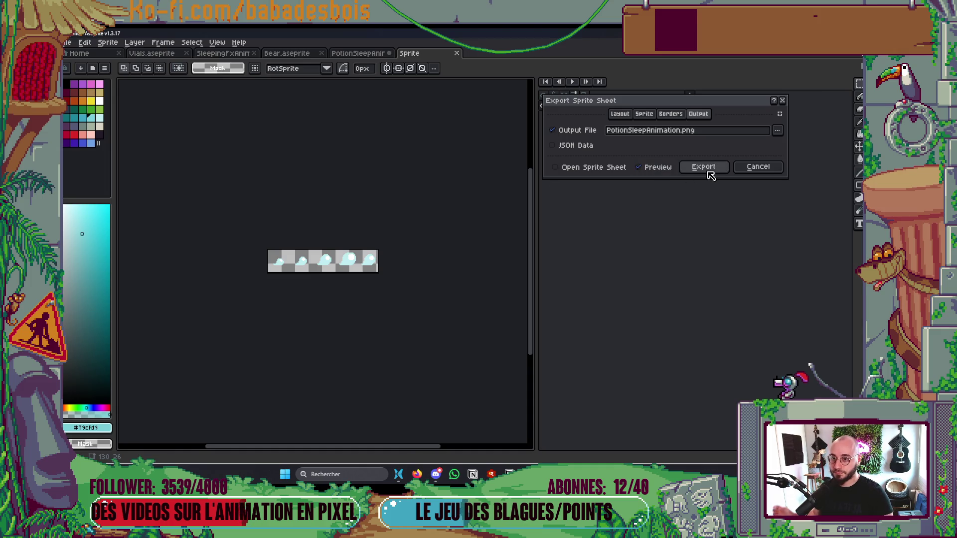
pyautogui.click(710, 172)
pyautogui.click(630, 165)
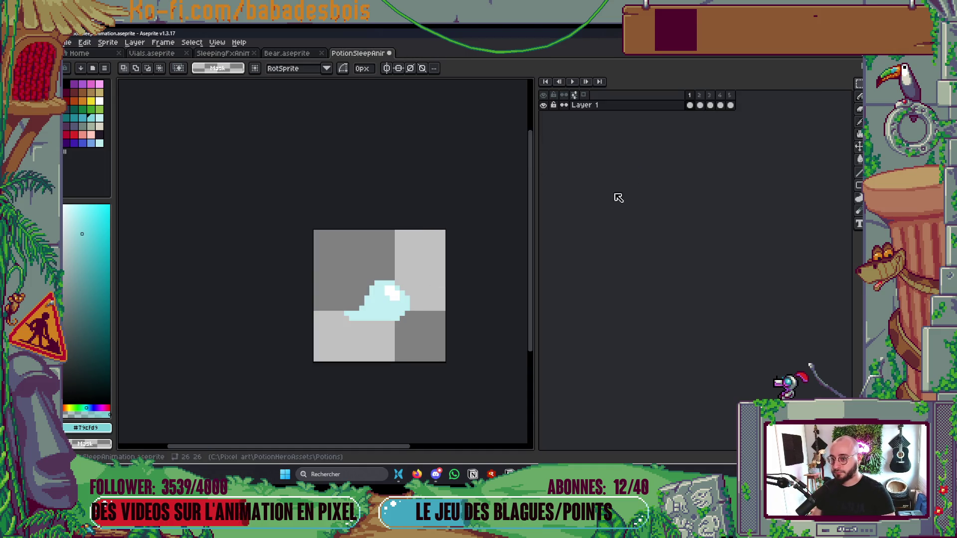
# Step: Show PotionSleepAnimation.png in its folder and drag it into the Godot project files
pyautogui.rightClick(363, 54)
pyautogui.click(351, 98)
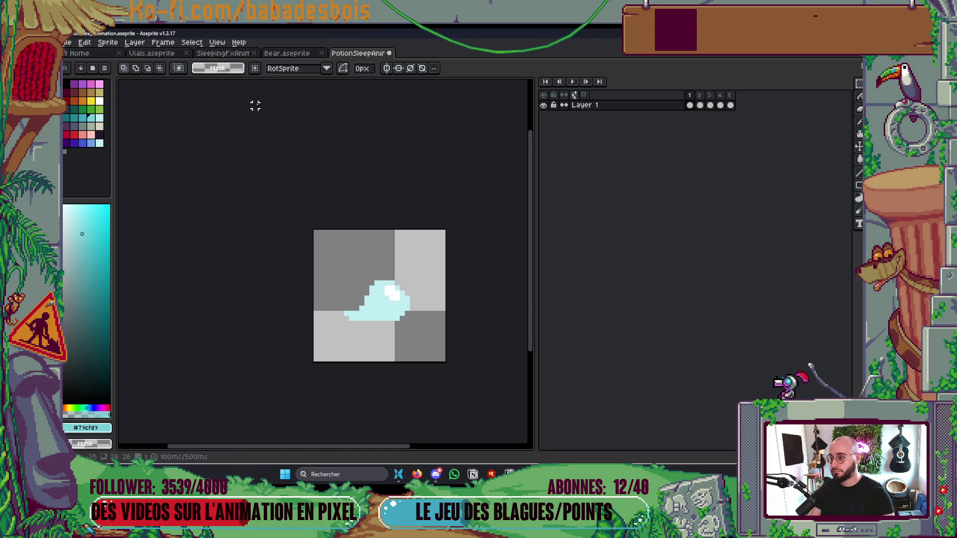
pyautogui.rightClick(369, 55)
pyautogui.click(388, 92)
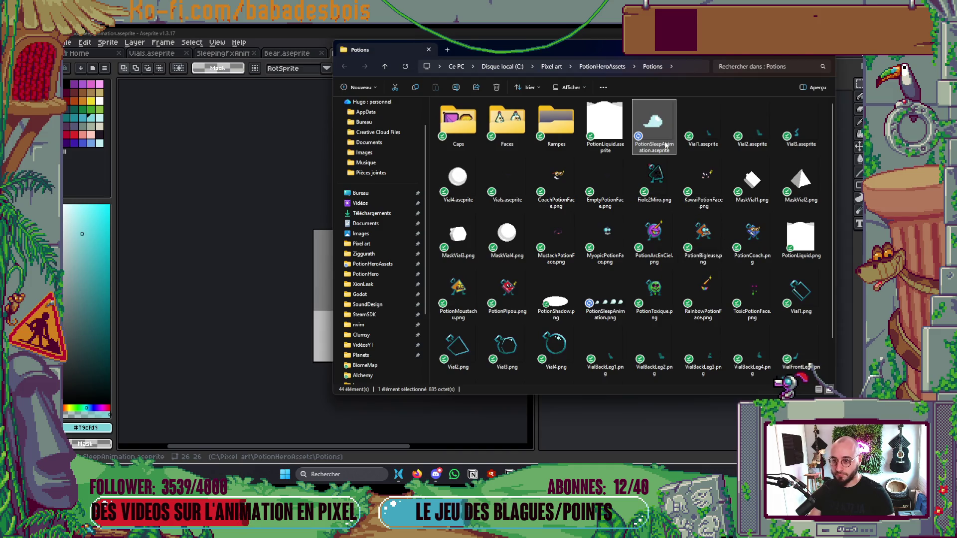
pyautogui.click(606, 299)
pyautogui.hotkey('alt', 'Tab')
pyautogui.press('Tab')
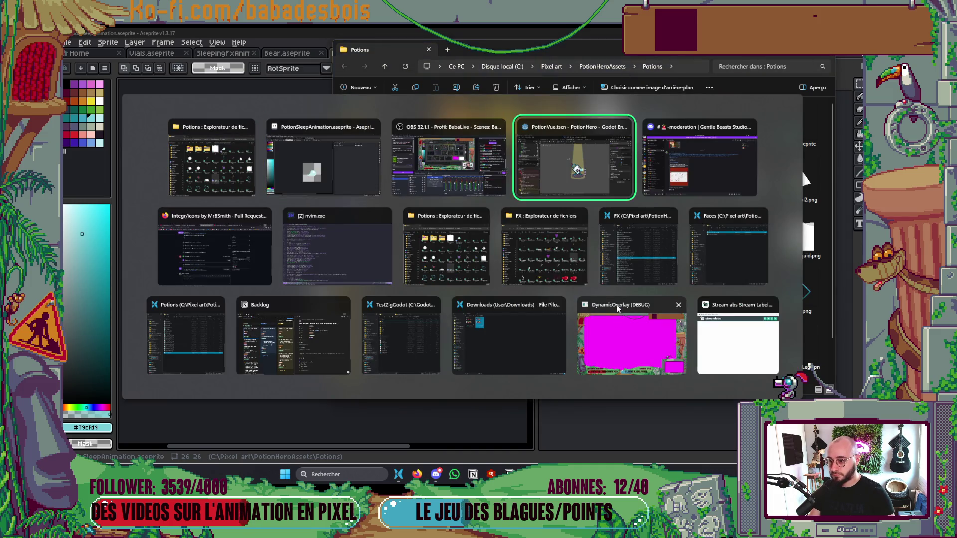
pyautogui.hotkey('alt', 'Tab')
pyautogui.moveTo(597, 294)
pyautogui.mouseDown()
pyautogui.moveTo(583, 302)
pyautogui.moveTo(146, 314)
pyautogui.mouseUp()
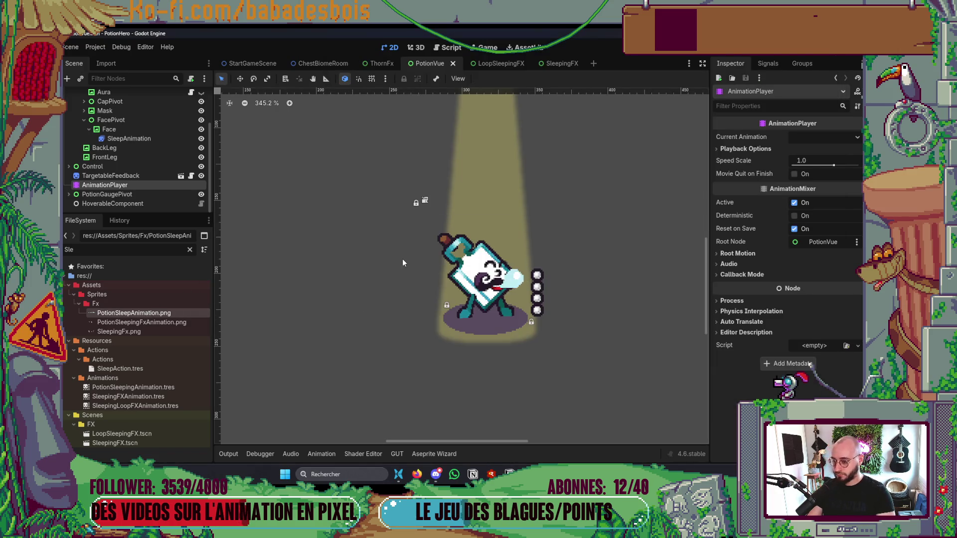
pyautogui.press('F5')
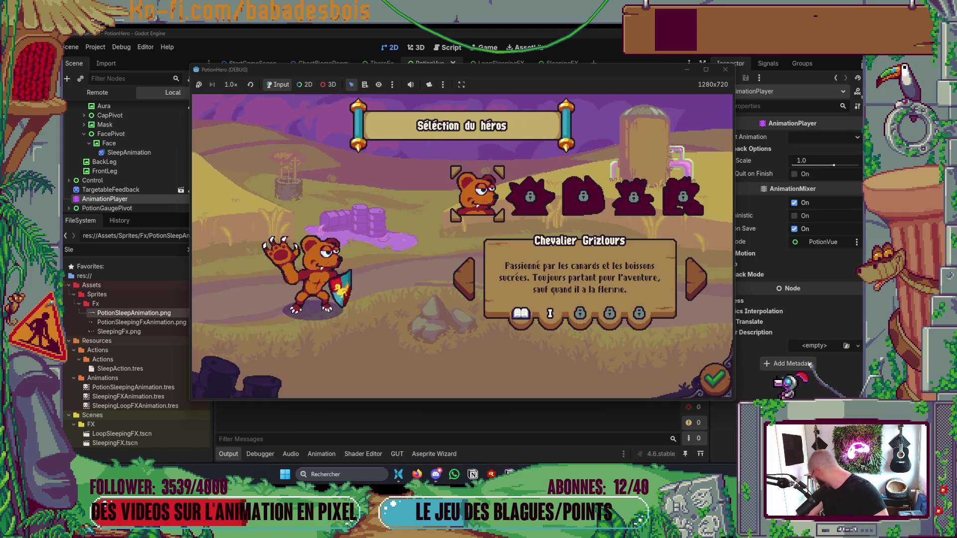
pyautogui.click(715, 378)
pyautogui.click(548, 201)
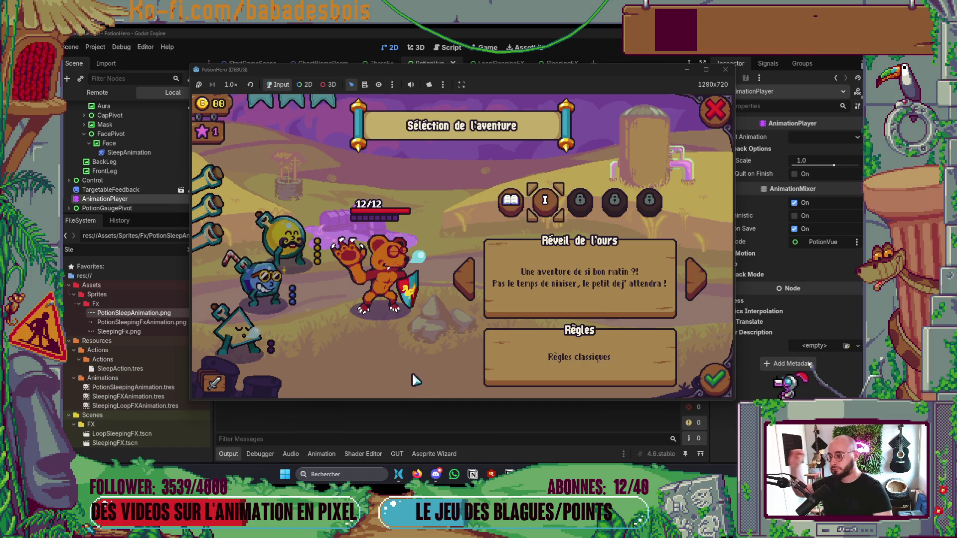
pyautogui.moveTo(244, 349)
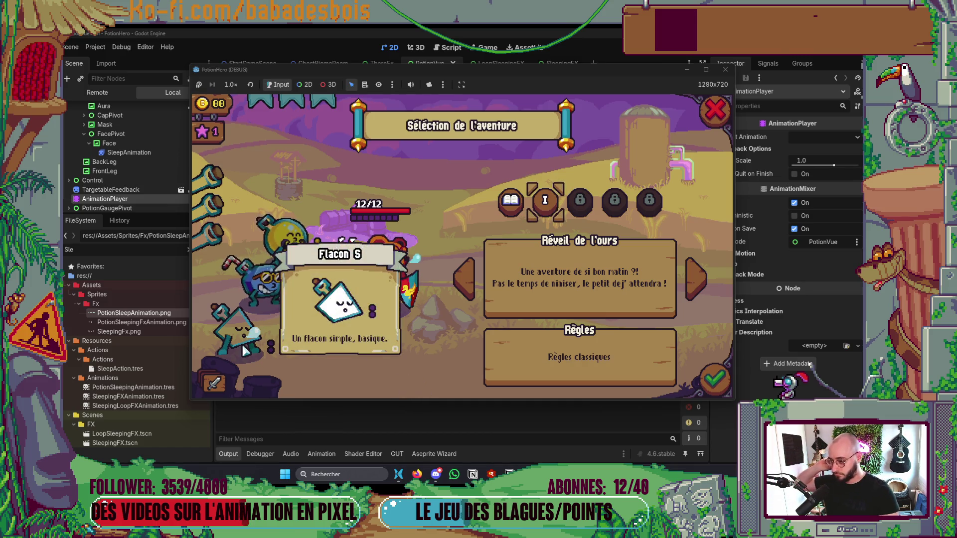
pyautogui.moveTo(288, 243)
pyautogui.moveTo(269, 287)
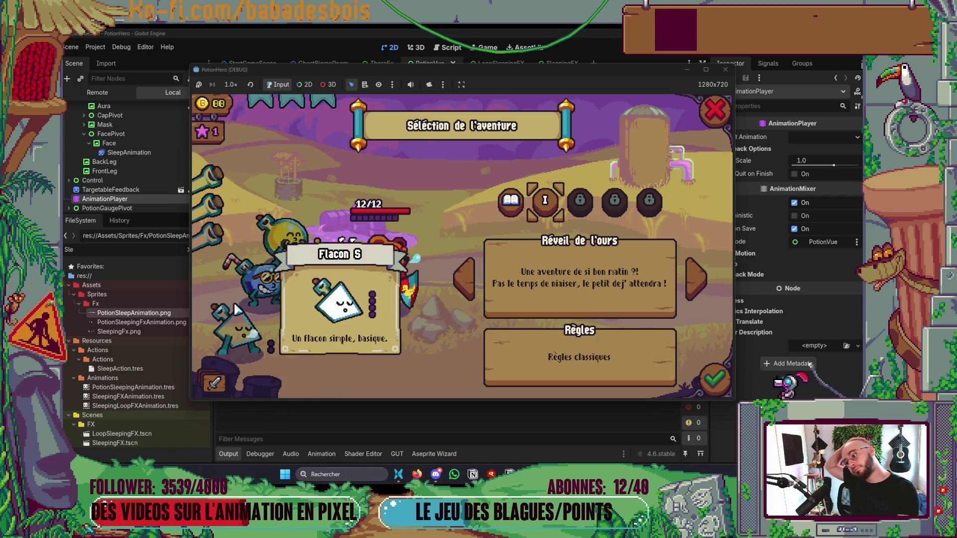
pyautogui.click(726, 70)
pyautogui.hotkey('alt', 'Tab')
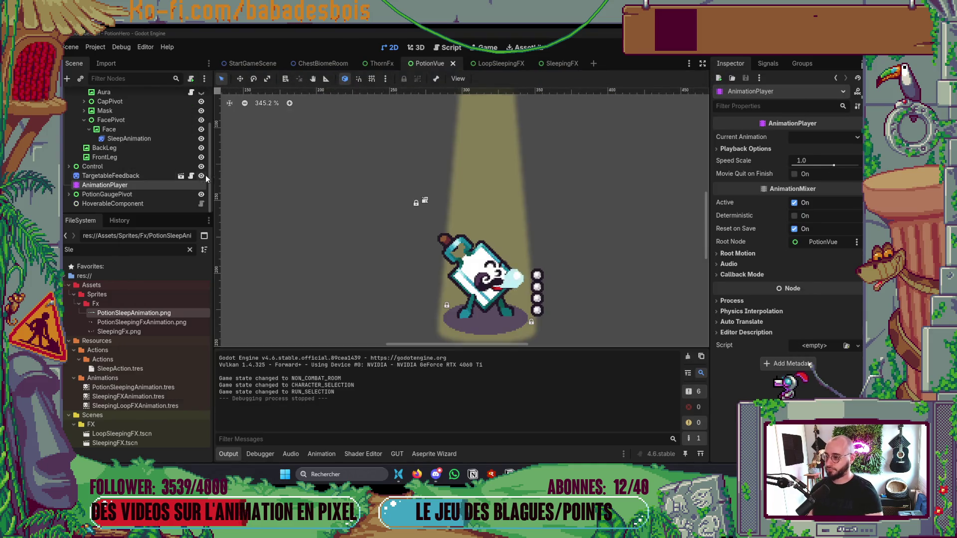
# Step: Create a new animation named 'Sleep' on the potion's AnimationPlayer
pyautogui.click(227, 454)
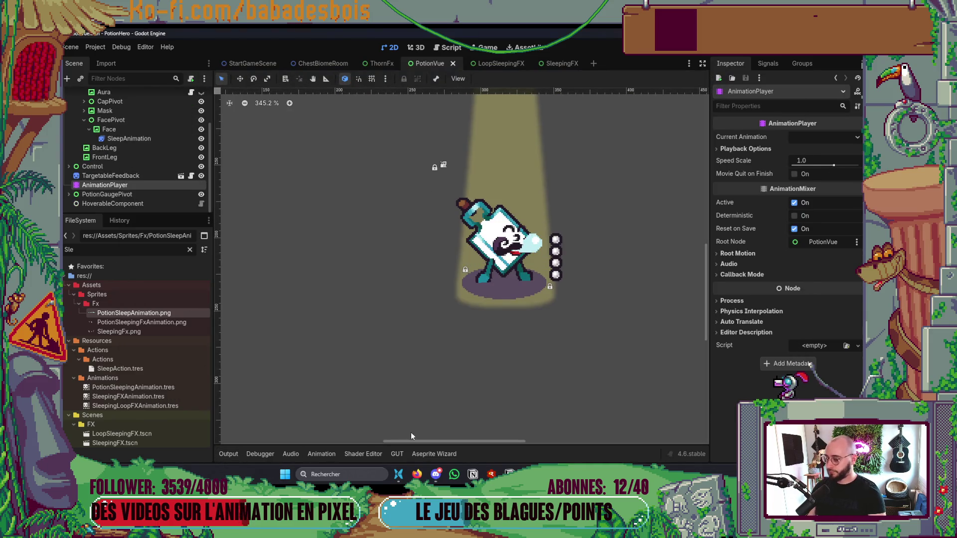
pyautogui.click(127, 178)
pyautogui.click(114, 185)
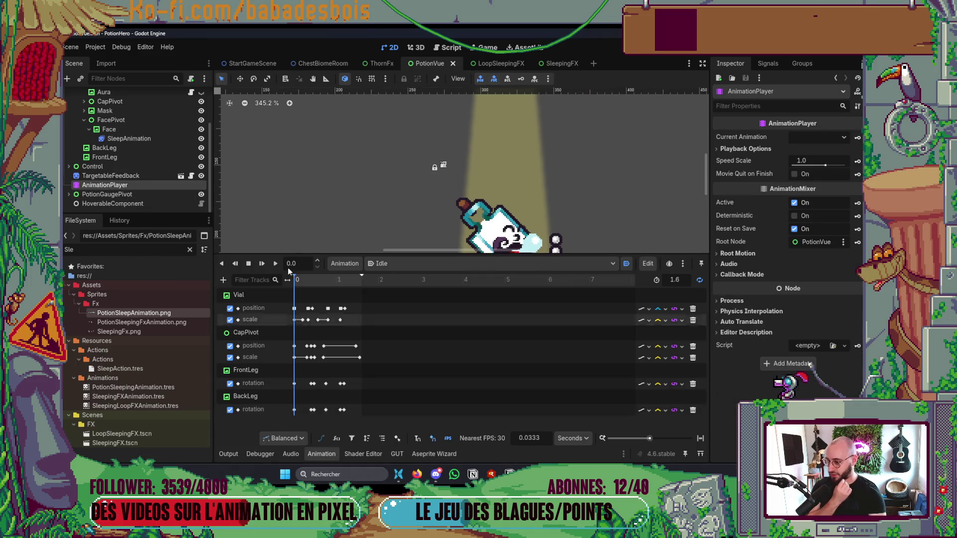
pyautogui.click(341, 262)
pyautogui.click(363, 275)
pyautogui.write('Sleep')
pyautogui.press('Return')
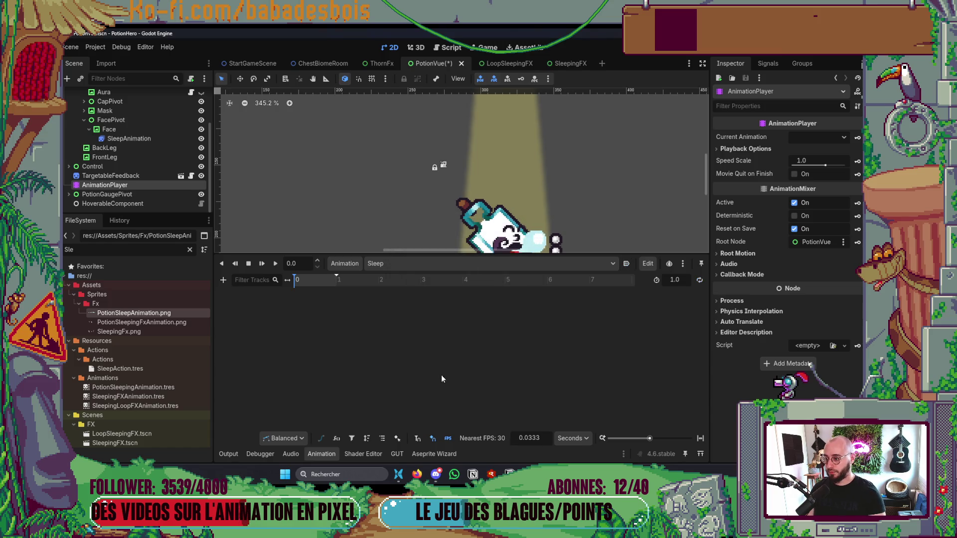
# Step: Add a scale property track on BodyPivot, then retarget its path to the Vial node
pyautogui.click(223, 280)
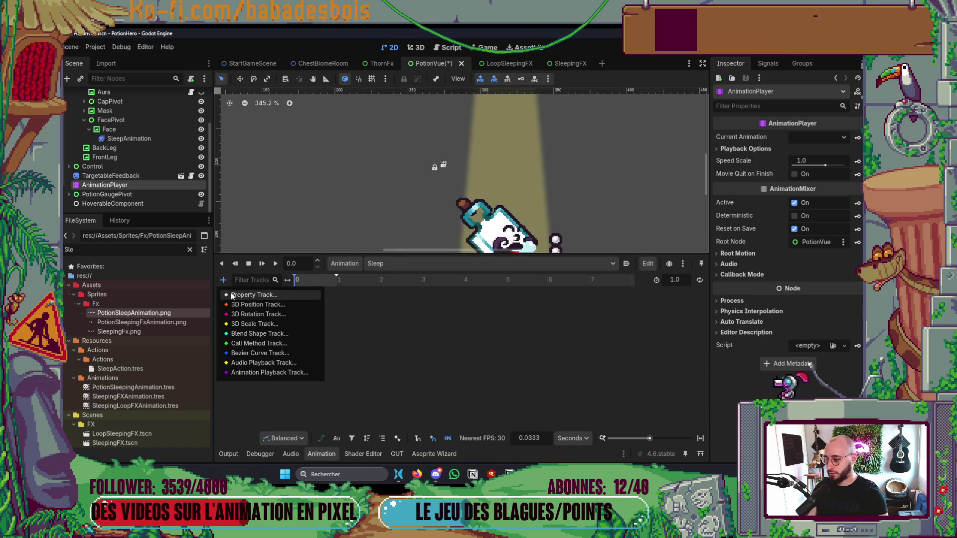
pyautogui.click(254, 293)
pyautogui.doubleClick(431, 182)
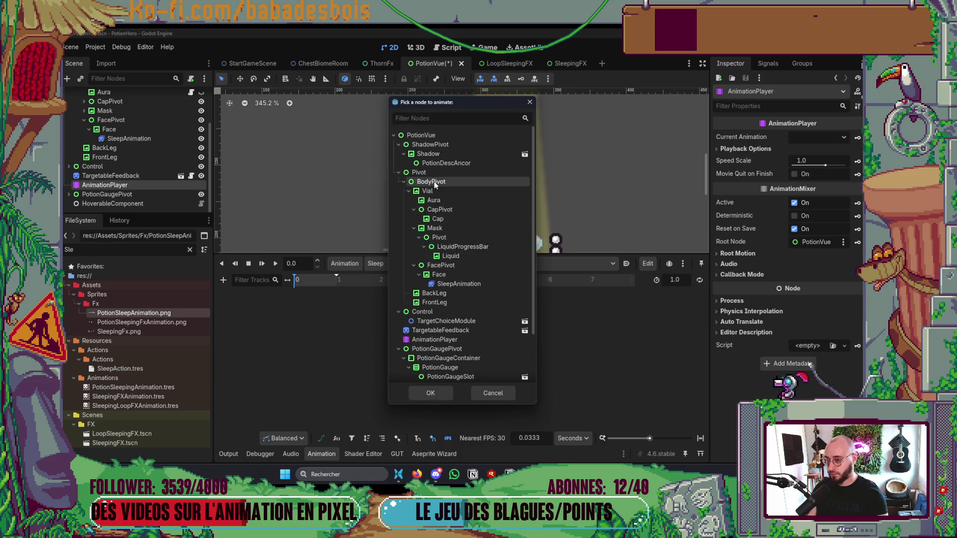
pyautogui.write('scale')
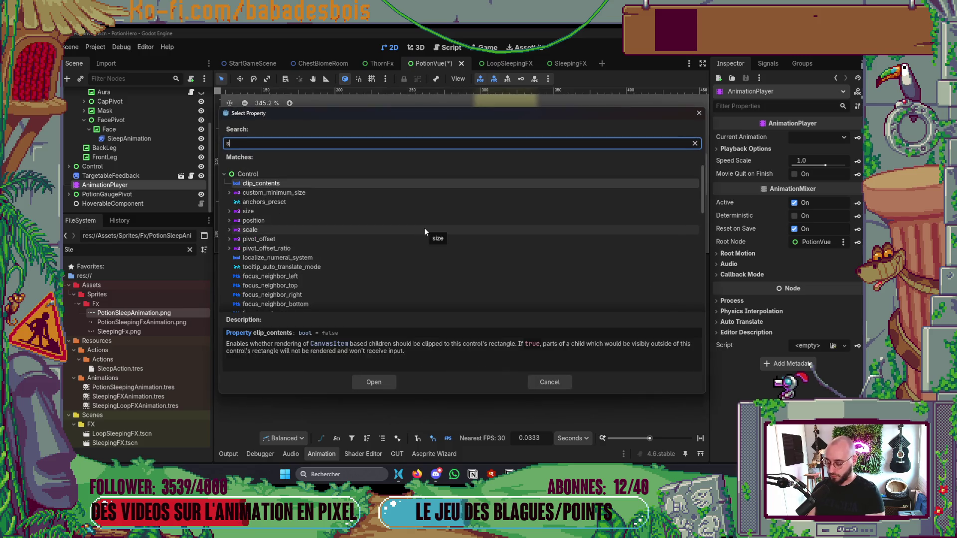
pyautogui.press('Return')
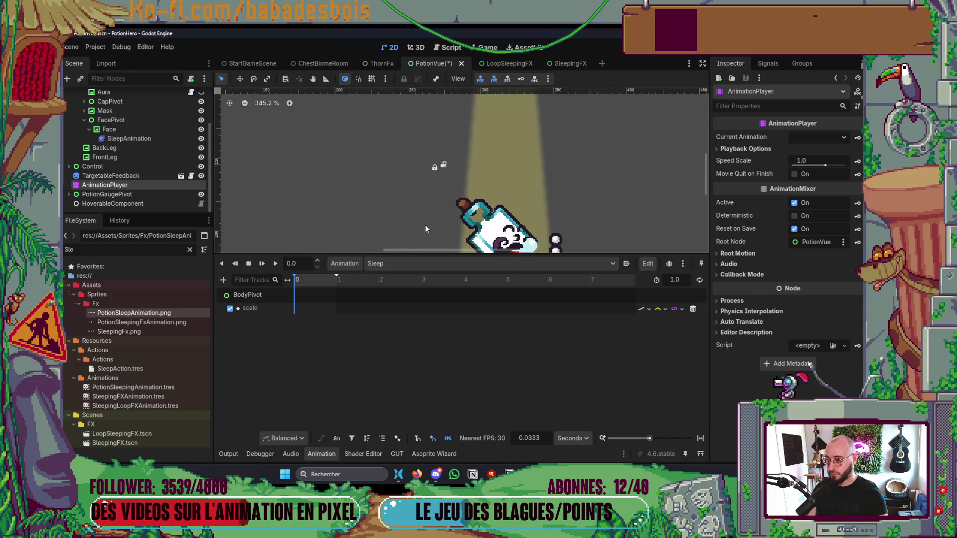
pyautogui.scroll(-3, 425, 228)
pyautogui.moveTo(439, 230); pyautogui.dragTo(441, 154)
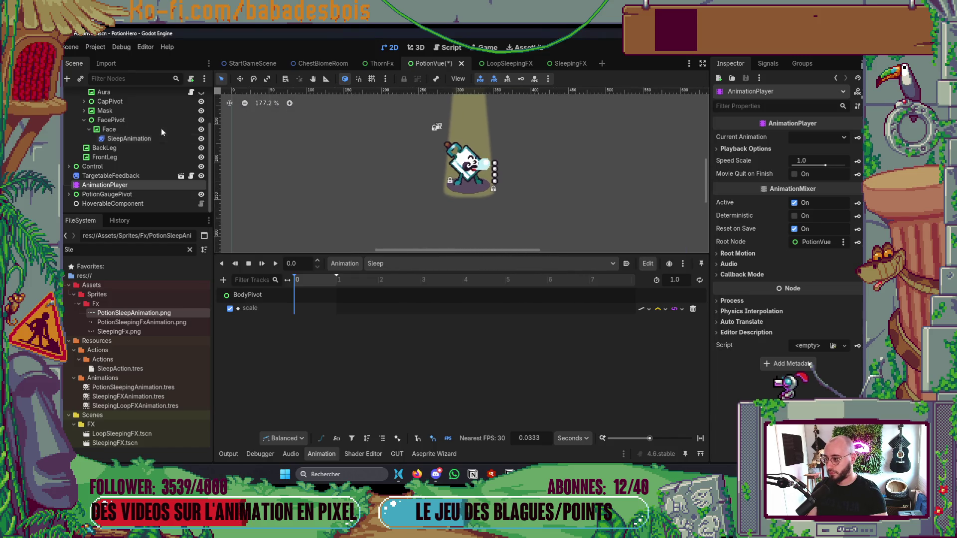
pyautogui.scroll(3, 153, 129)
pyautogui.click(129, 119)
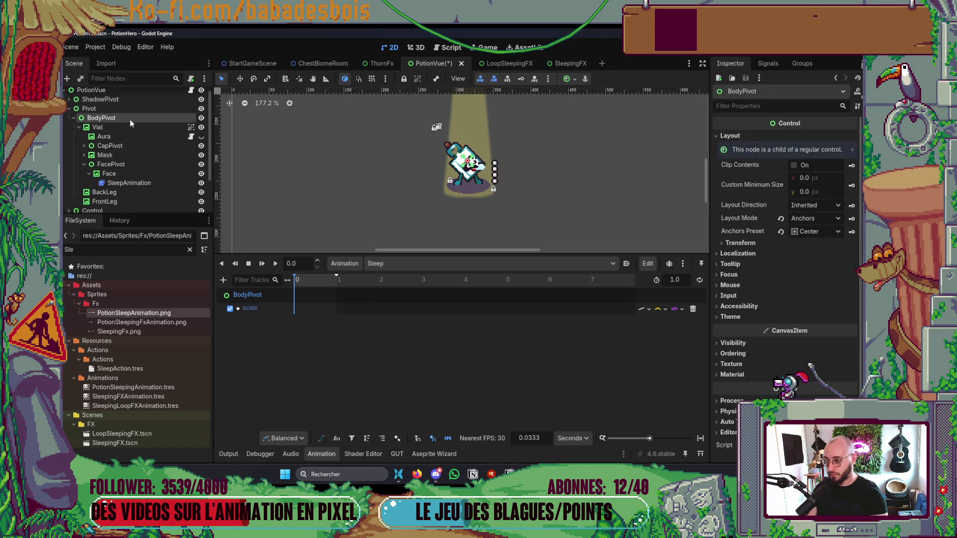
pyautogui.click(123, 127)
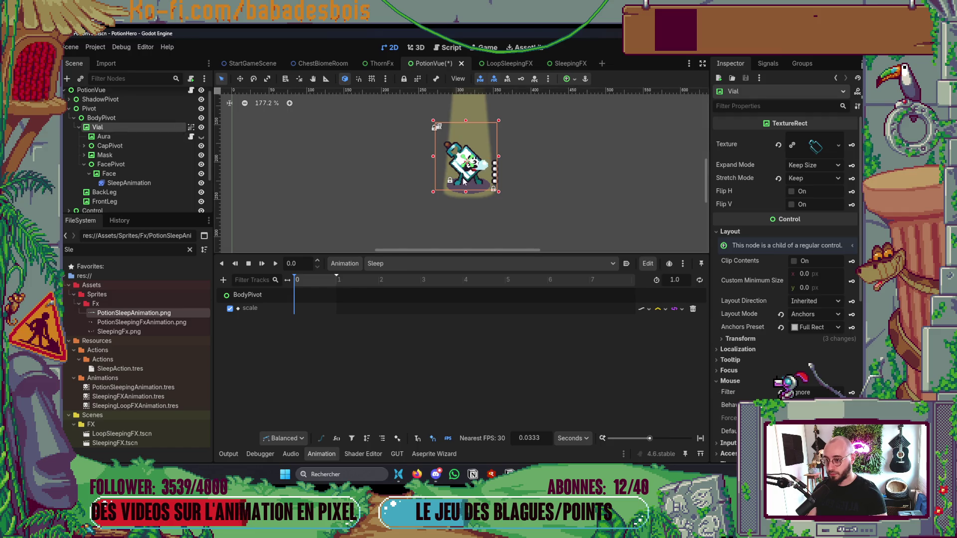
pyautogui.scroll(5, 465, 181)
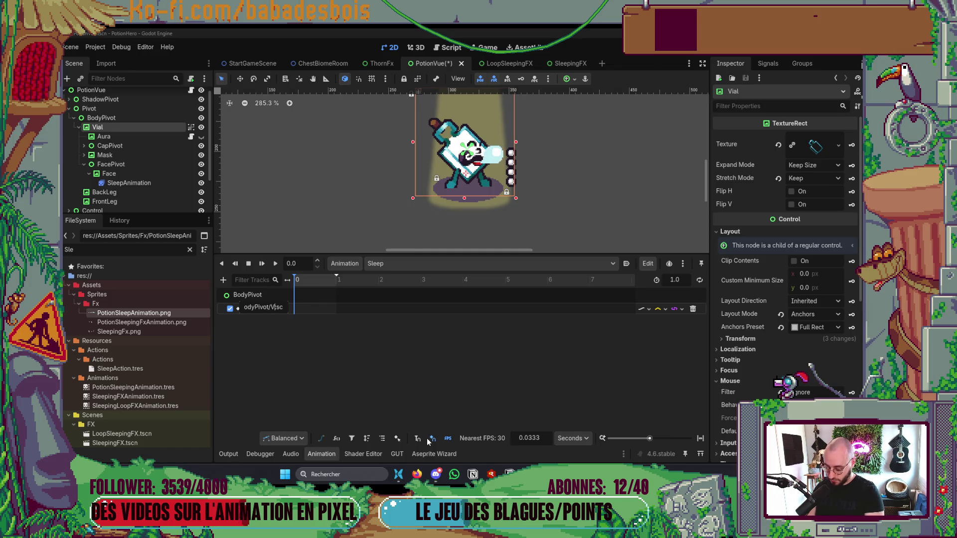
pyautogui.press('Return')
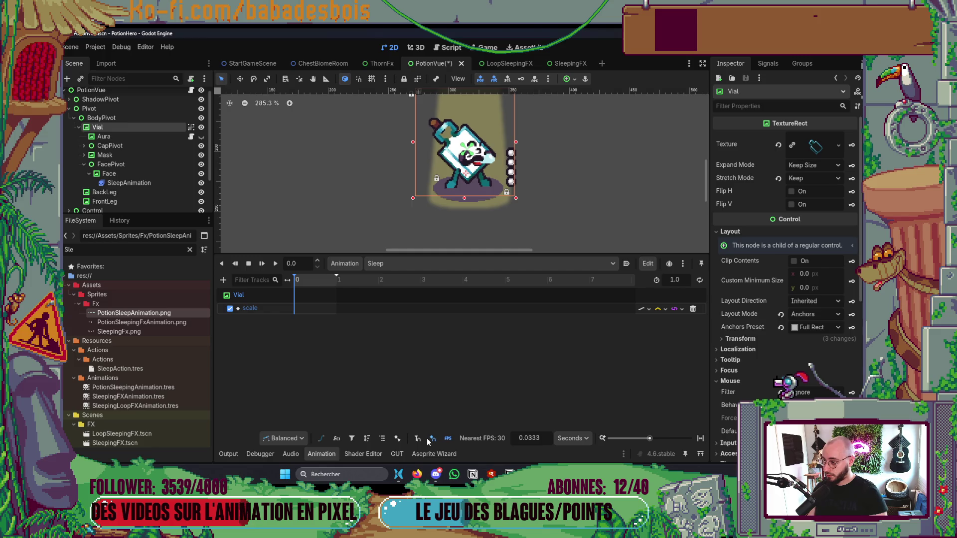
# Step: Insert two scale keys on the Vial track, the second squashing it to 1.1 × 0.9
pyautogui.rightClick(294, 307)
pyautogui.click(306, 316)
pyautogui.rightClick(323, 310)
pyautogui.click(332, 316)
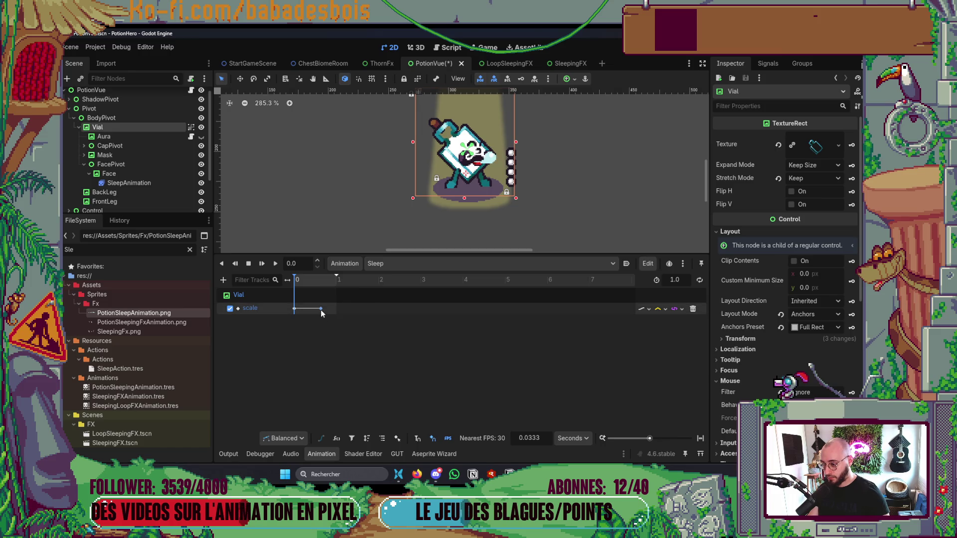
pyautogui.click(323, 309)
pyautogui.moveTo(323, 309); pyautogui.dragTo(324, 309)
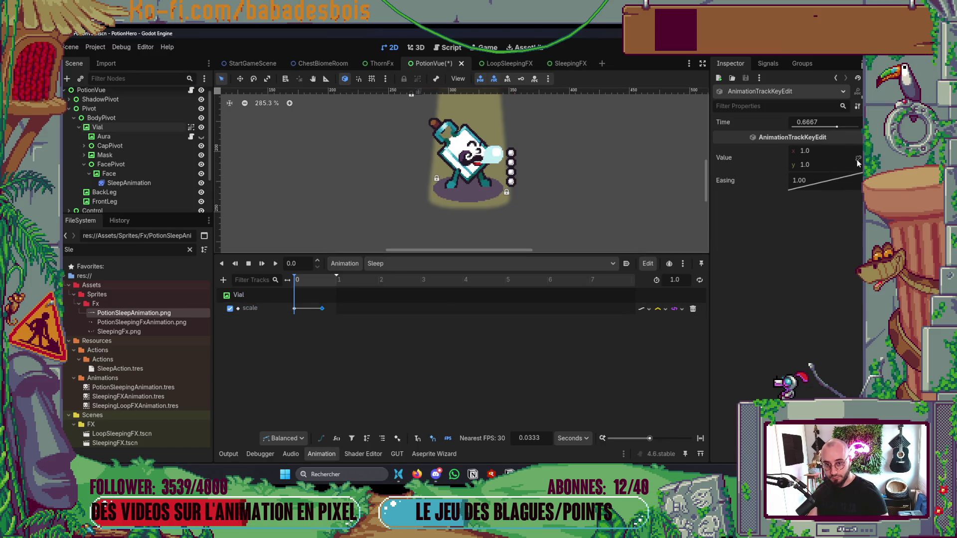
pyautogui.write('.1')
pyautogui.press('Tab')
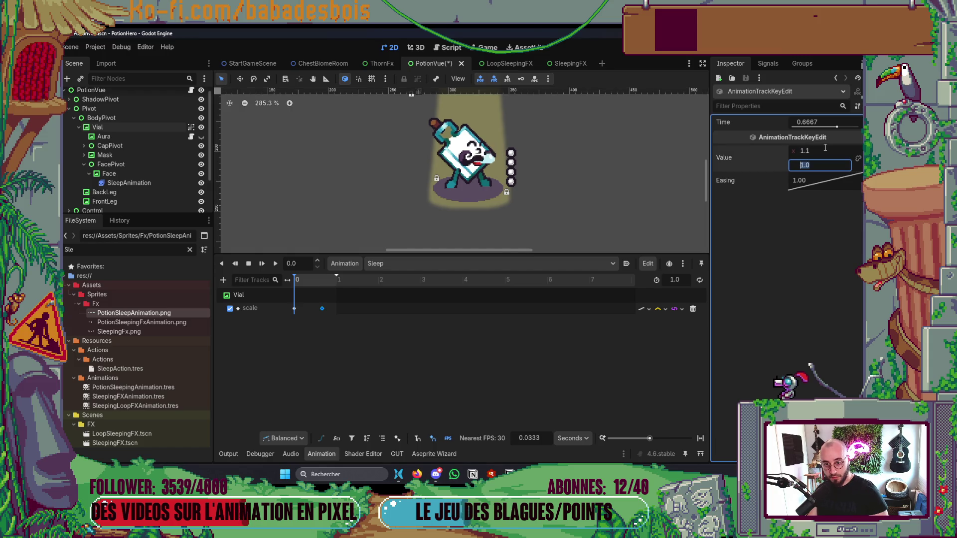
pyautogui.press('Return')
# Step: Set the Sleep animation length to 3 seconds and change the scale track's interpolation mode
pyautogui.click(684, 279)
pyautogui.write('3')
pyautogui.press('Return')
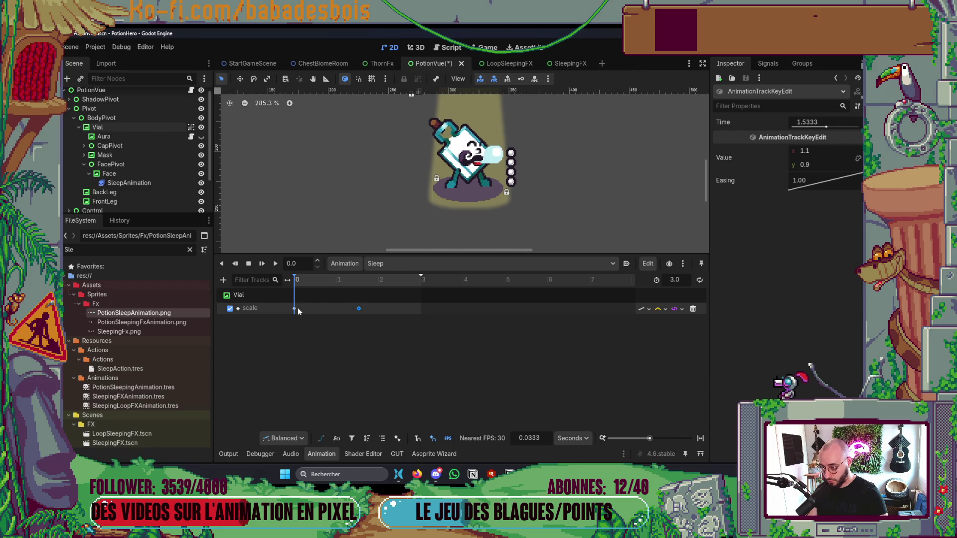
pyautogui.click(666, 309)
pyautogui.click(669, 331)
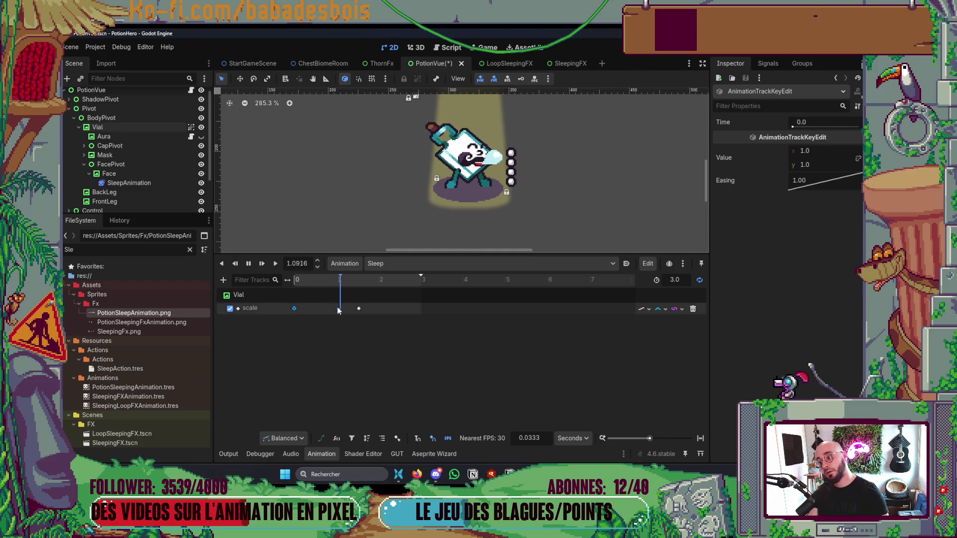
# Step: Soften the second key's scale to 1.05 × 0.95
pyautogui.press('s')
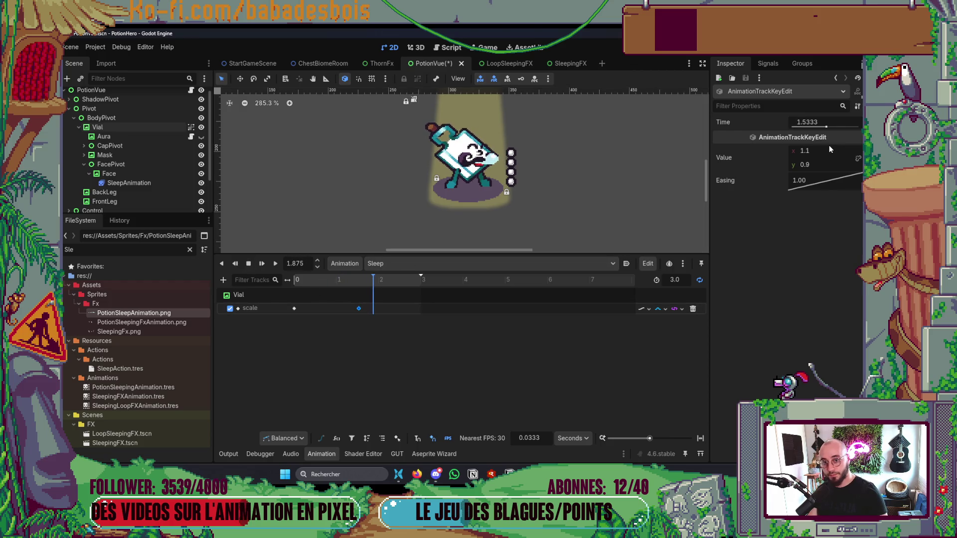
pyautogui.click(820, 154)
pyautogui.press('Tab')
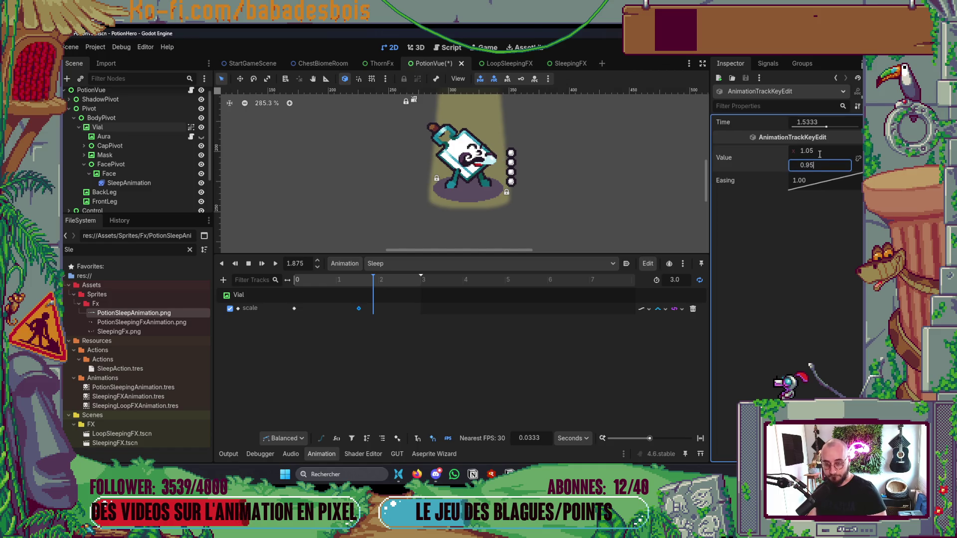
pyautogui.press('Return')
# Step: Rewind and preview the Sleep animation, then stop it and recentre the potion
pyautogui.click(275, 264)
pyautogui.click(275, 266)
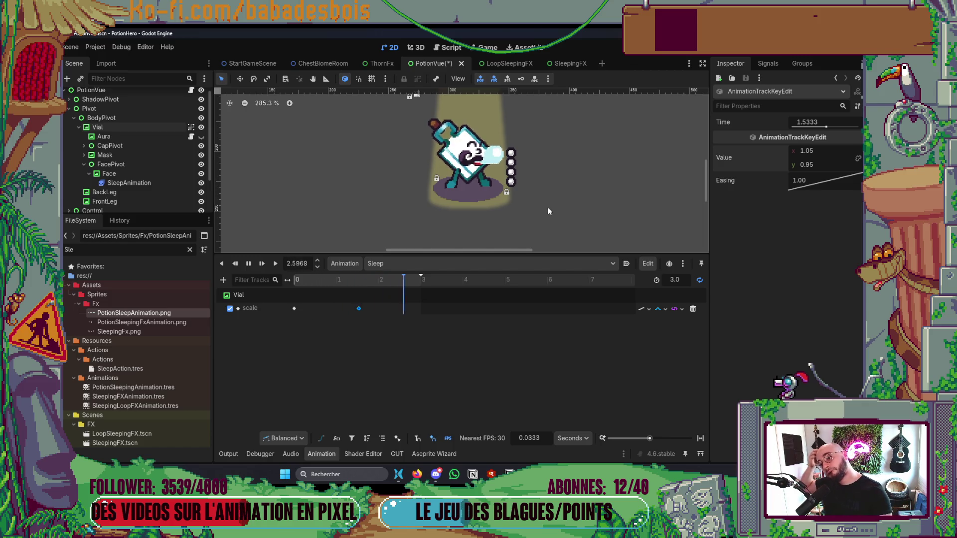
pyautogui.scroll(-4, 549, 204)
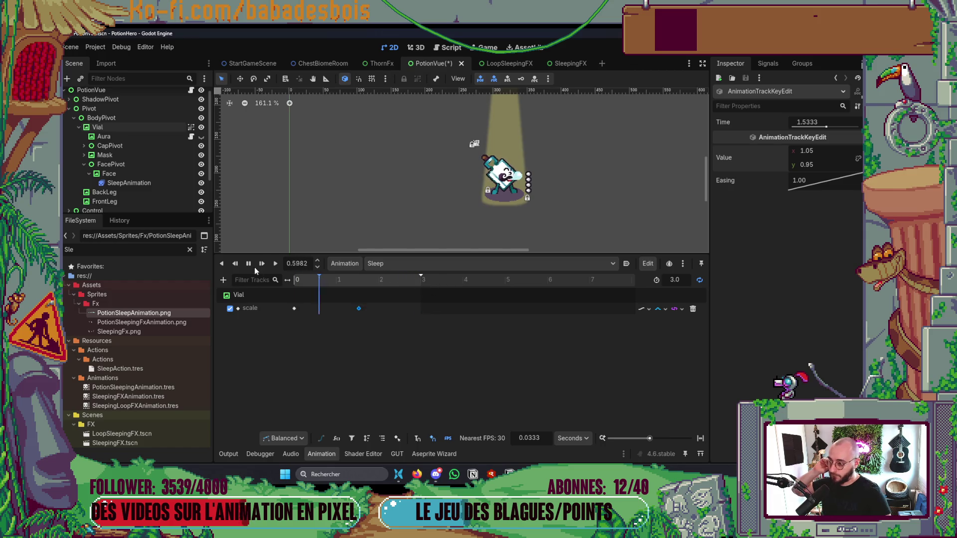
pyautogui.press('s')
pyautogui.moveTo(558, 202); pyautogui.dragTo(567, 190)
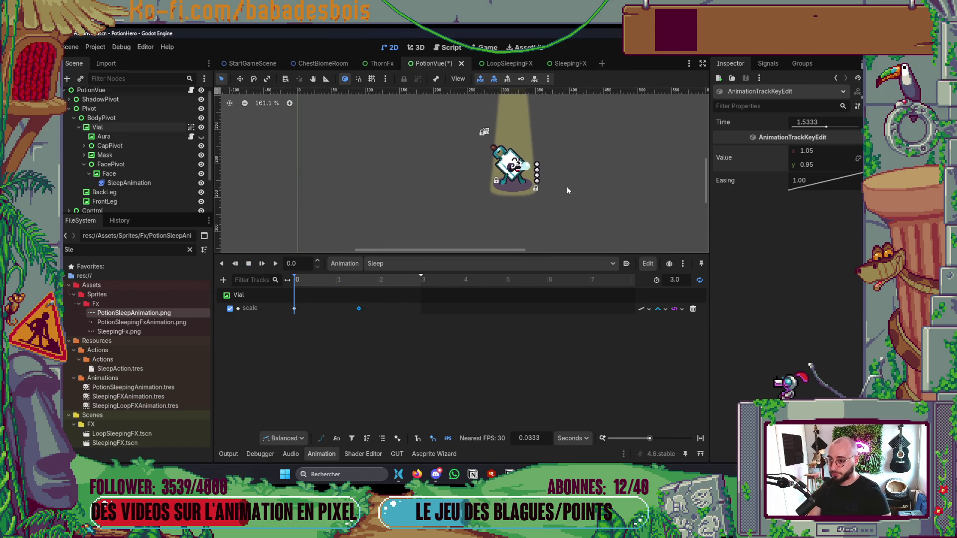
pyautogui.hotkey('alt', 'Tab')
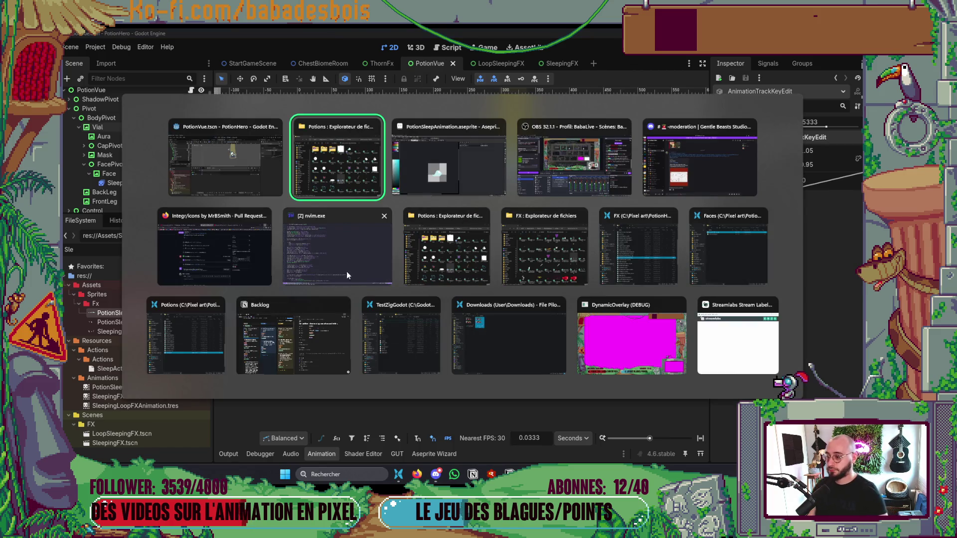
# Step: Check in Godot which animation names exist on the AnimationPlayer
pyautogui.scroll(4, 403, 194)
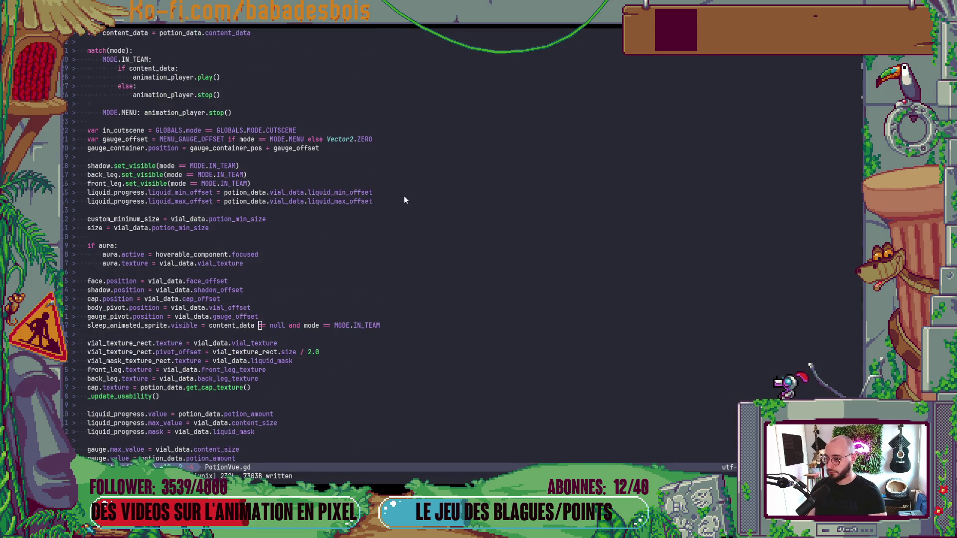
pyautogui.hotkey('alt', 'Tab')
pyautogui.click(391, 267)
pyautogui.press('Escape')
pyautogui.hotkey('alt', 'Tab')
# Step: In PotionVue.gd, change the play() call to play("Idle")
pyautogui.scroll(5, 272, 259)
pyautogui.scroll(4, 271, 264)
pyautogui.scroll(-15, 273, 262)
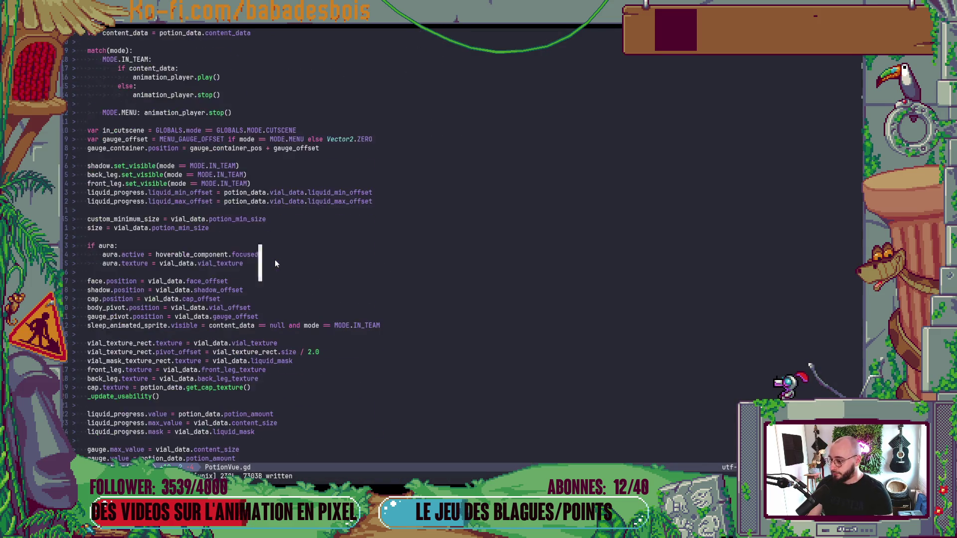
pyautogui.scroll(14, 274, 279)
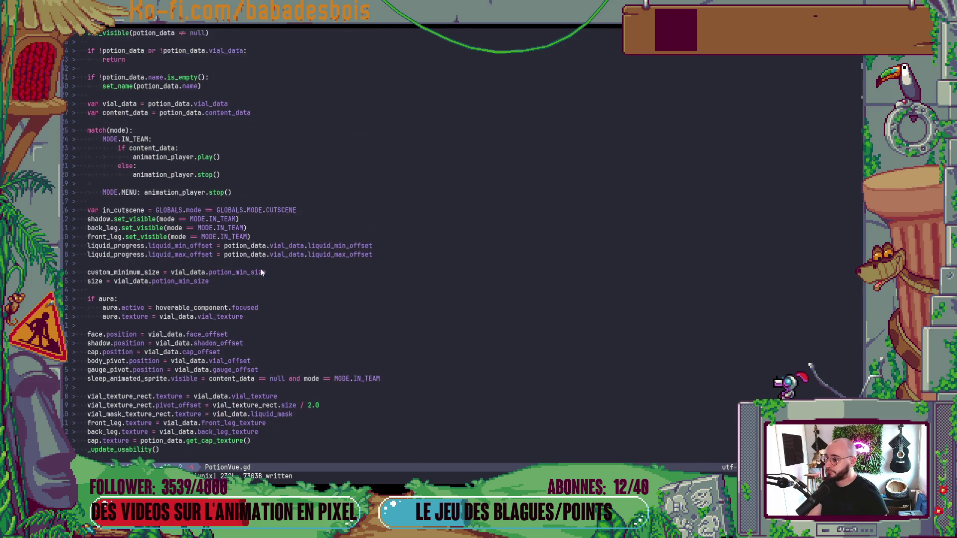
pyautogui.scroll(-5, 256, 268)
pyautogui.scroll(9, 256, 267)
pyautogui.scroll(5, 250, 264)
pyautogui.scroll(-11, 249, 262)
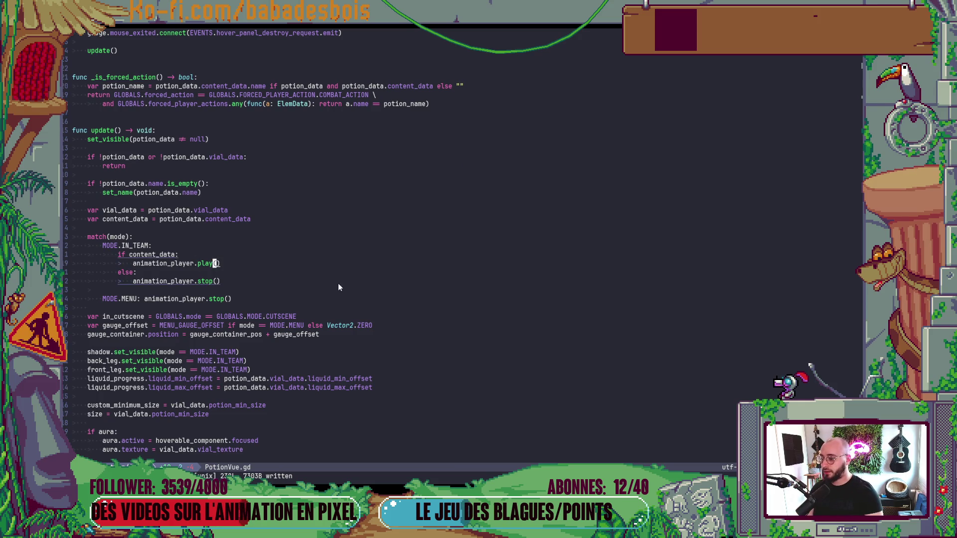
pyautogui.press('a')
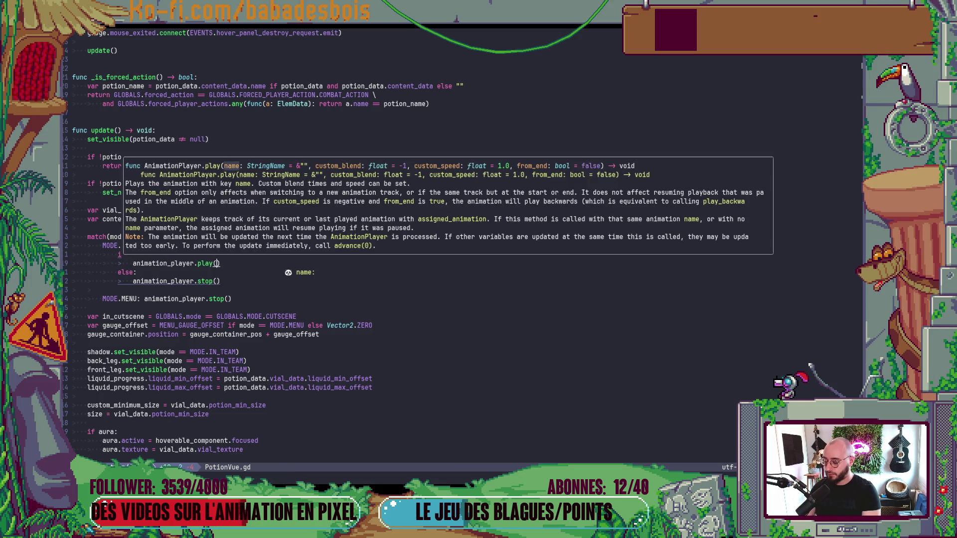
pyautogui.write('"Idl"')
pyautogui.press('Escape')
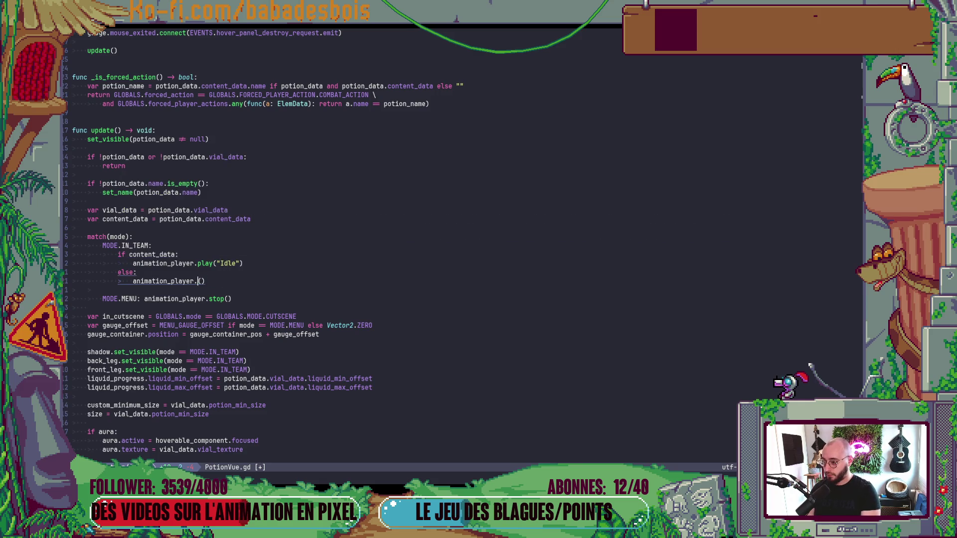
# Step: Replace the else-branch stop() with play("Sleep") and save the script
pyautogui.write('play(S')
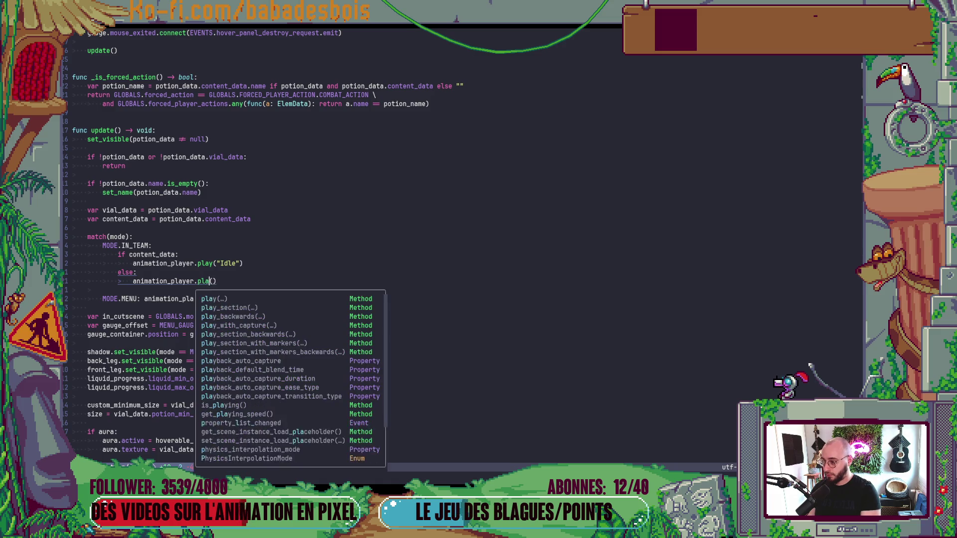
pyautogui.press('BackSpace')
pyautogui.write('"Sleep')
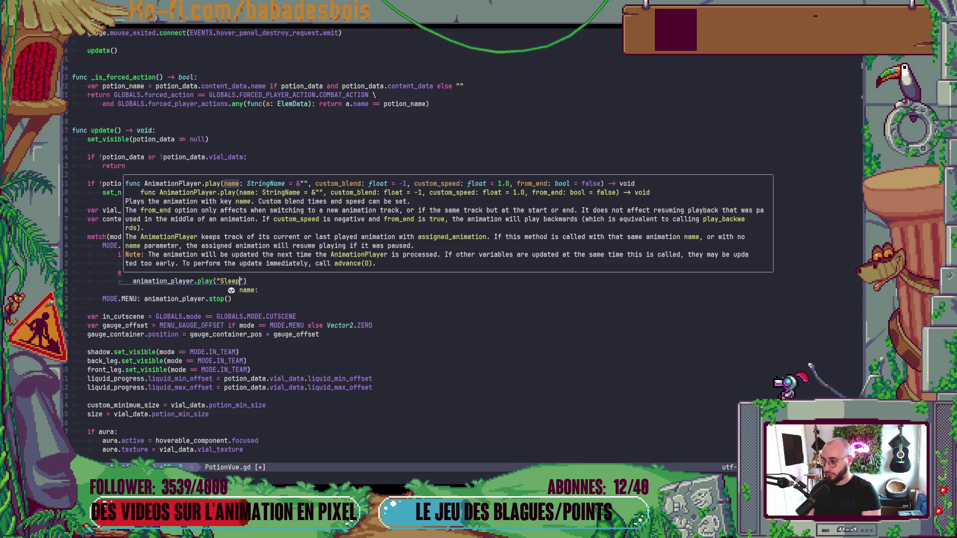
pyautogui.press('Escape')
pyautogui.hotkey('alt', 'Tab')
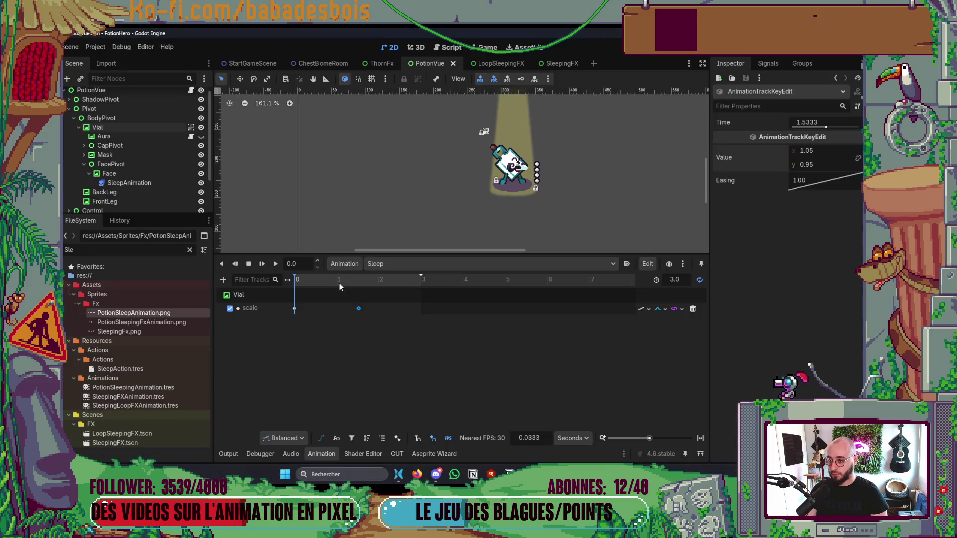
pyautogui.press('F5')
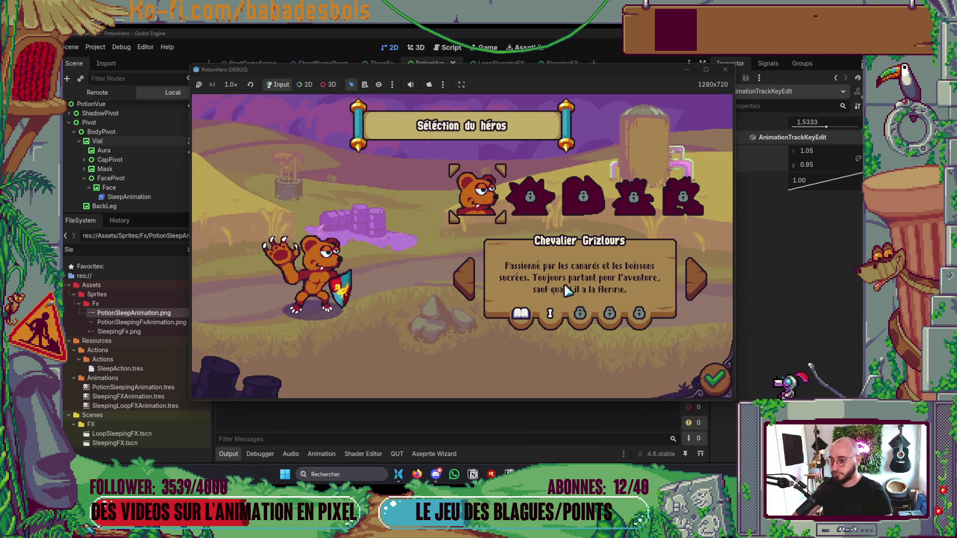
pyautogui.click(700, 371)
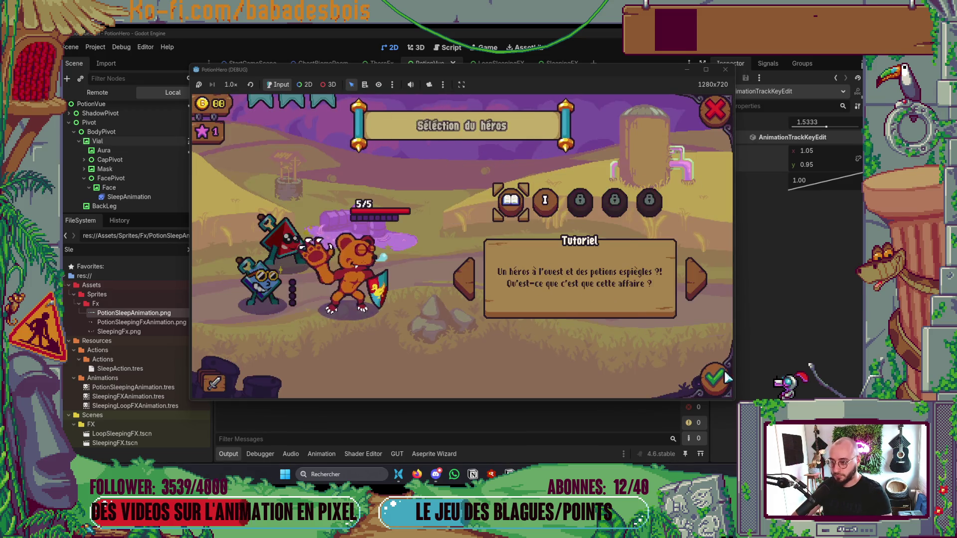
pyautogui.click(545, 200)
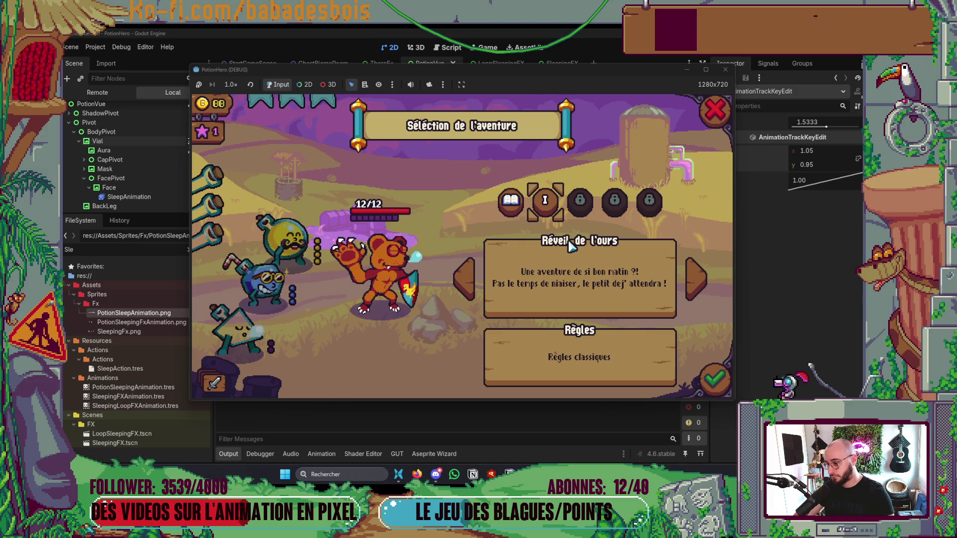
pyautogui.click(726, 69)
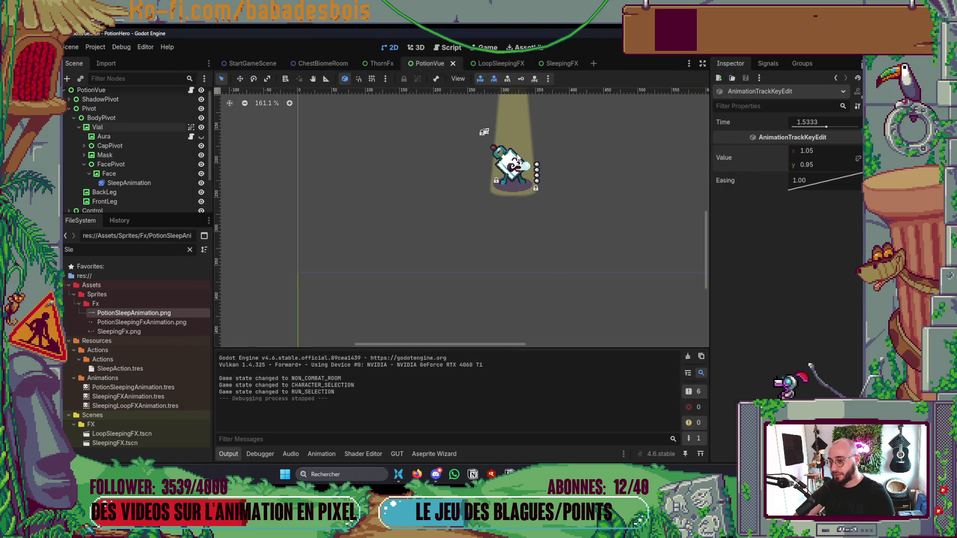
# Step: Set the Vial node's pivot offset to (43, 51)
pyautogui.click(117, 127)
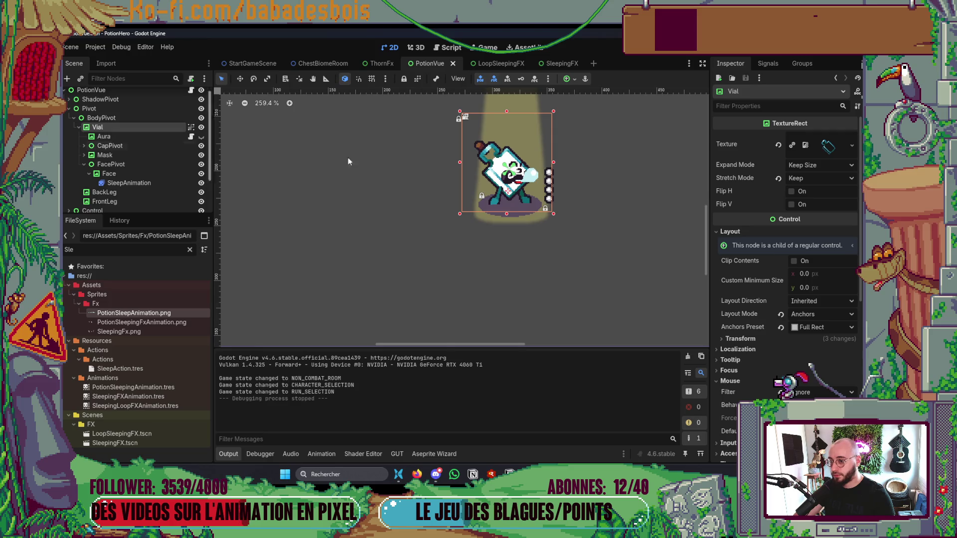
pyautogui.scroll(3, 548, 186)
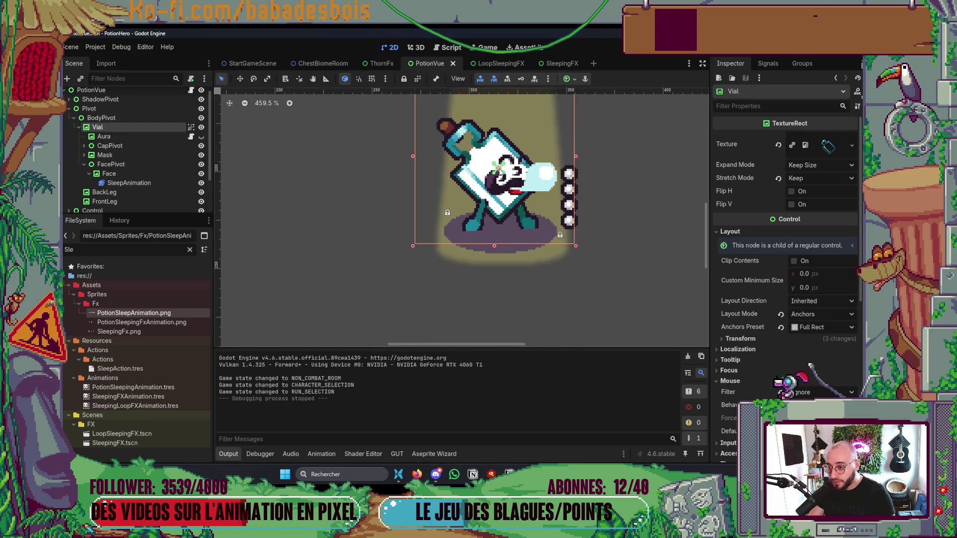
pyautogui.scroll(-1, 428, 219)
pyautogui.hotkey('ctrl', 's')
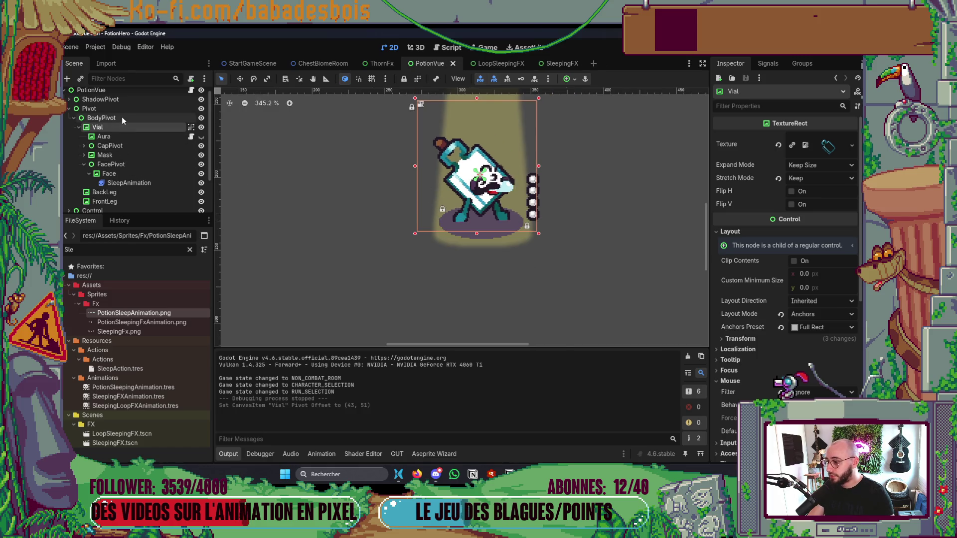
# Step: Set BodyPivot's pivot offset to (0, 28) and bring up the AnimationPlayer's Sleep animation
pyautogui.click(122, 118)
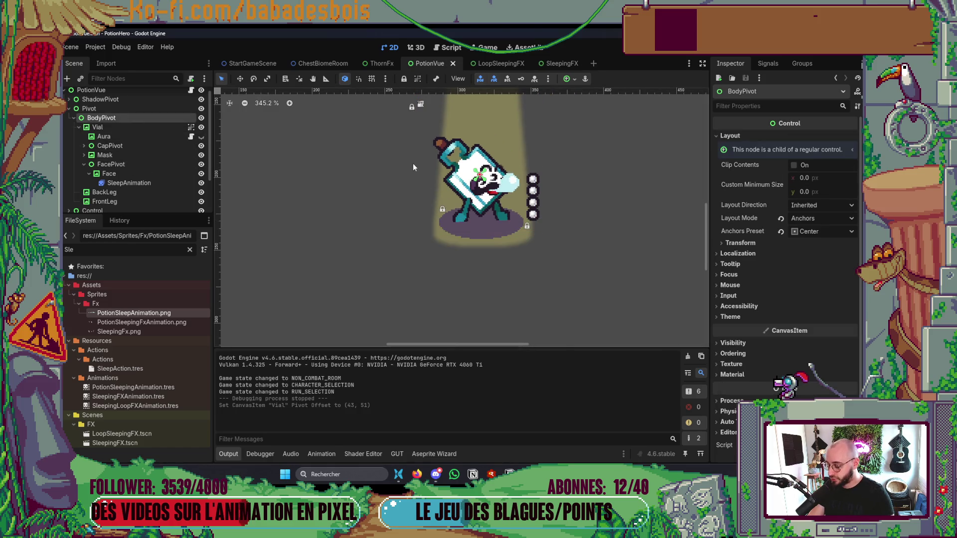
pyautogui.click(79, 127)
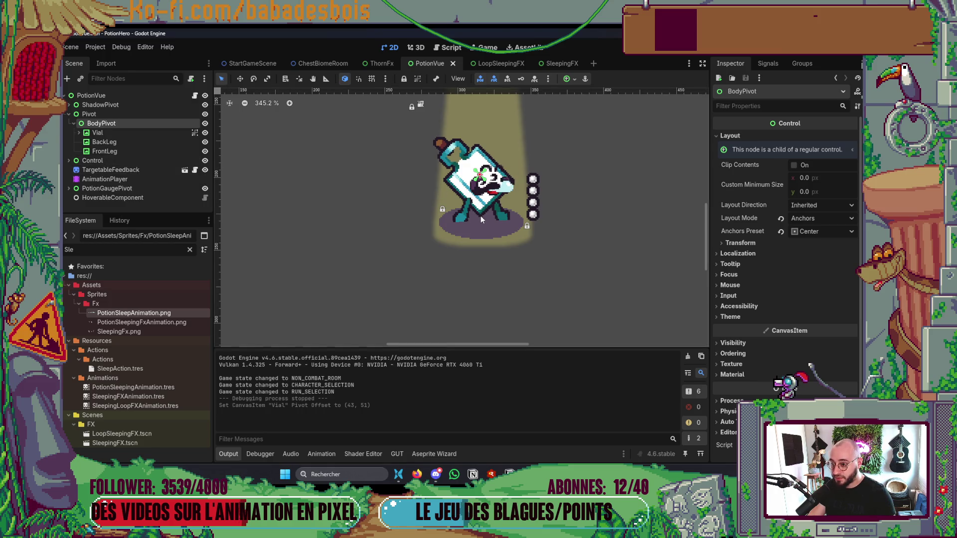
pyautogui.press('v')
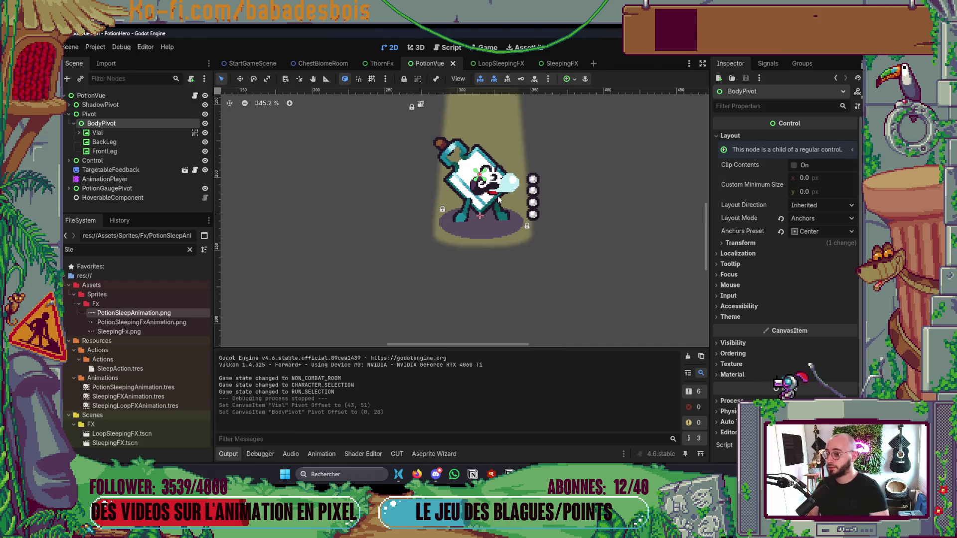
pyautogui.click(136, 179)
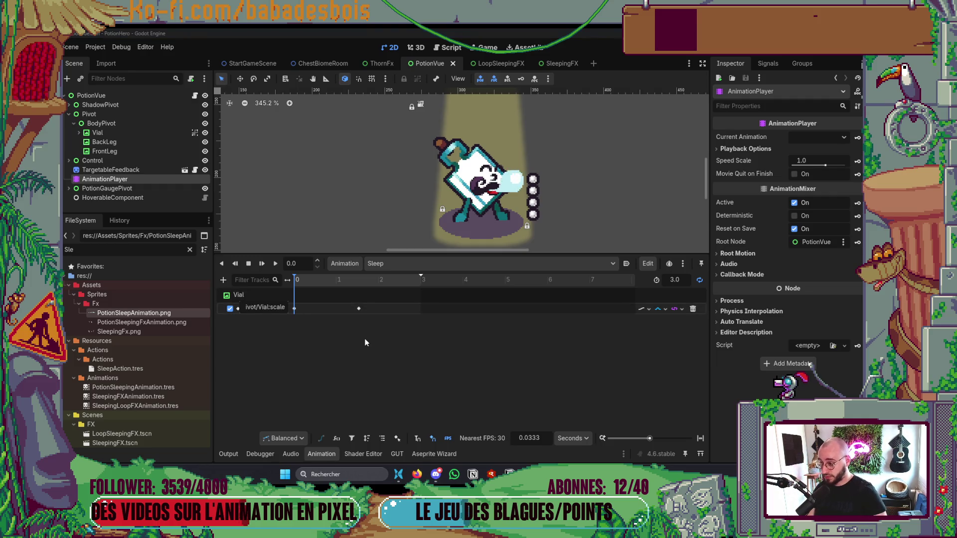
# Step: Retarget the Sleep scale track to BodyPivot, preview it, then save and run the game
pyautogui.press('Return')
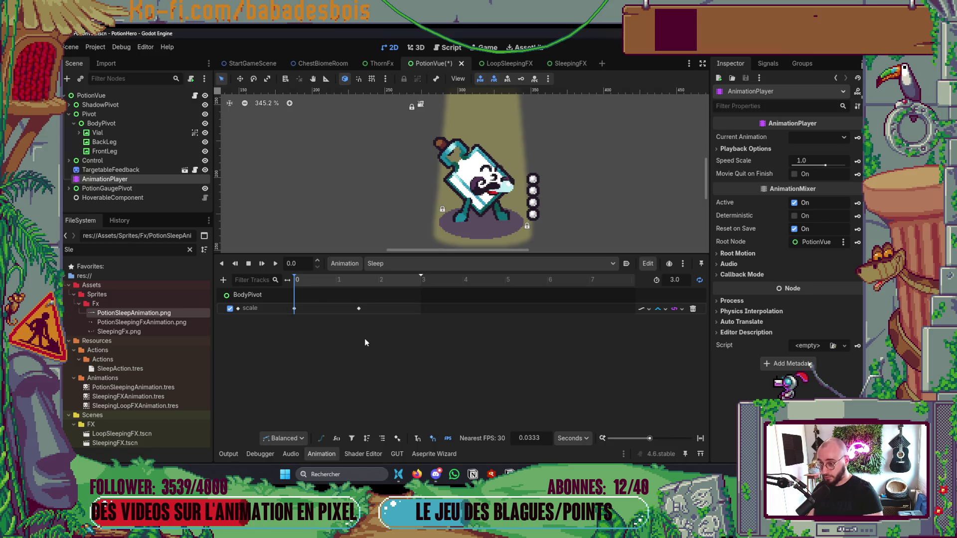
pyautogui.click(276, 264)
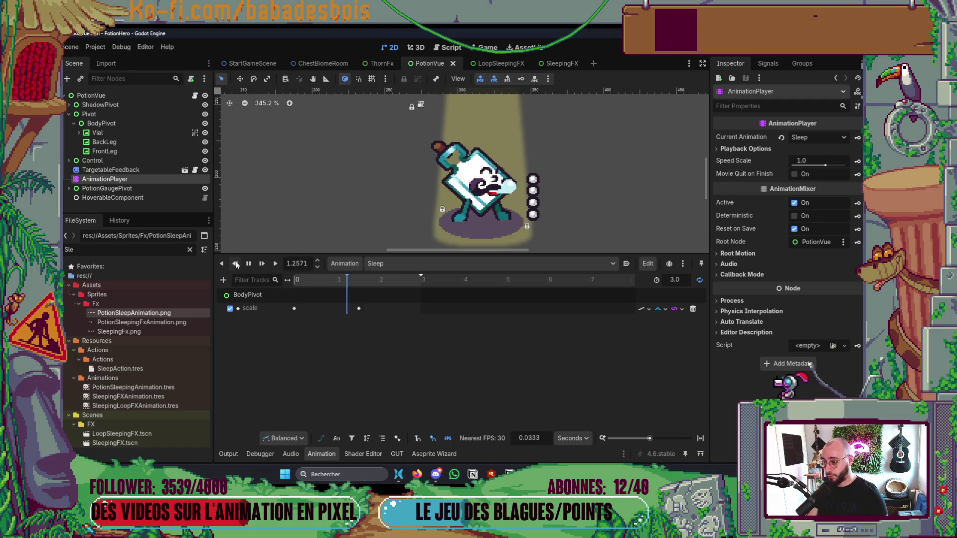
pyautogui.press('s')
pyautogui.press('F5')
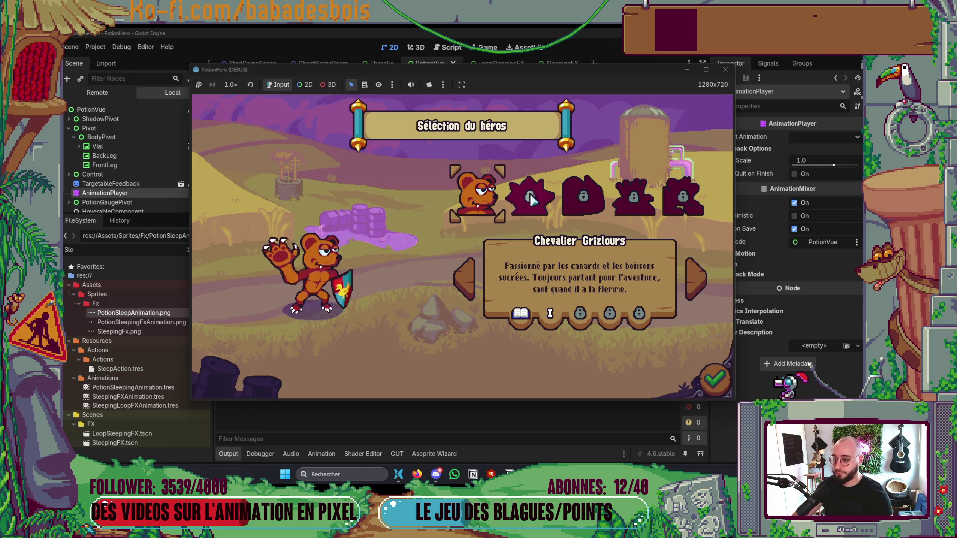
# Step: Start the Réveil de l'ours adventure with the bear hero and return to the map
pyautogui.click(476, 196)
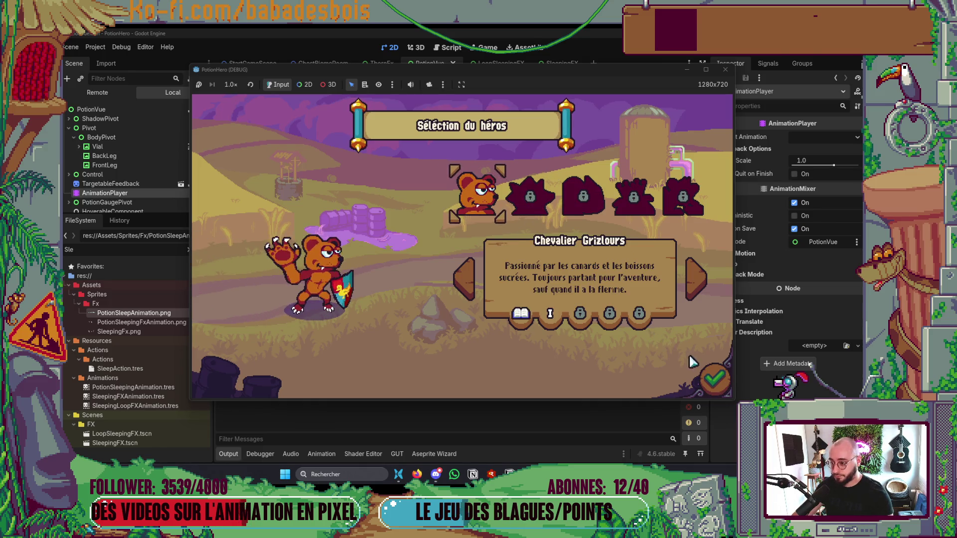
pyautogui.click(713, 378)
pyautogui.click(551, 206)
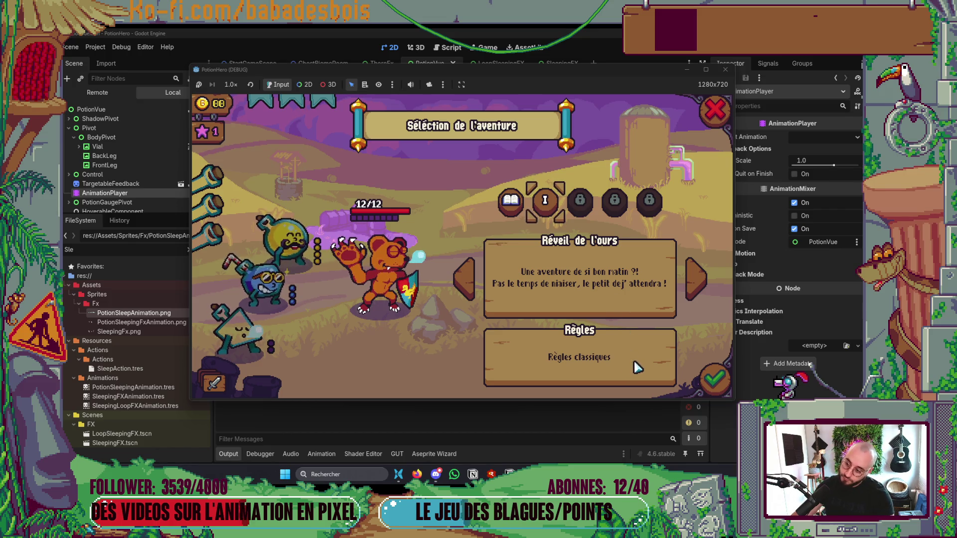
pyautogui.click(710, 380)
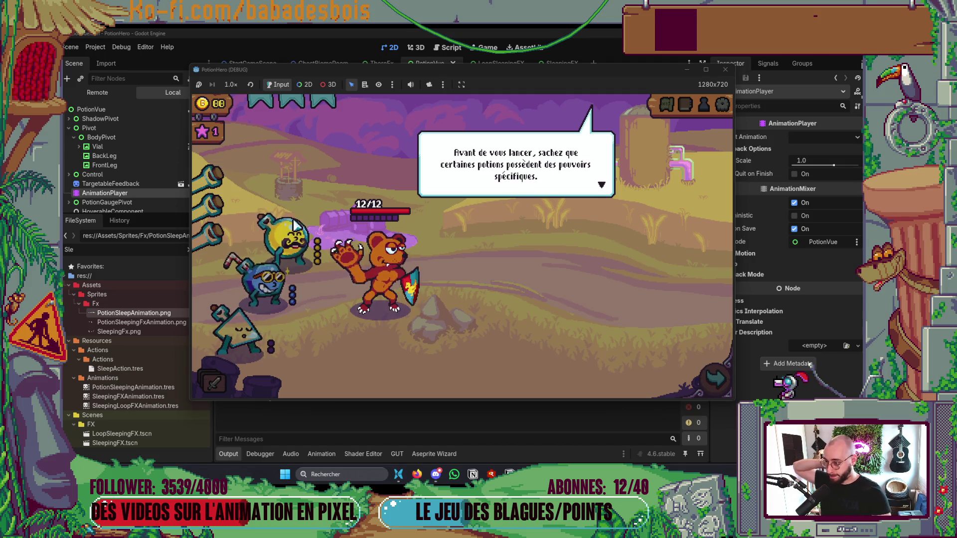
pyautogui.click(603, 305)
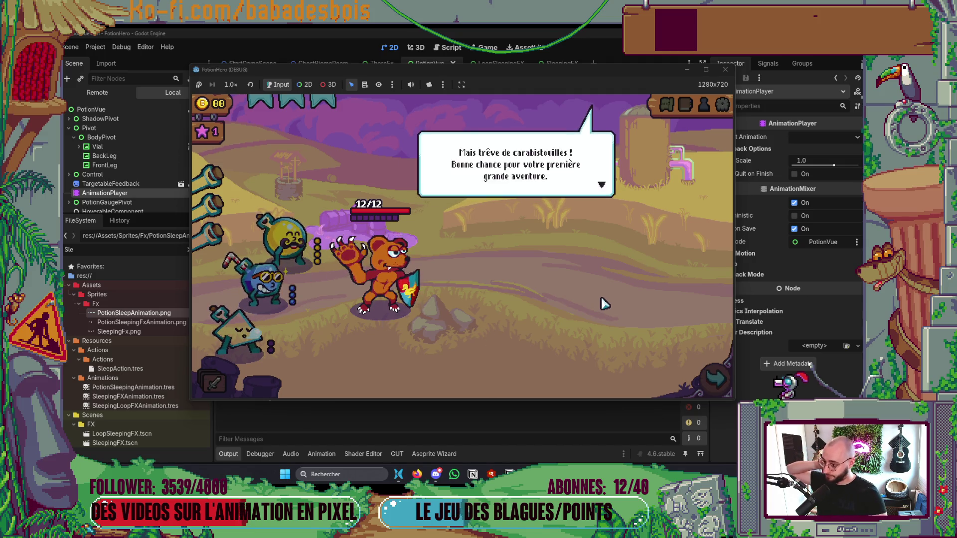
pyautogui.click(603, 302)
pyautogui.moveTo(299, 257)
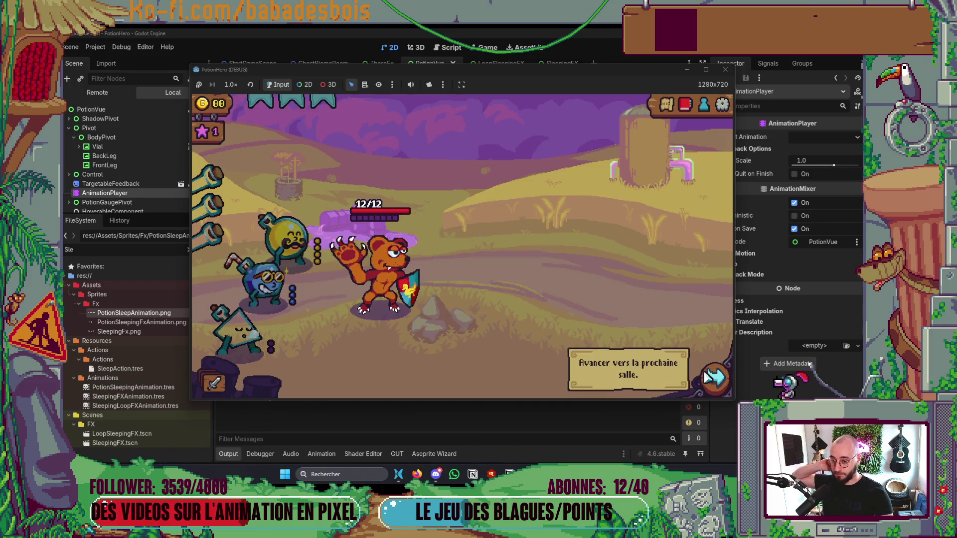
pyautogui.click(716, 378)
# Step: Enter the combat node, use the potion on the bear until empty, then stop the game
pyautogui.click(286, 275)
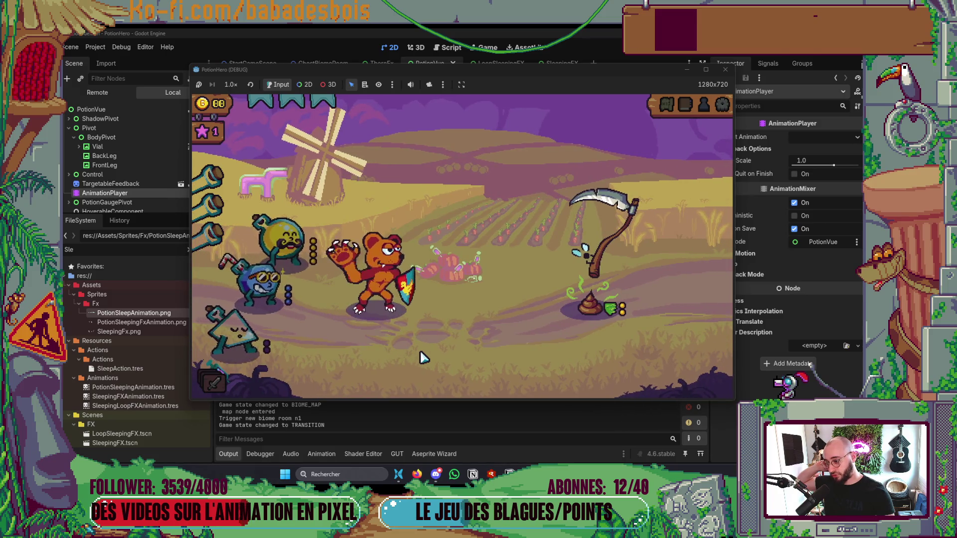
pyautogui.click(372, 311)
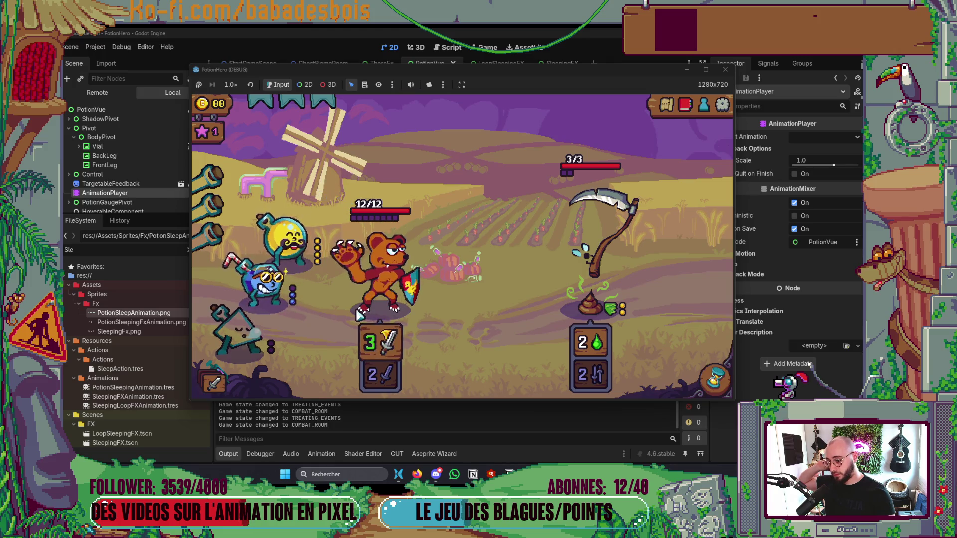
pyautogui.click(373, 285)
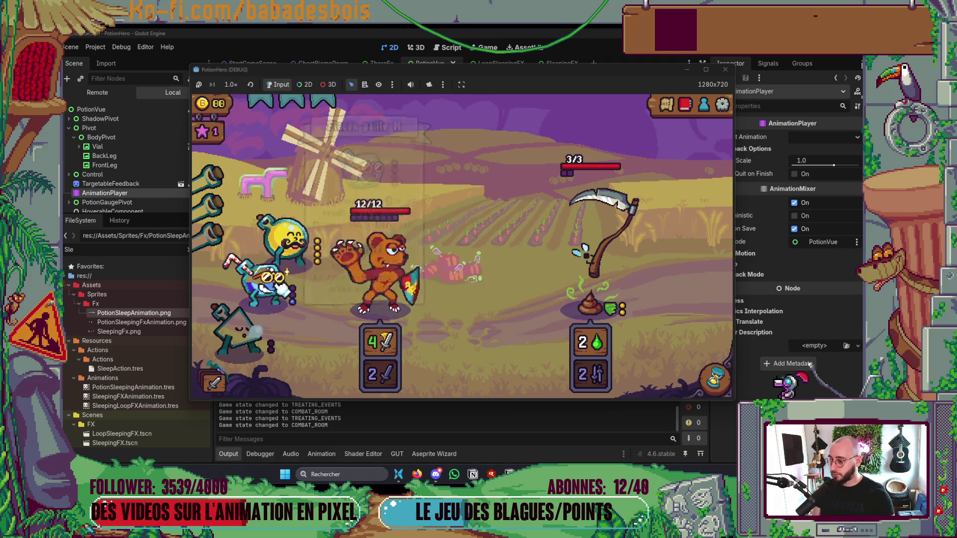
pyautogui.click(379, 291)
pyautogui.click(379, 291)
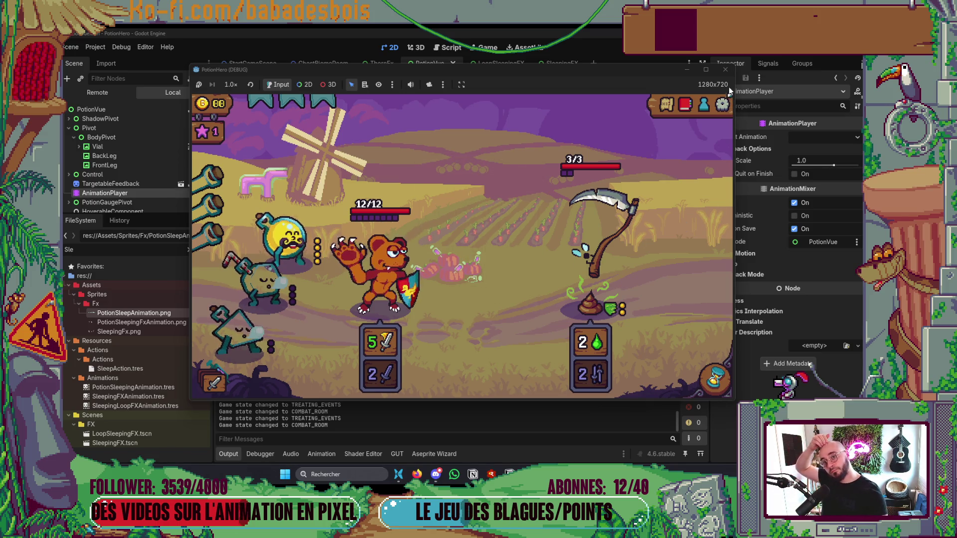
pyautogui.click(726, 70)
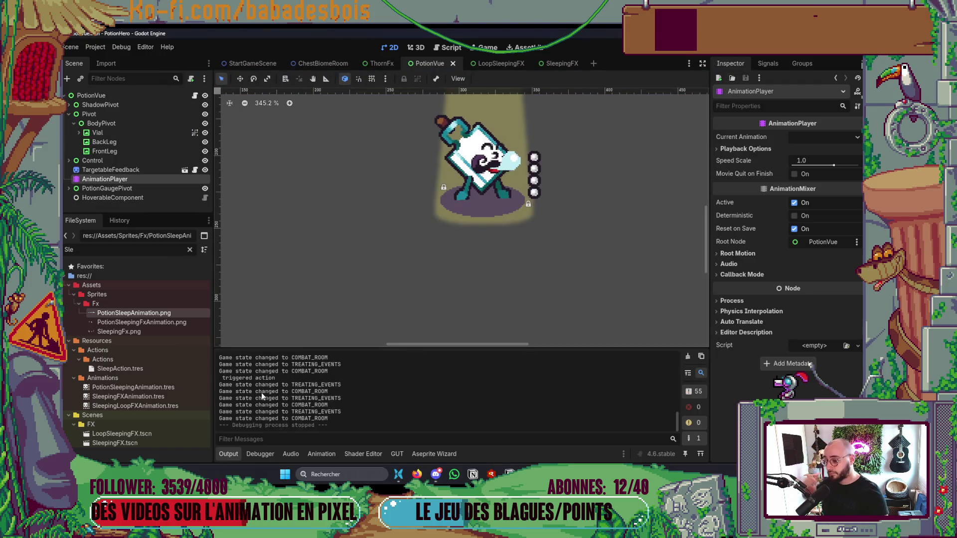
# Step: Save the Godot scene and open the terminal pane beneath PotionVue.gd in Neovim
pyautogui.click(230, 454)
pyautogui.hotkey('ctrl', 's')
pyautogui.hotkey('alt', 'Tab')
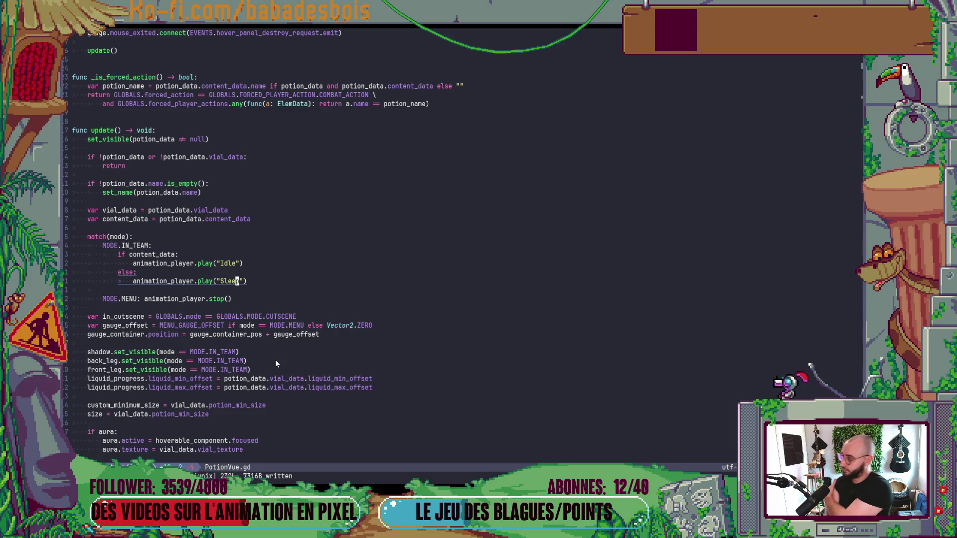
pyautogui.write(':')
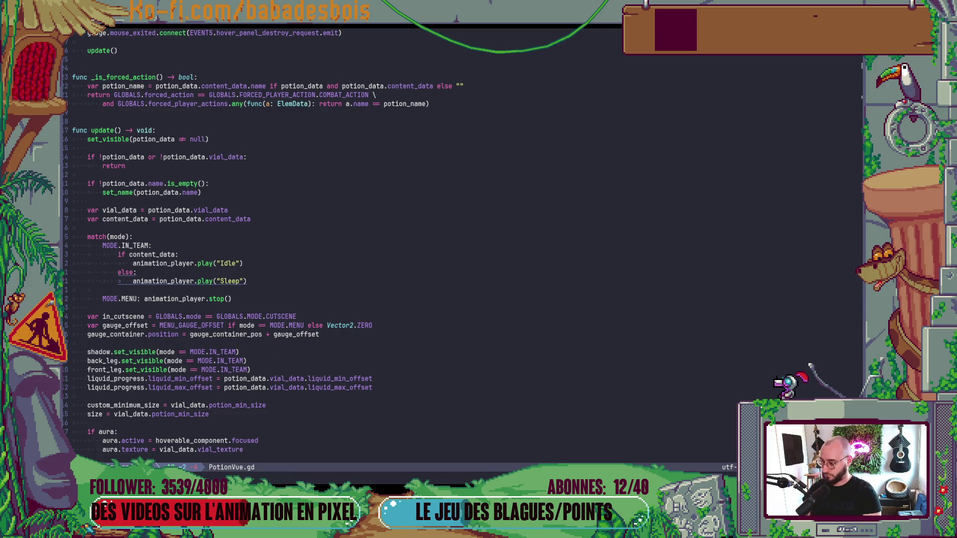
pyautogui.hotkey('alt', 'Tab')
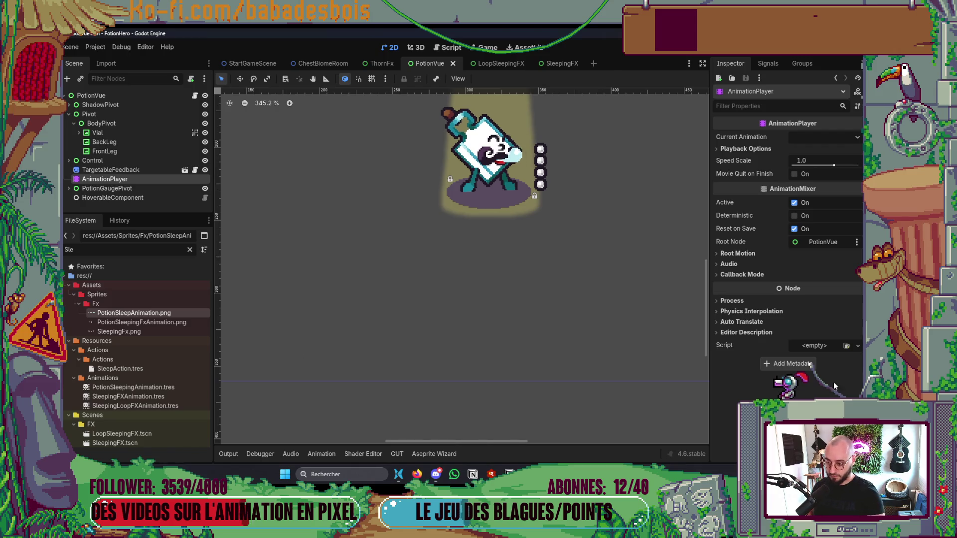
pyautogui.hotkey('alt', 'Tab')
pyautogui.hotkey('ctrl', 'Tab')
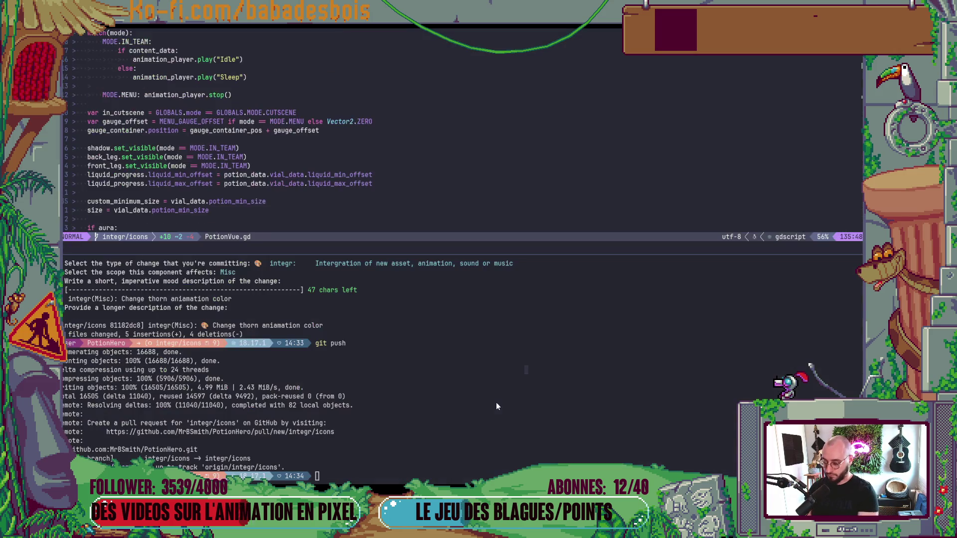
# Step: Check git status and stage all changed files with 'git add .'
pyautogui.write('git st')
pyautogui.press('Return')
pyautogui.write('git add')
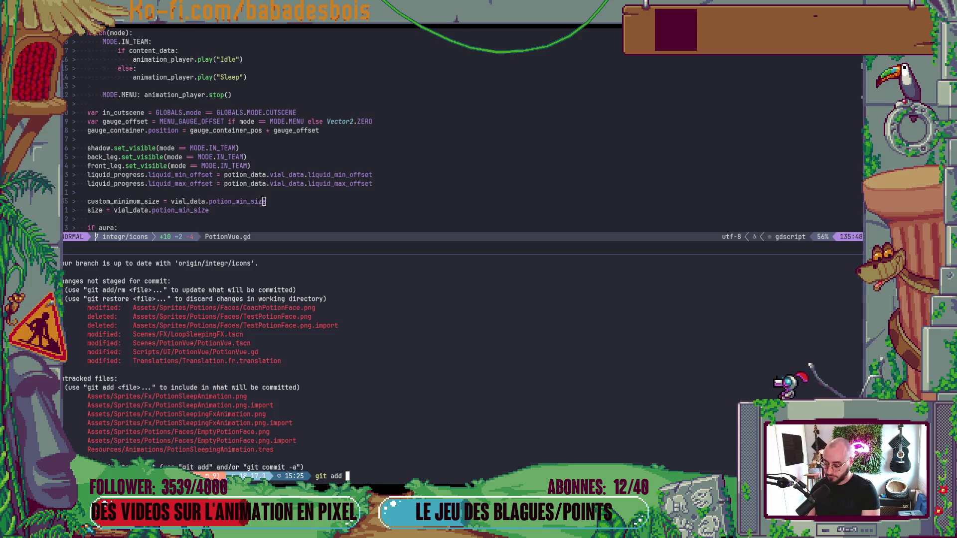
pyautogui.write('.')
pyautogui.press('Return')
# Step: Commit via cz with type integr, scope Misc and message 'Empty potion sleeping animation'
pyautogui.write('cz')
pyautogui.press('Return')
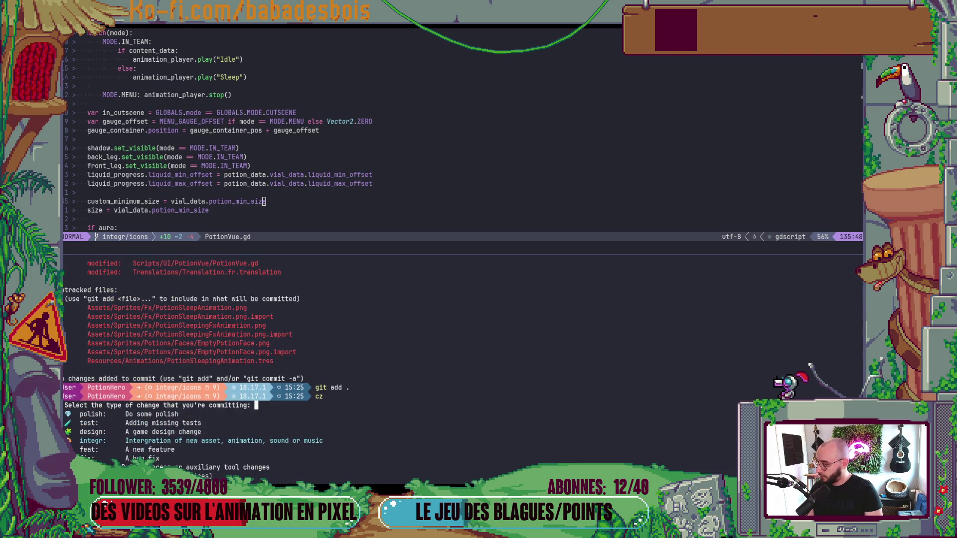
pyautogui.press('Return')
pyautogui.press('Return')
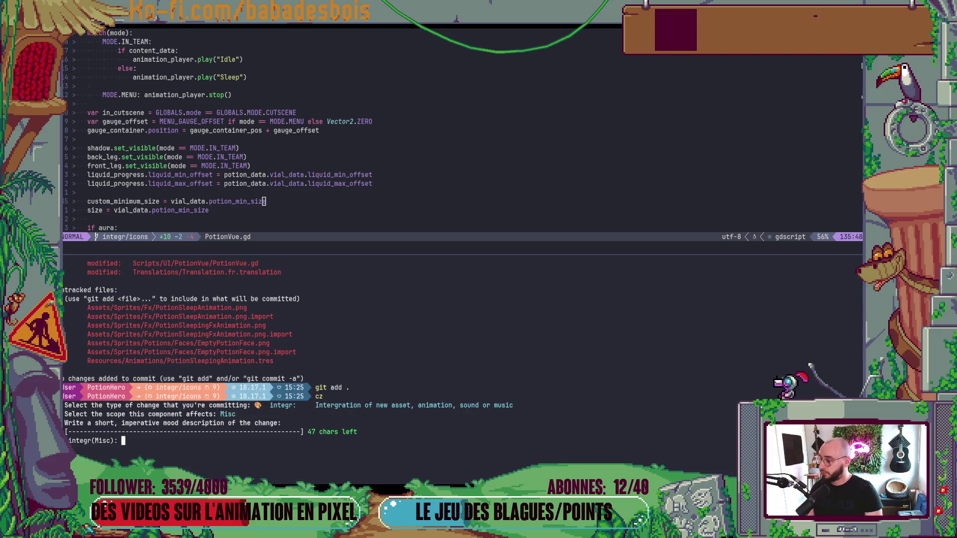
pyautogui.write('Empty po')
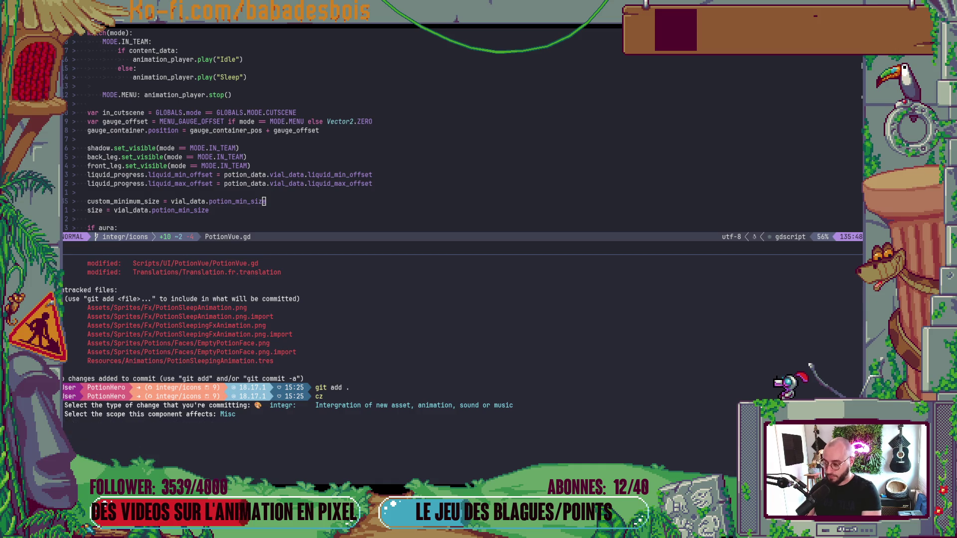
pyautogui.write('tion sleep')
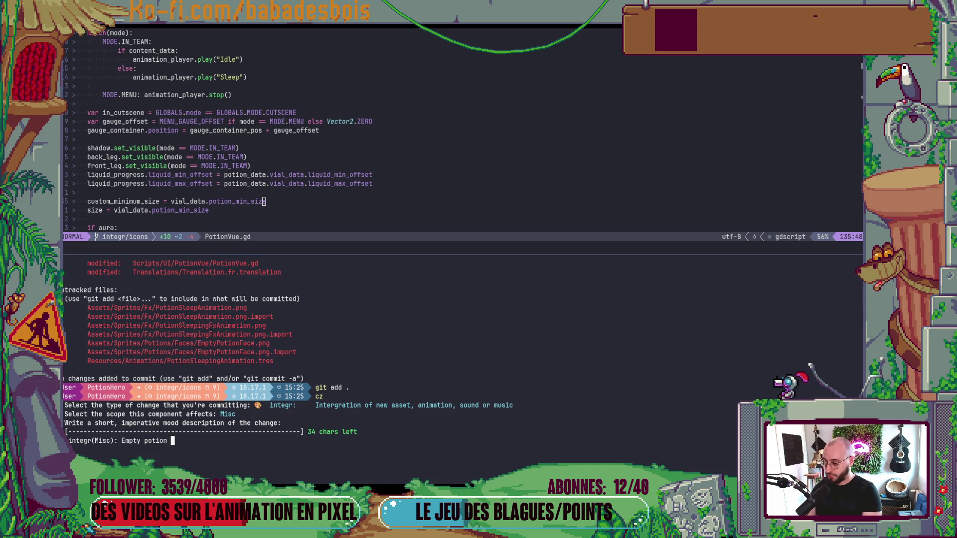
pyautogui.write('ing a')
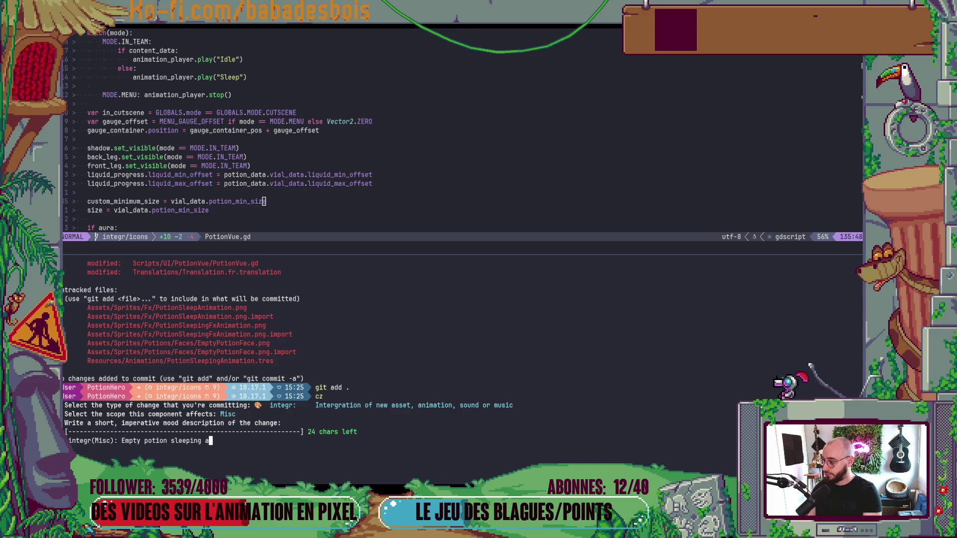
pyautogui.press('BackSpace')
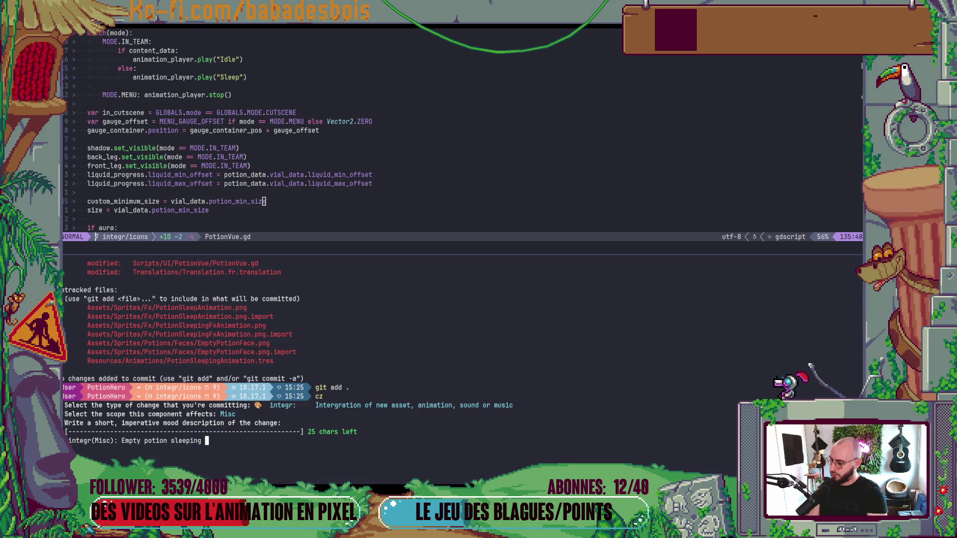
pyautogui.write('animation')
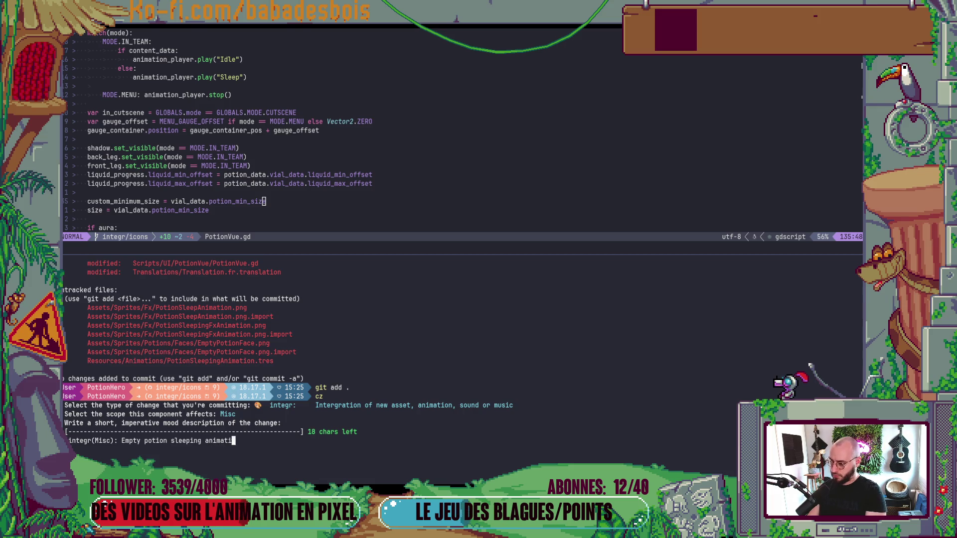
pyautogui.press('Return')
pyautogui.press('Return')
pyautogui.hotkey('alt', 'Tab')
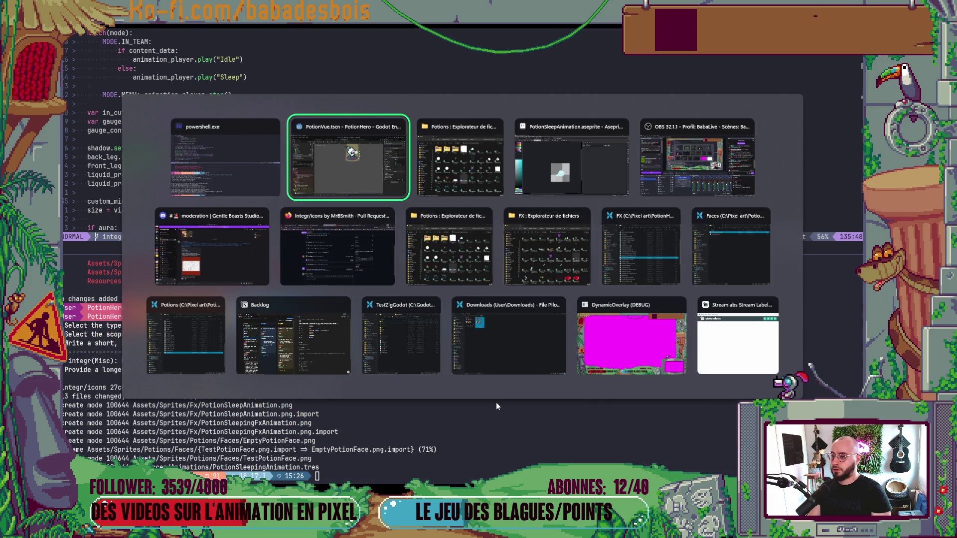
# Step: Open the repository's pull requests list on GitHub in the browser
pyautogui.hotkey('alt', 'shift', 'Tab')
pyautogui.hotkey('alt', 'Tab')
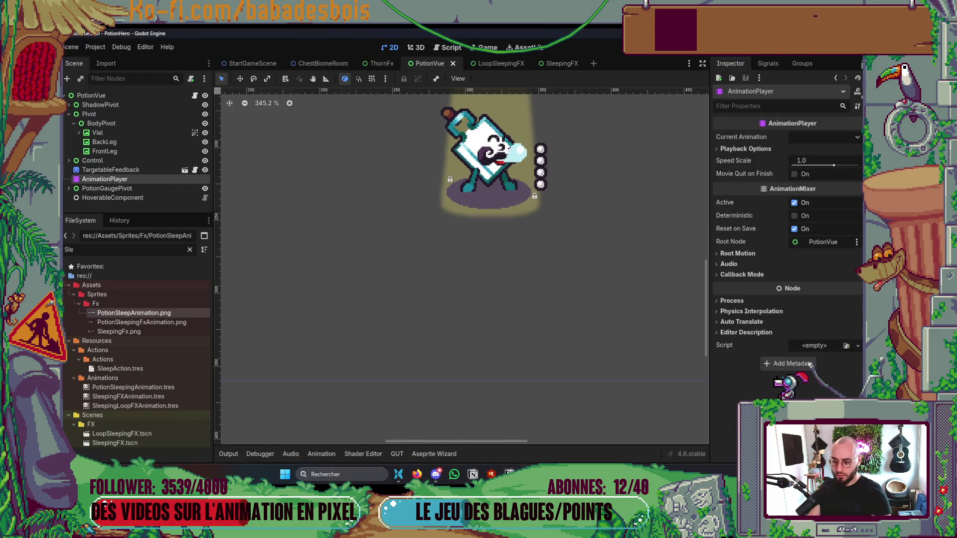
pyautogui.hotkey('alt', 'Tab')
pyautogui.click(403, 160)
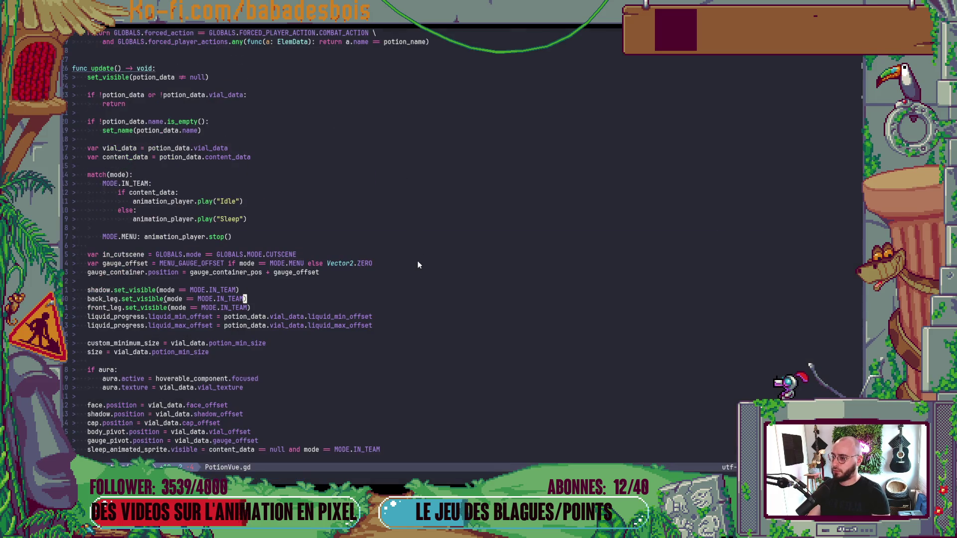
pyautogui.hotkey('alt', 'Tab')
pyautogui.hotkey('alt', 'shift', 'Tab')
pyautogui.hotkey('alt', 'Tab')
pyautogui.press('Down')
pyautogui.press('Right')
pyautogui.scroll(10, 378, 178)
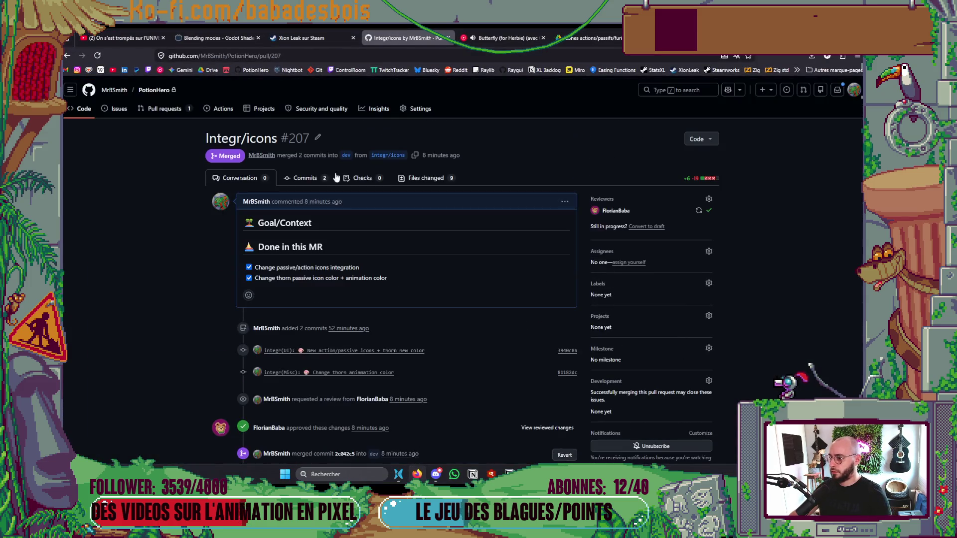
pyautogui.click(167, 108)
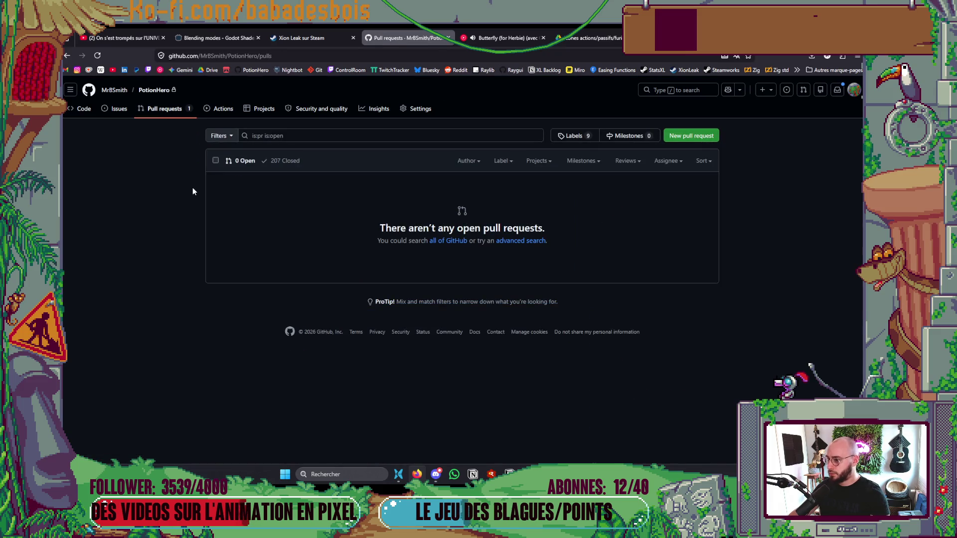
# Step: Create the branch integr/potion-sleeping with 'git co -b integr/potion-sleeping'
pyautogui.hotkey('alt', 'Tab')
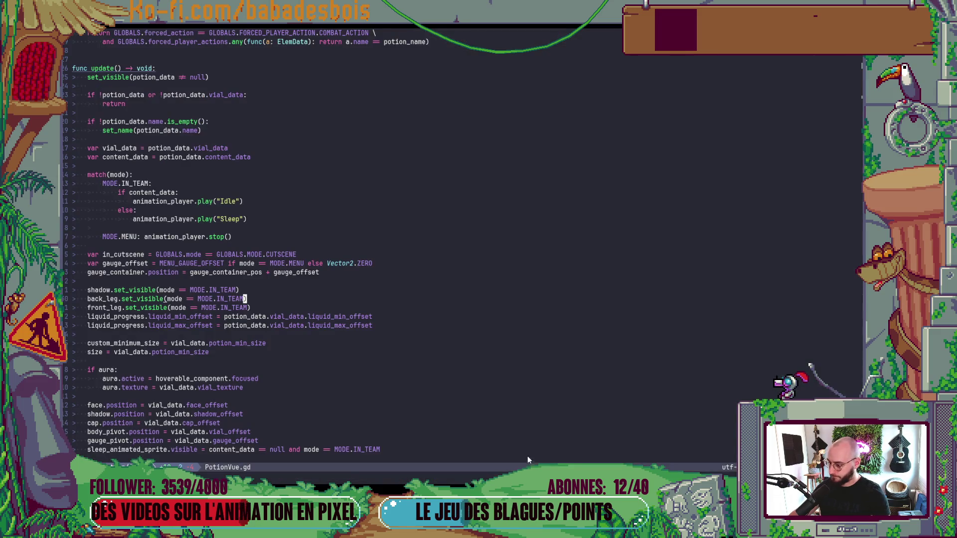
pyautogui.click(510, 397)
pyautogui.hotkey('ctrl', 'b')
pyautogui.write('z')
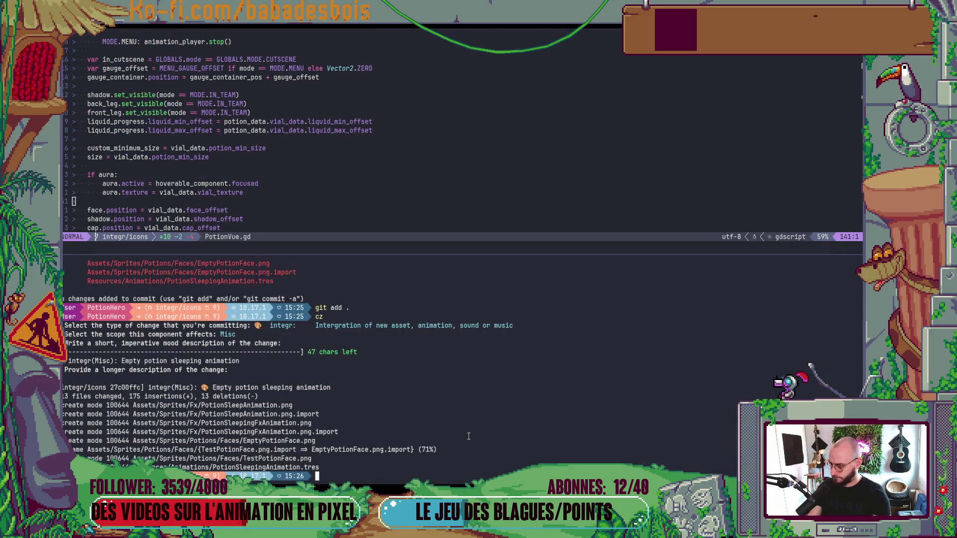
pyautogui.write('git push')
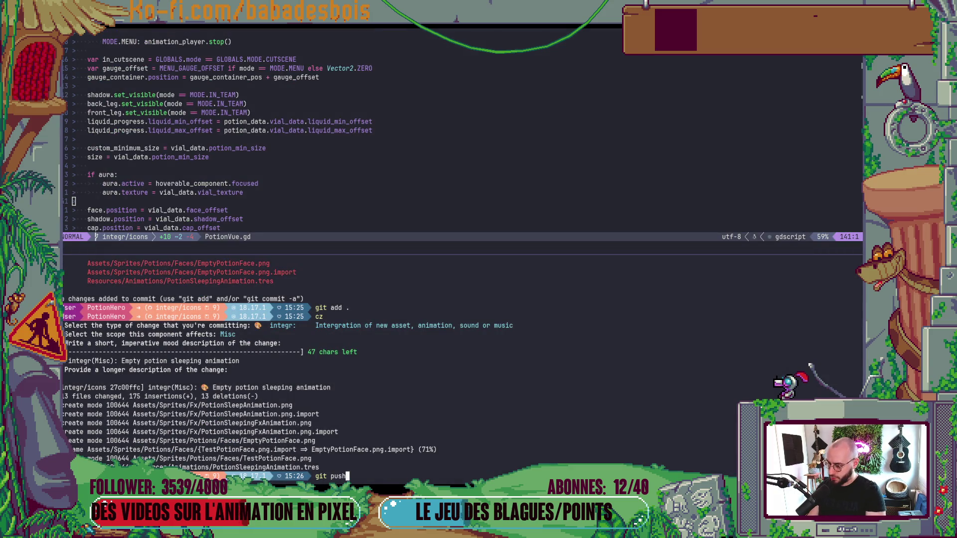
pyautogui.press('BackSpace')
pyautogui.press('BackSpace')
pyautogui.press('BackSpace')
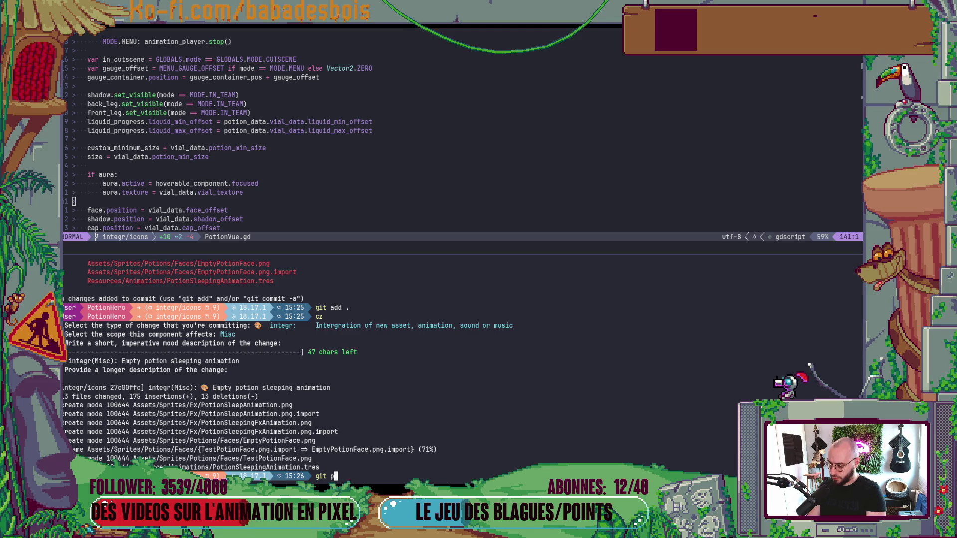
pyautogui.write('cim')
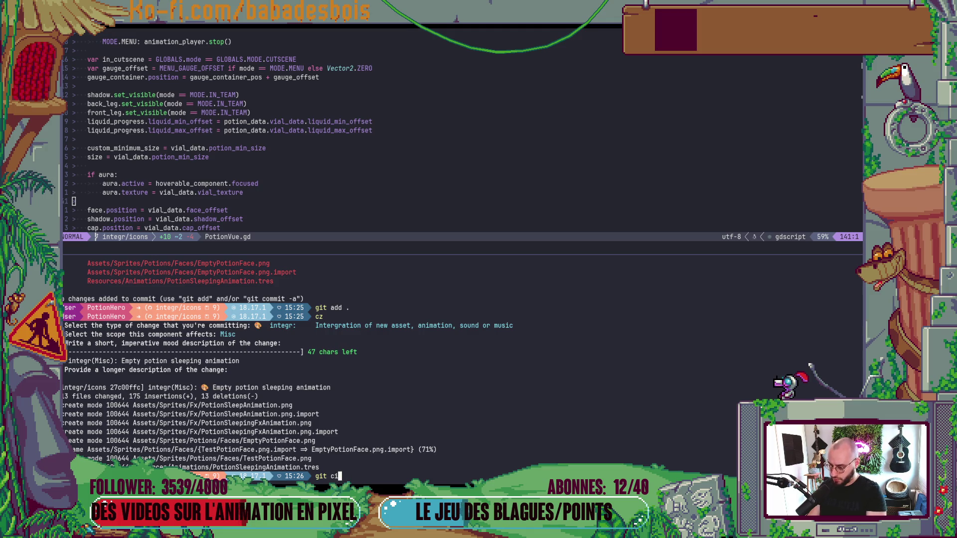
pyautogui.write(' "Potio')
pyautogui.press('BackSpace')
pyautogui.press('BackSpace')
pyautogui.press('BackSpace')
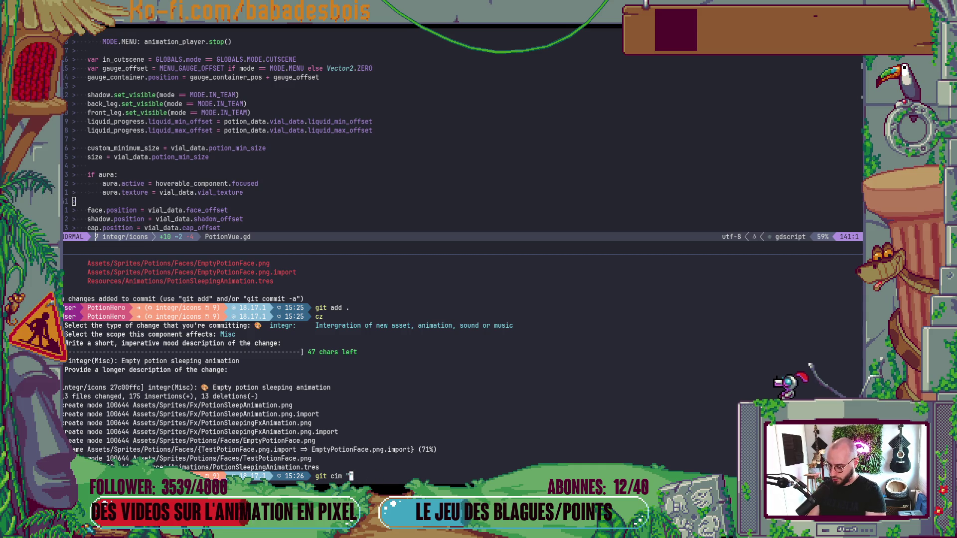
pyautogui.press('BackSpace')
pyautogui.press('BackSpace')
pyautogui.press('BackSpace')
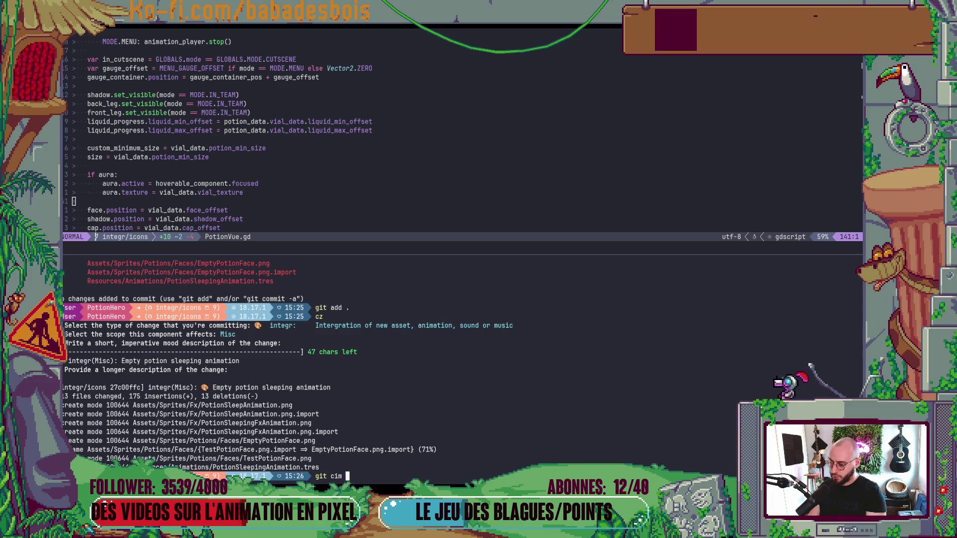
pyautogui.write('git co -b ')
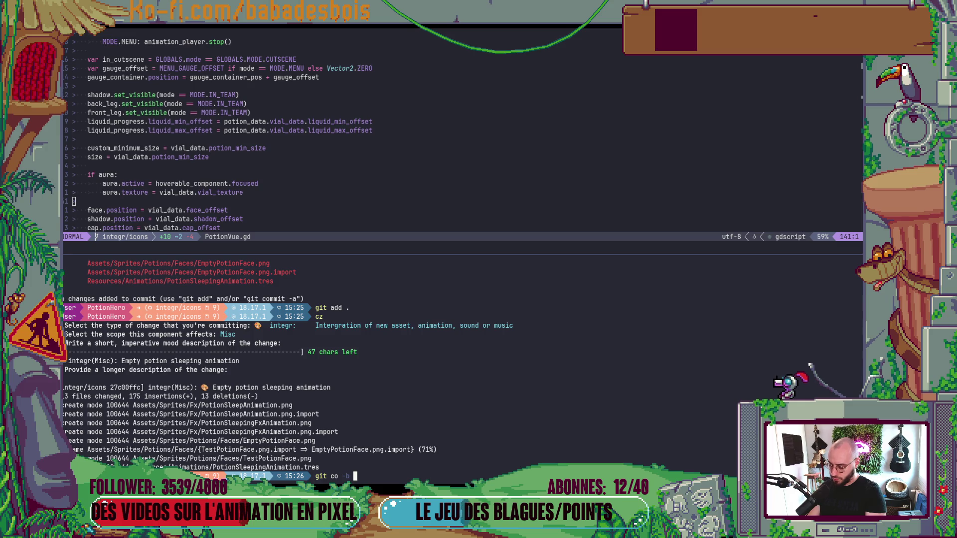
pyautogui.write('int')
pyautogui.write('egr/')
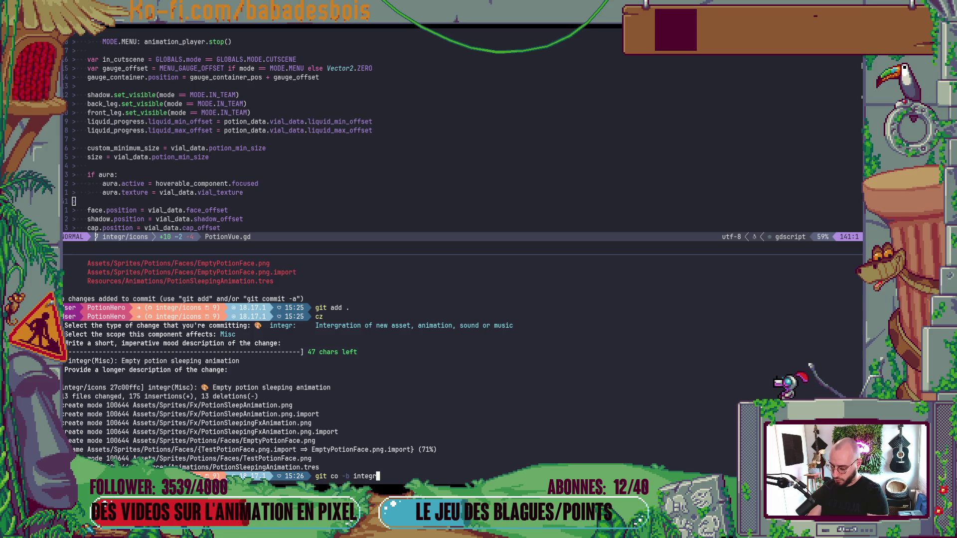
pyautogui.write('potion-s')
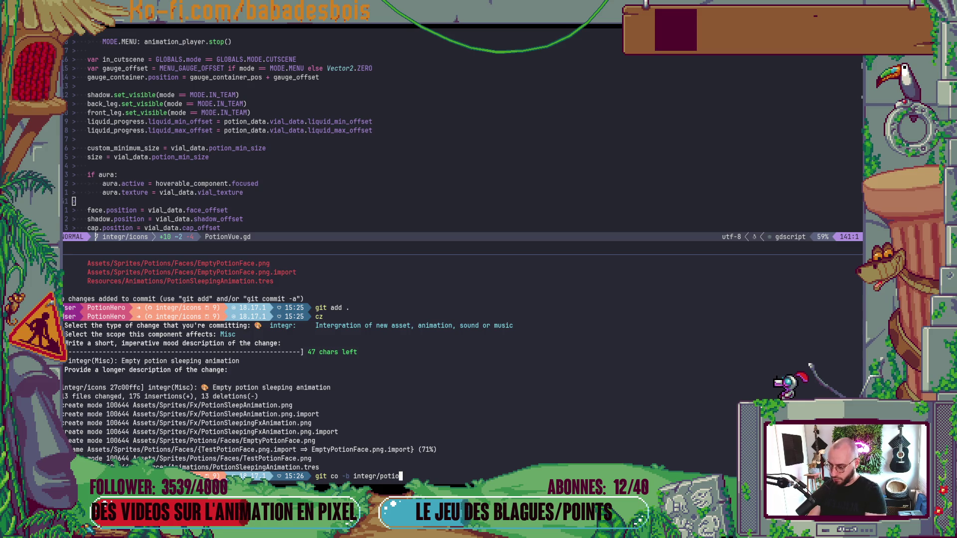
pyautogui.write('leeping')
pyautogui.press('Return')
# Step: Push the new branch with 'git push' and return to the Godot editor
pyautogui.write('git push')
pyautogui.press('Return')
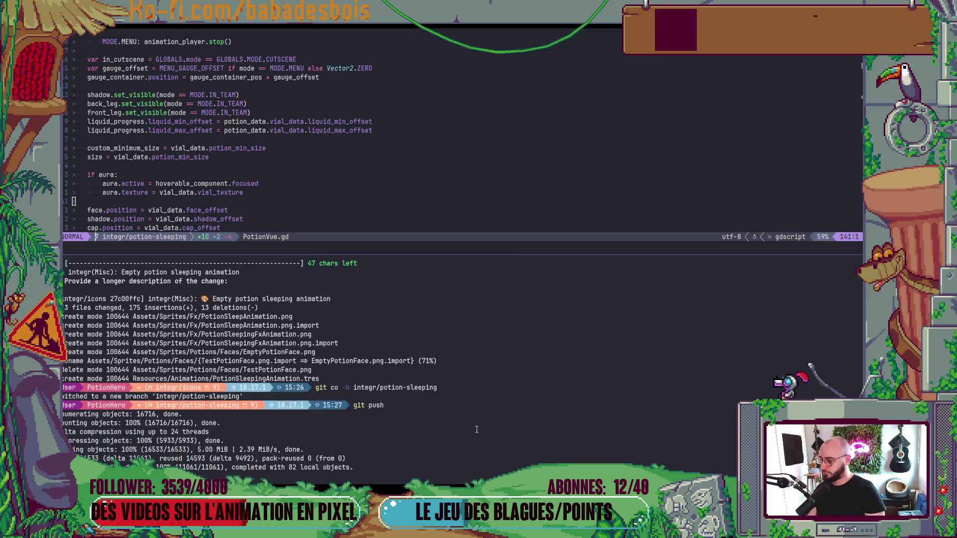
pyautogui.hotkey('alt', 'Tab')
pyautogui.press('Tab')
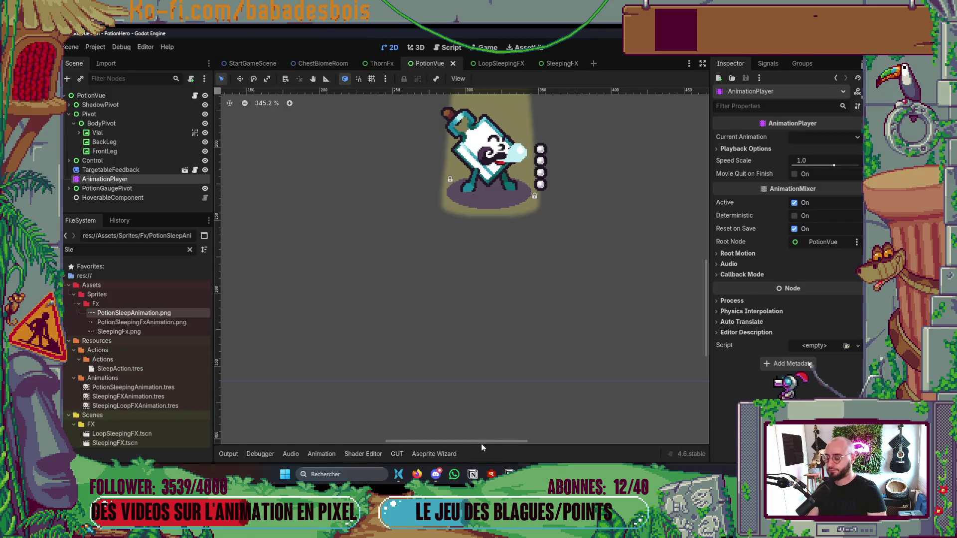
# Step: Start the integr/potion-sleeping pull request, request the suggested teammate's review, and load the Classic template
pyautogui.moveTo(417, 474)
pyautogui.click(422, 439)
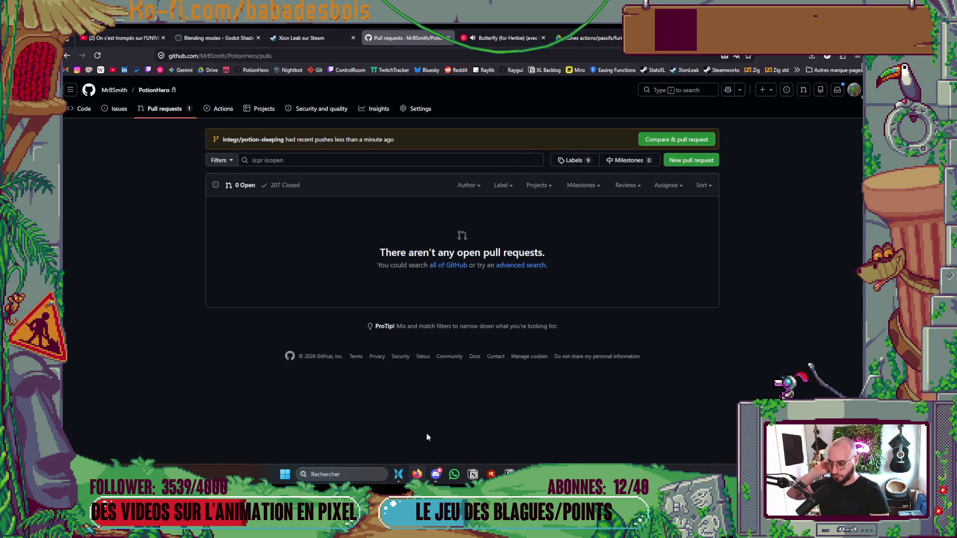
pyautogui.click(676, 139)
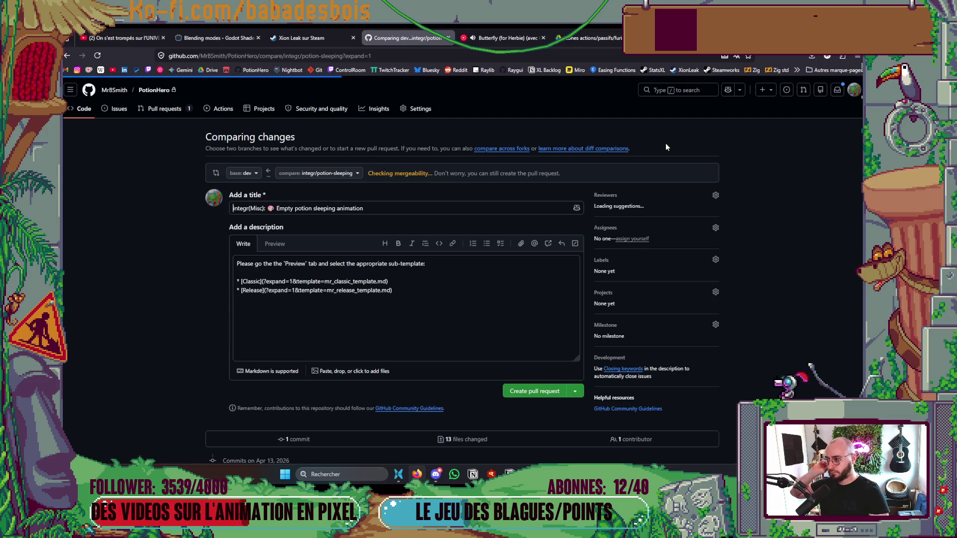
pyautogui.click(637, 200)
pyautogui.click(634, 252)
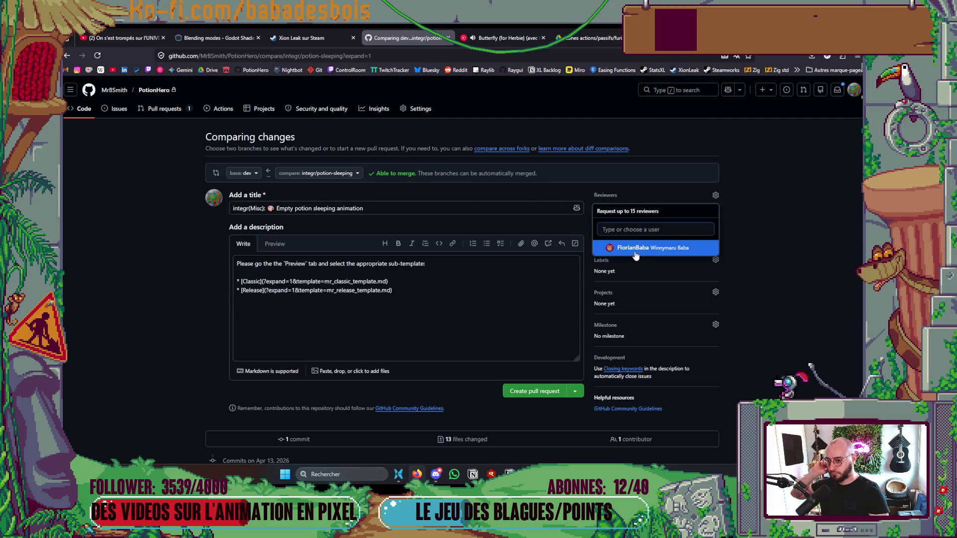
pyautogui.press('Escape')
pyautogui.click(281, 245)
pyautogui.click(258, 281)
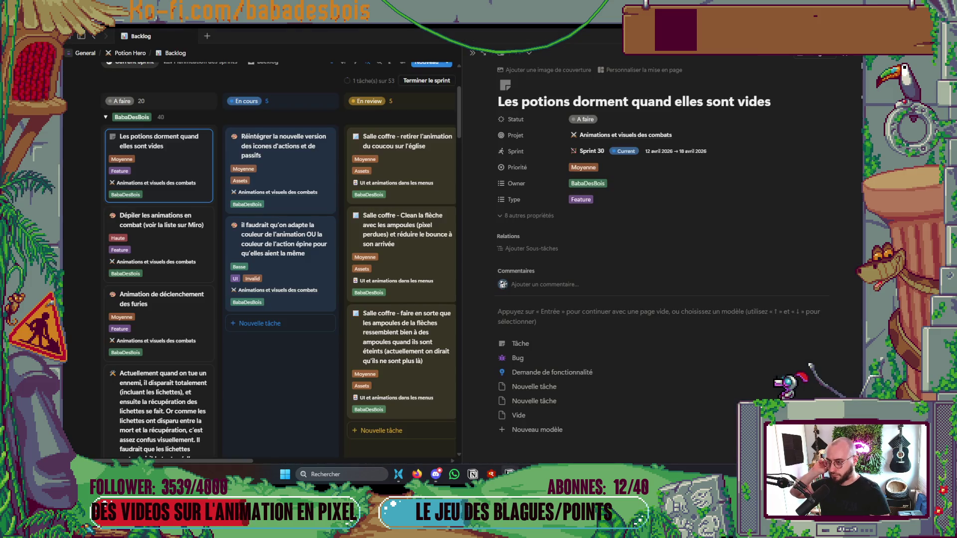
# Step: Move icons reintegration to En review, and the coucou, light-bulb arrows and animation colour cards to À tester
pyautogui.click(473, 53)
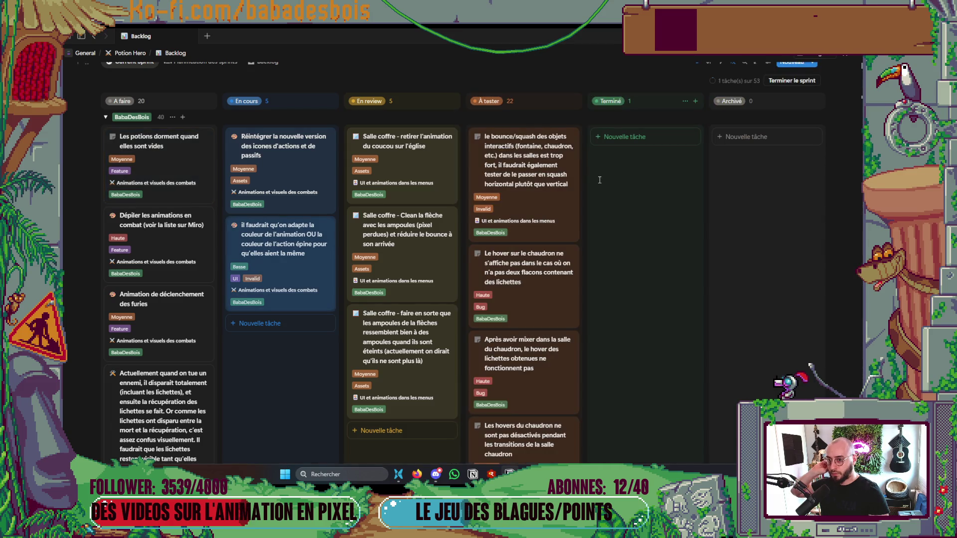
pyautogui.scroll(-10, 600, 180)
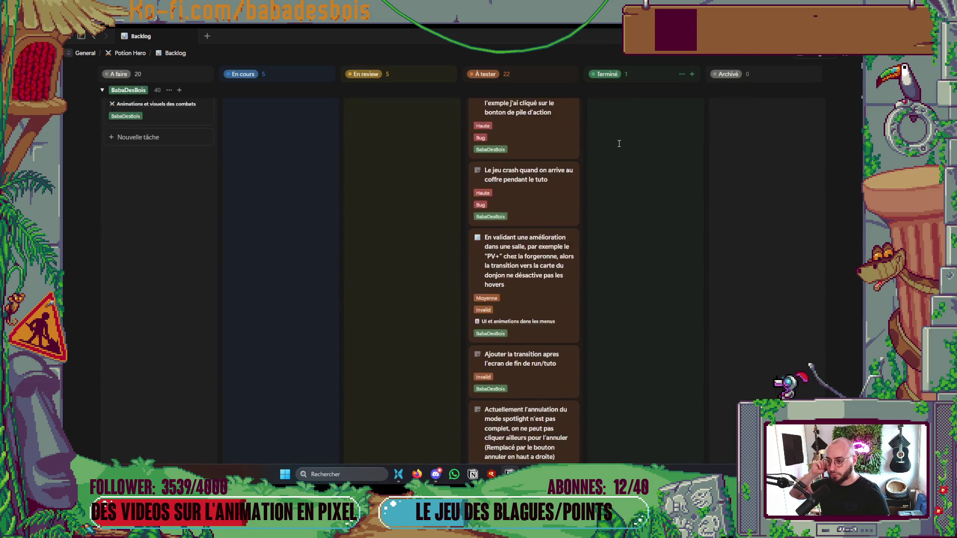
pyautogui.scroll(-10, 619, 143)
pyautogui.scroll(3, 862, 352)
pyautogui.scroll(20, 861, 352)
pyautogui.scroll(-2, 709, 198)
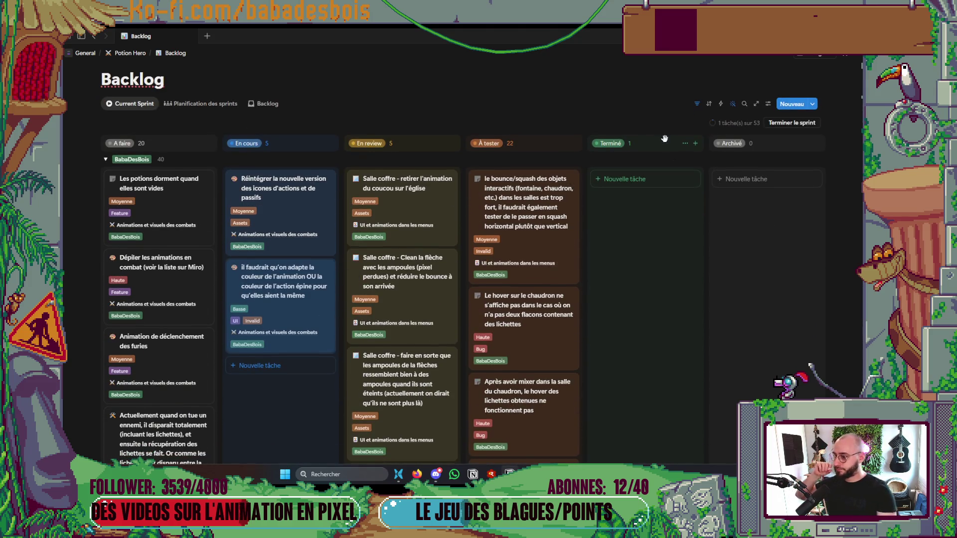
pyautogui.moveTo(310, 205)
pyautogui.mouseDown()
pyautogui.moveTo(306, 220)
pyautogui.moveTo(409, 184)
pyautogui.moveTo(394, 210)
pyautogui.moveTo(521, 214)
pyautogui.mouseUp()
pyautogui.moveTo(450, 225); pyautogui.dragTo(518, 199)
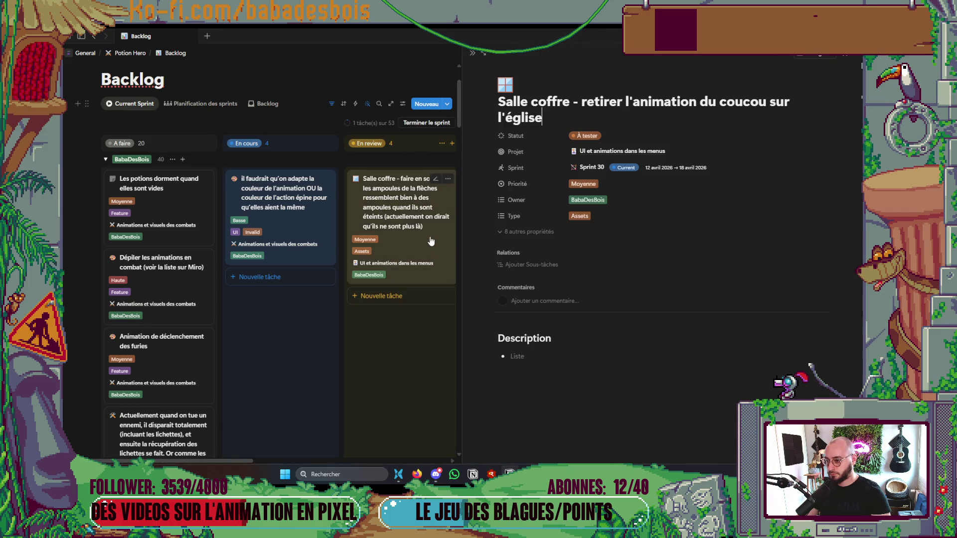
pyautogui.press('Escape')
pyautogui.moveTo(437, 247); pyautogui.dragTo(519, 204)
pyautogui.moveTo(307, 229)
pyautogui.mouseDown()
pyautogui.moveTo(487, 220)
pyautogui.moveTo(509, 209)
pyautogui.mouseUp()
# Step: Move the 'Les potions dorment quand elles sont vides' card into En review
pyautogui.moveTo(193, 203); pyautogui.dragTo(417, 225)
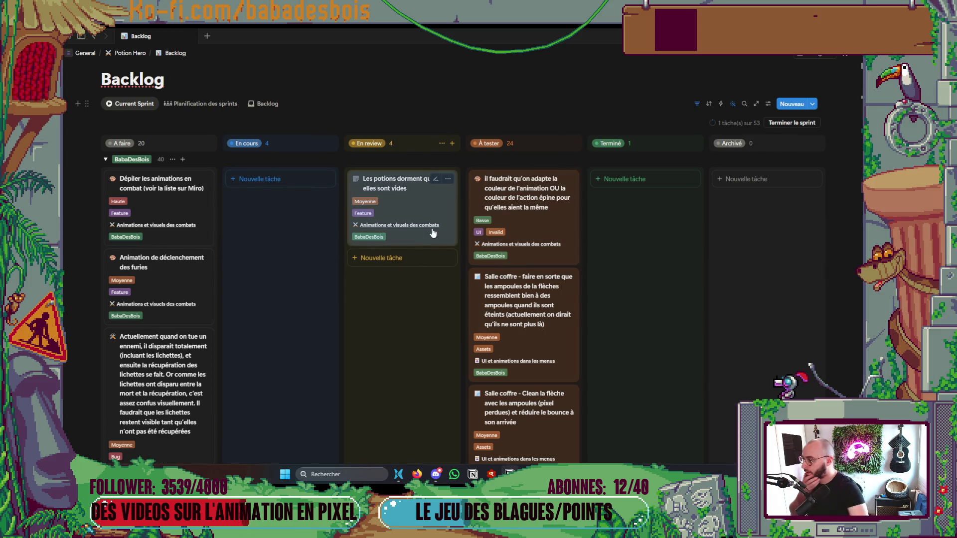
pyautogui.scroll(-2, 305, 274)
pyautogui.scroll(-10, 305, 275)
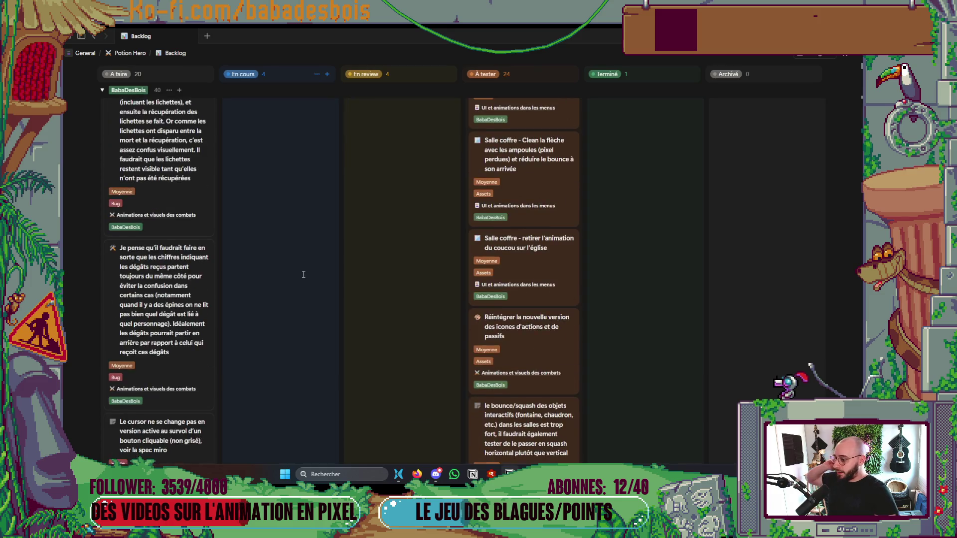
pyautogui.scroll(9, 294, 280)
pyautogui.scroll(6, 292, 281)
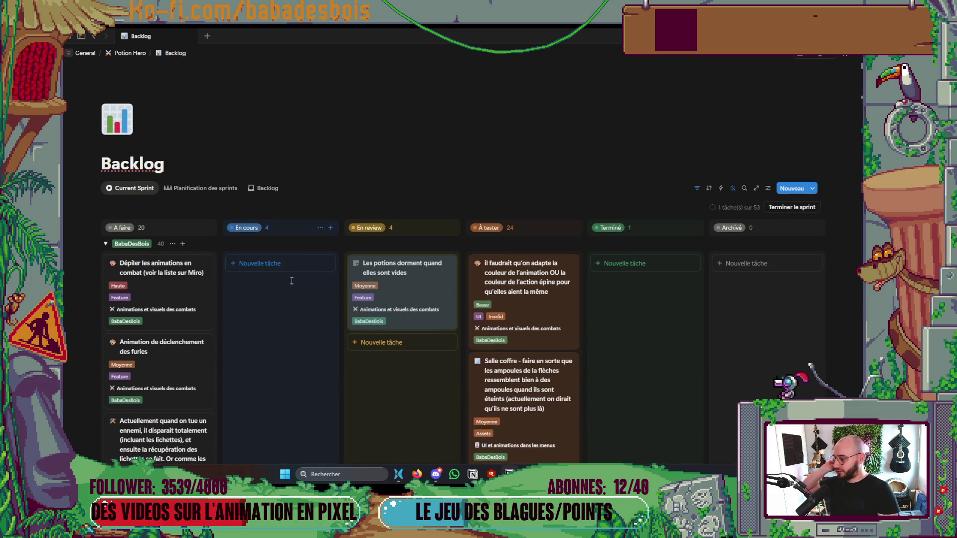
pyautogui.hotkey('alt', 'Tab')
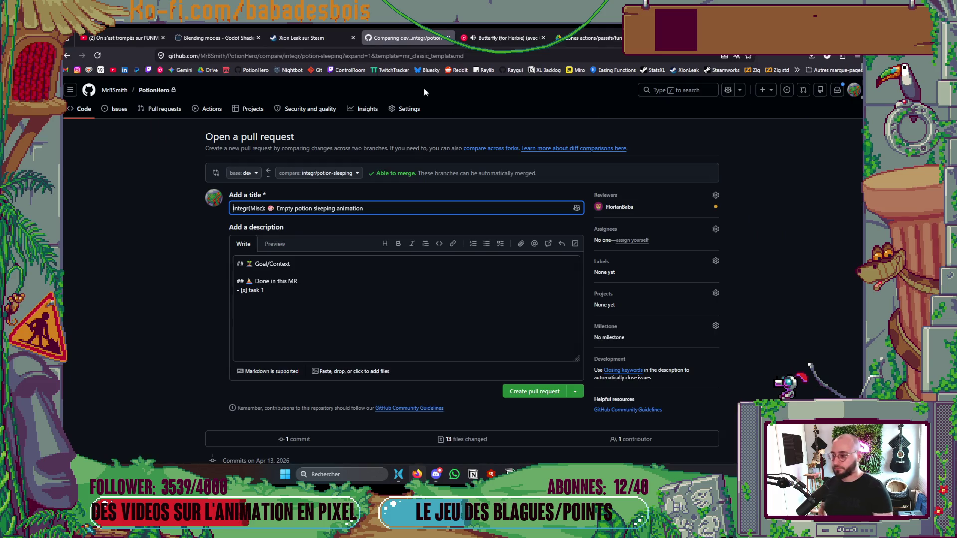
# Step: Replace the 'task 1' placeholder in the description with the pull request title's wording
pyautogui.moveTo(379, 209); pyautogui.dragTo(276, 208)
pyautogui.hotkey('ctrl', 'c')
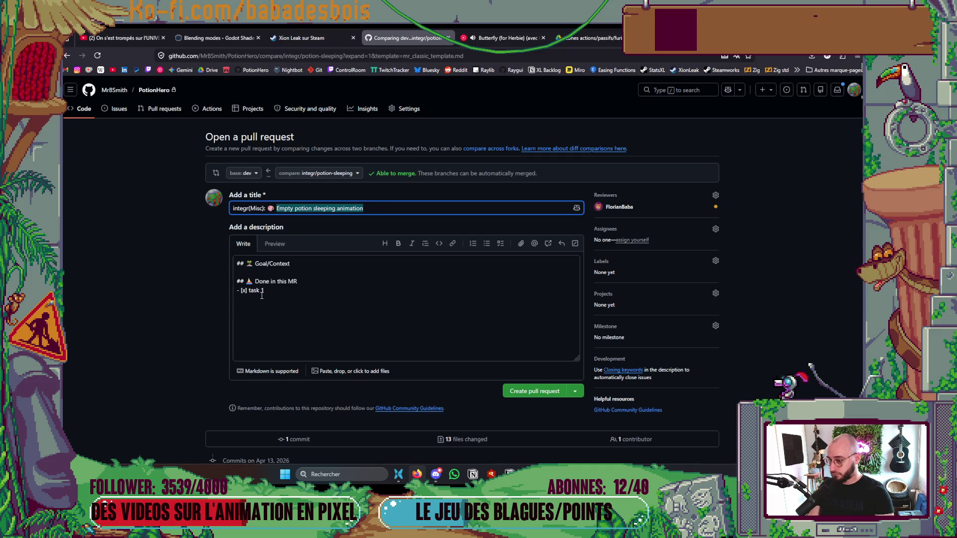
pyautogui.moveTo(264, 290); pyautogui.dragTo(248, 291)
pyautogui.hotkey('ctrl', 'v')
# Step: Create pull request #208 and copy its web address
pyautogui.scroll(-2, 451, 349)
pyautogui.click(535, 305)
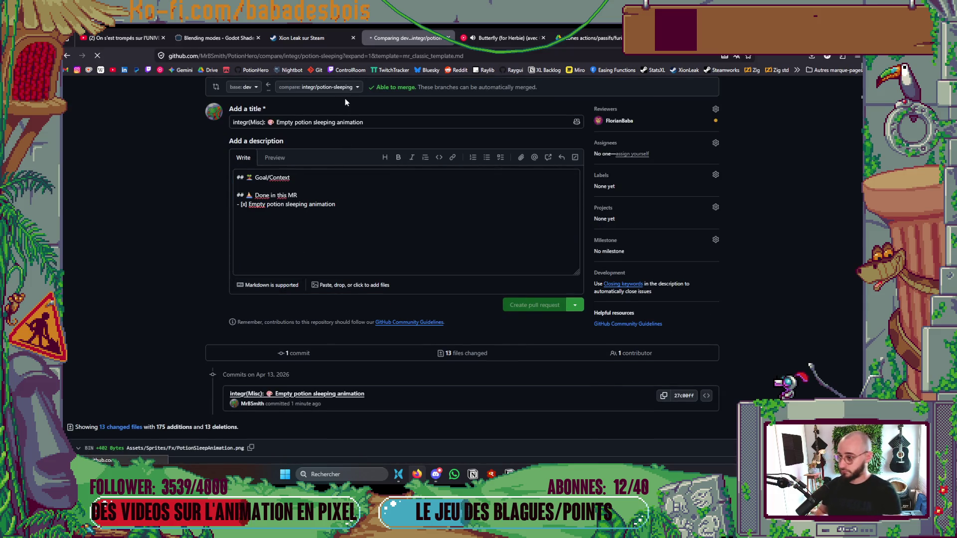
pyautogui.click(302, 55)
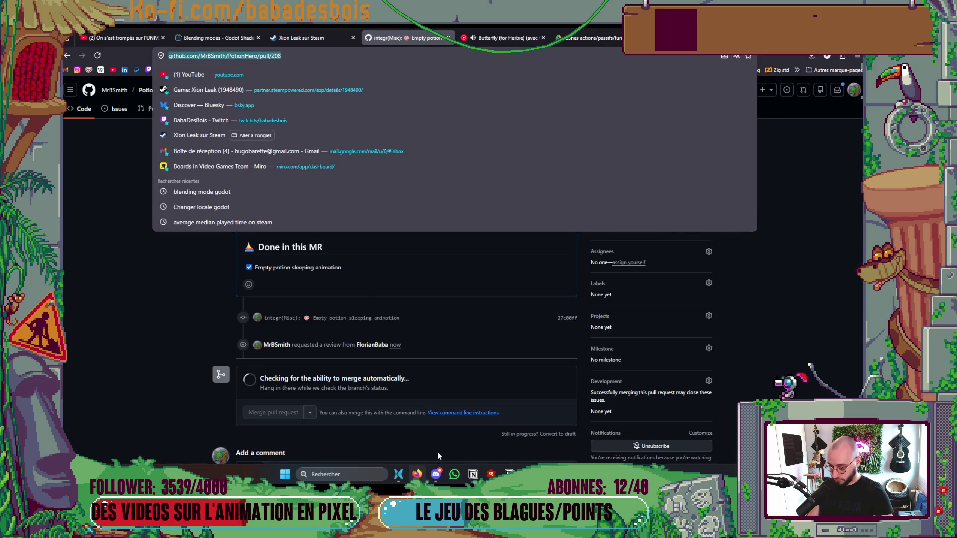
pyautogui.press('Escape')
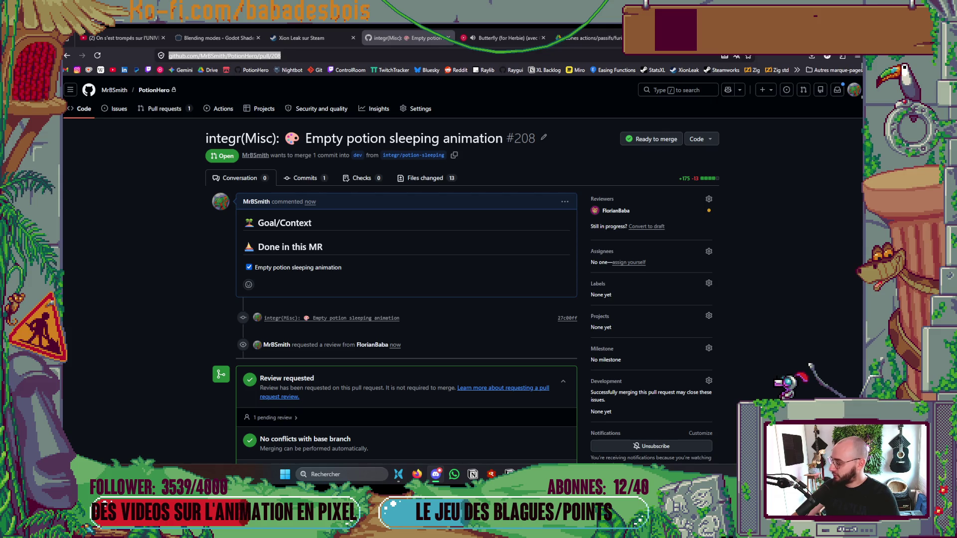
pyautogui.hotkey('ctrl', 't')
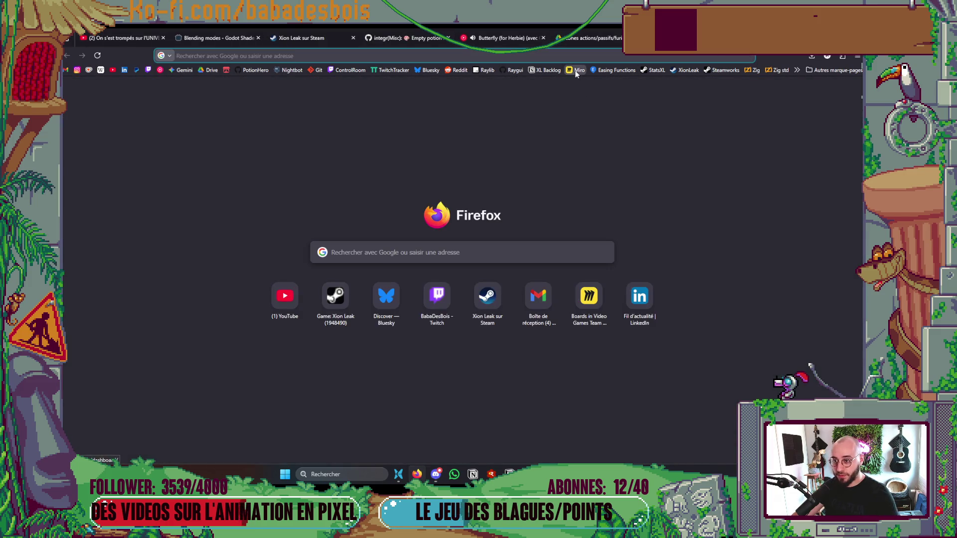
# Step: Open the team's Miro board, then merge pull request #208 into dev
pyautogui.click(577, 71)
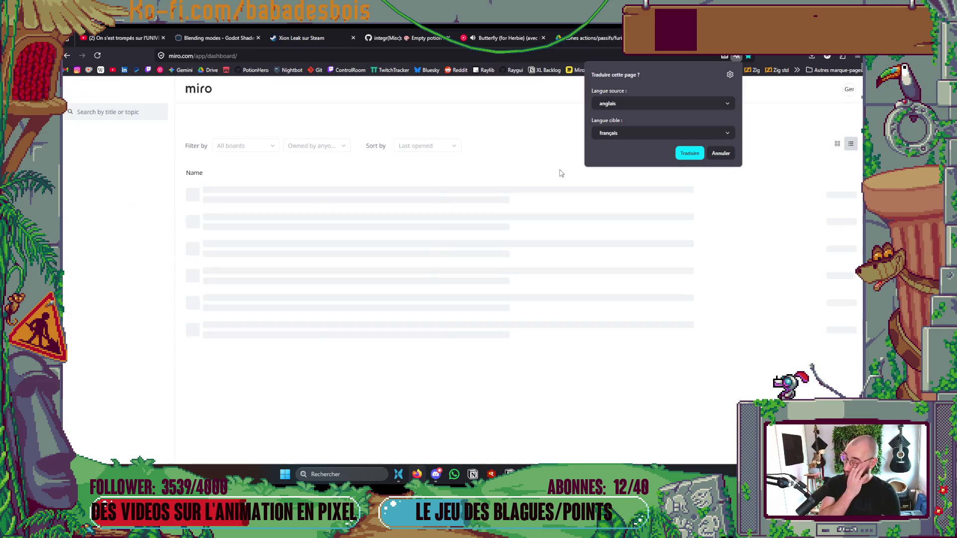
pyautogui.click(293, 288)
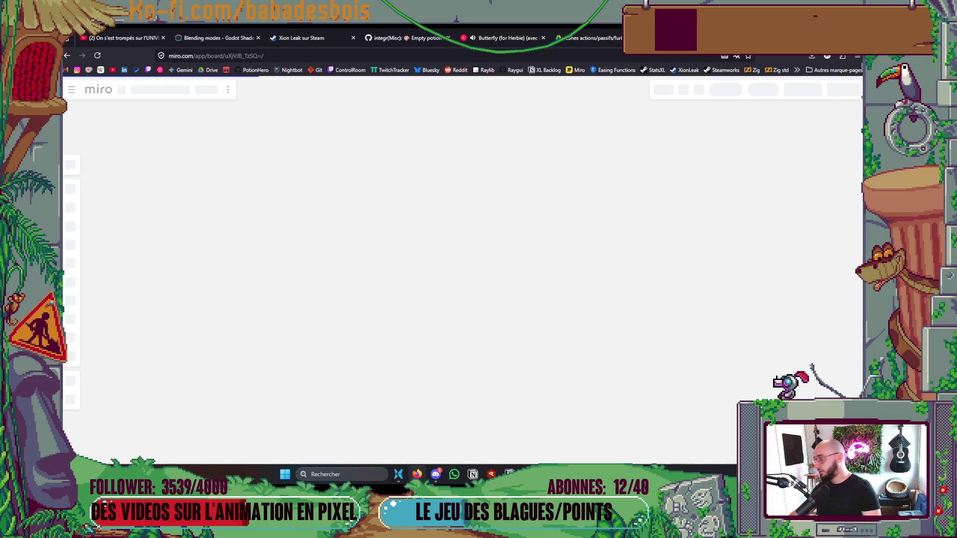
pyautogui.click(404, 38)
pyautogui.scroll(-4, 264, 319)
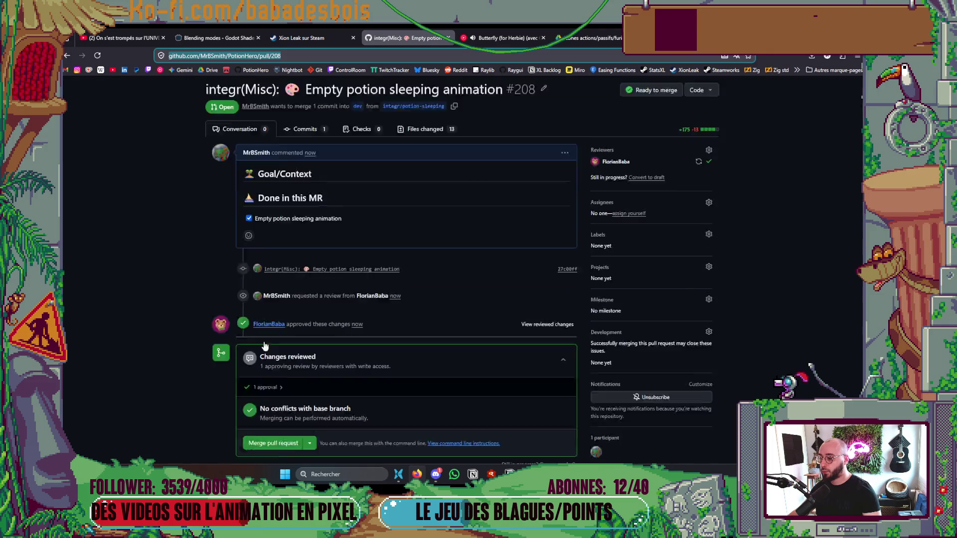
pyautogui.click(280, 367)
pyautogui.click(268, 412)
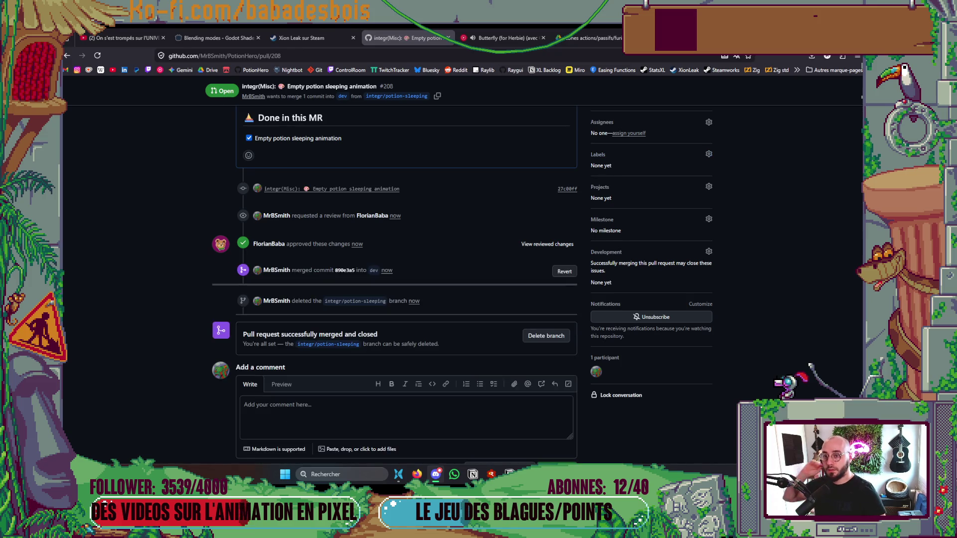
pyautogui.click(668, 38)
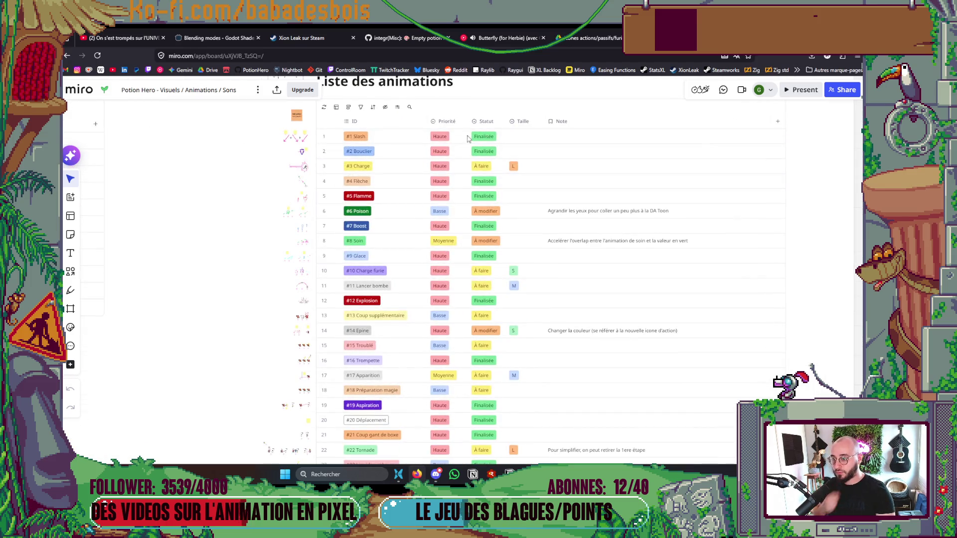
pyautogui.scroll(-3, 575, 192)
pyautogui.moveTo(569, 195)
pyautogui.mouseDown()
pyautogui.moveTo(541, 135)
pyautogui.moveTo(543, 96)
pyautogui.mouseUp()
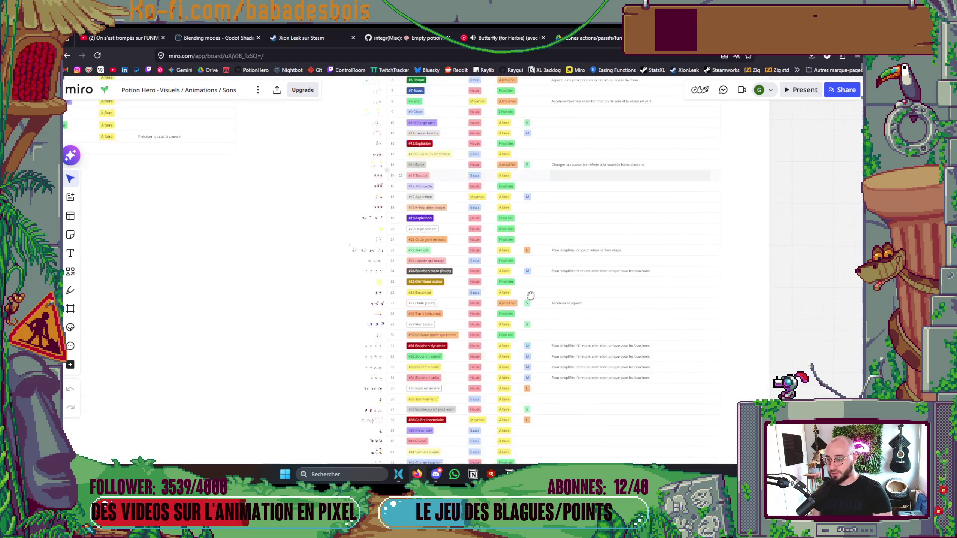
pyautogui.scroll(5, 531, 210)
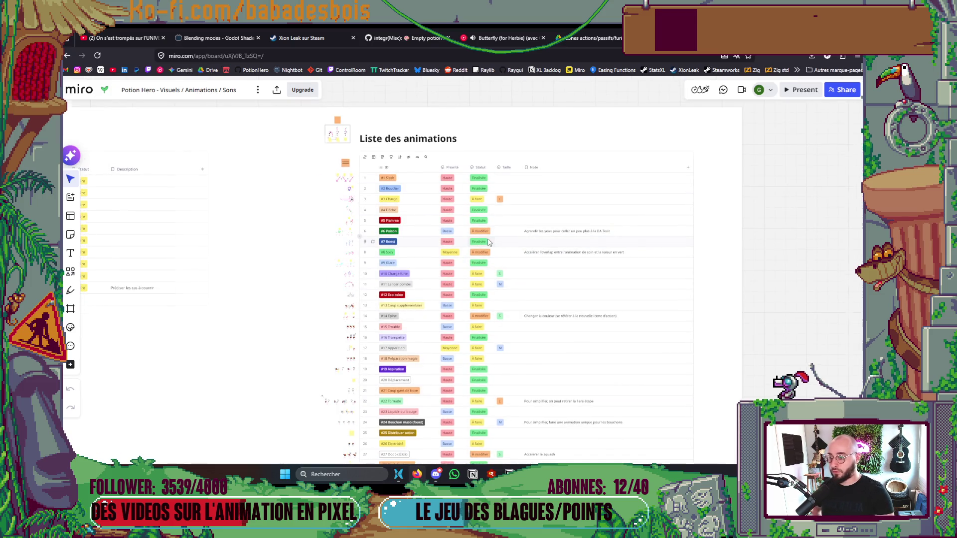
pyautogui.scroll(3, 489, 243)
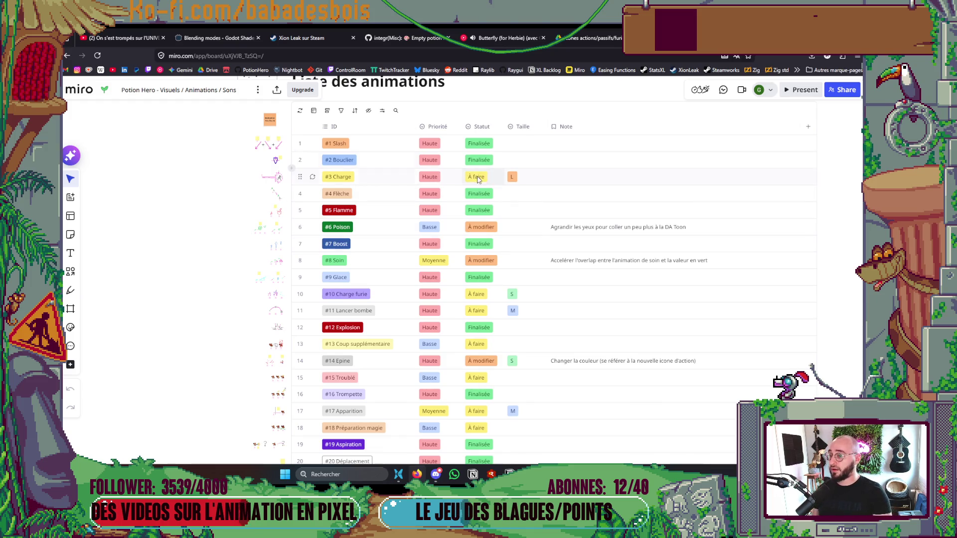
pyautogui.scroll(-3, 439, 199)
pyautogui.scroll(-10, 509, 261)
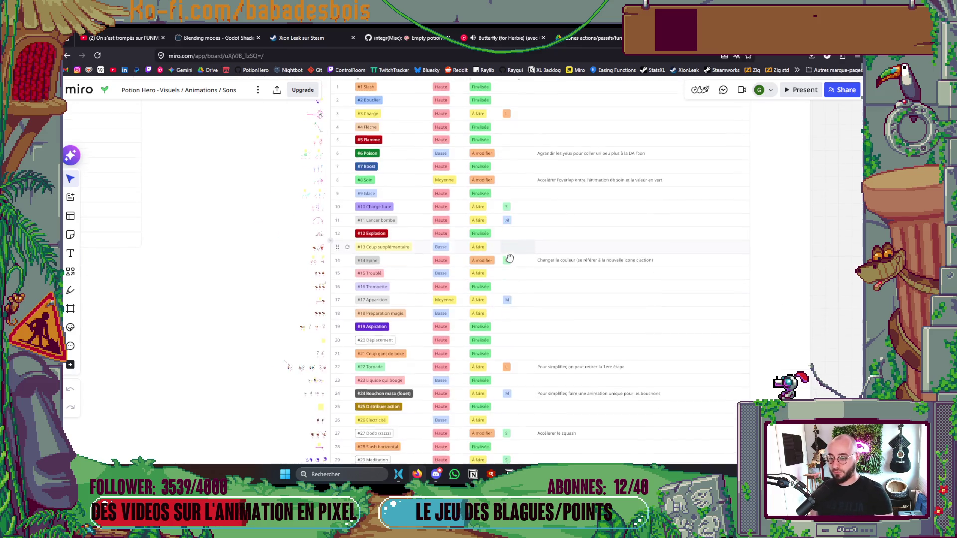
pyautogui.scroll(-2, 547, 370)
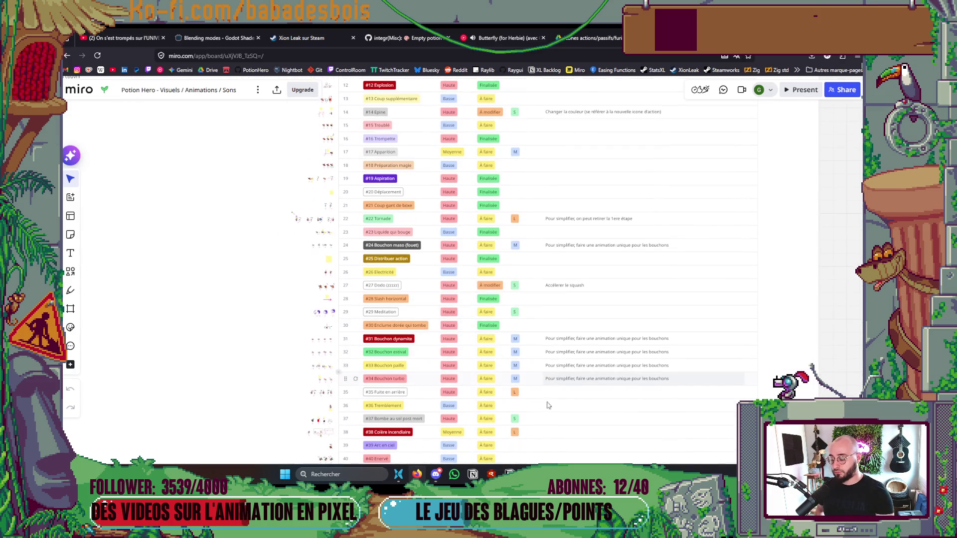
pyautogui.moveTo(509, 474)
pyautogui.scroll(-2, 721, 243)
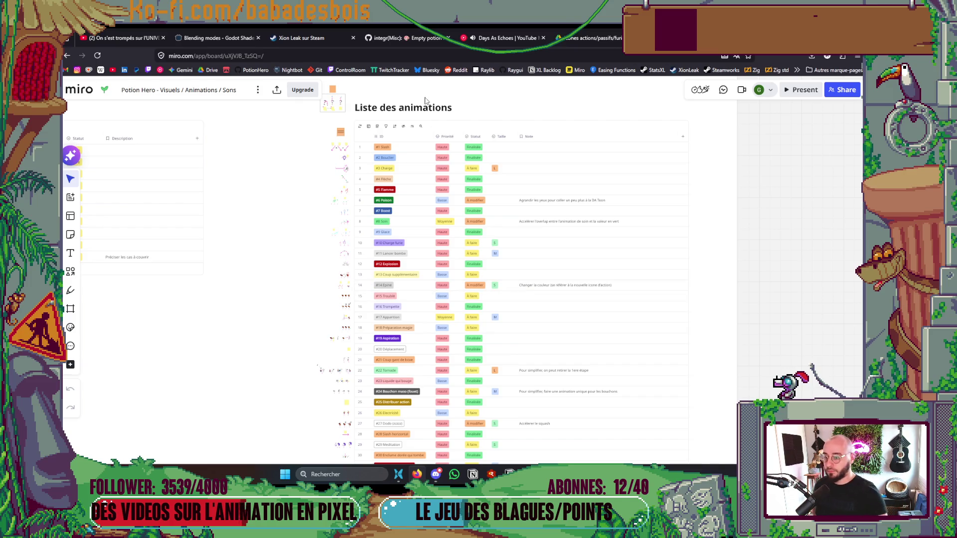
# Step: Set #14 Epine's Statut to Finalisée in the Liste des animations table
pyautogui.scroll(3, 446, 309)
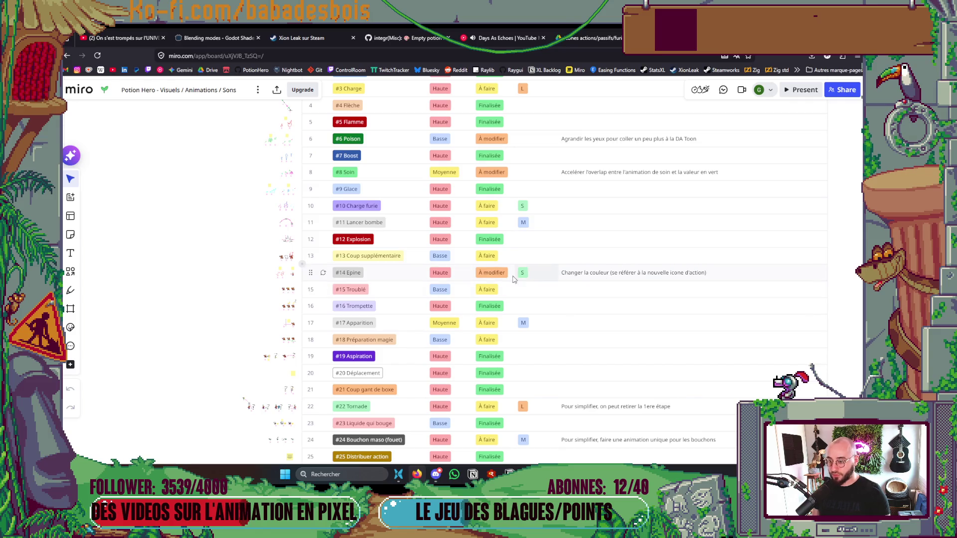
pyautogui.click(488, 277)
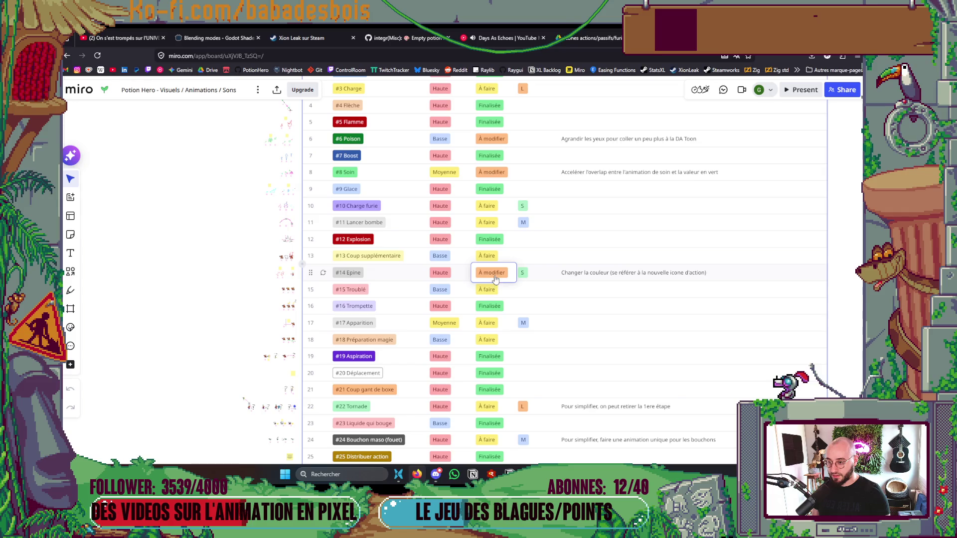
pyautogui.click(495, 279)
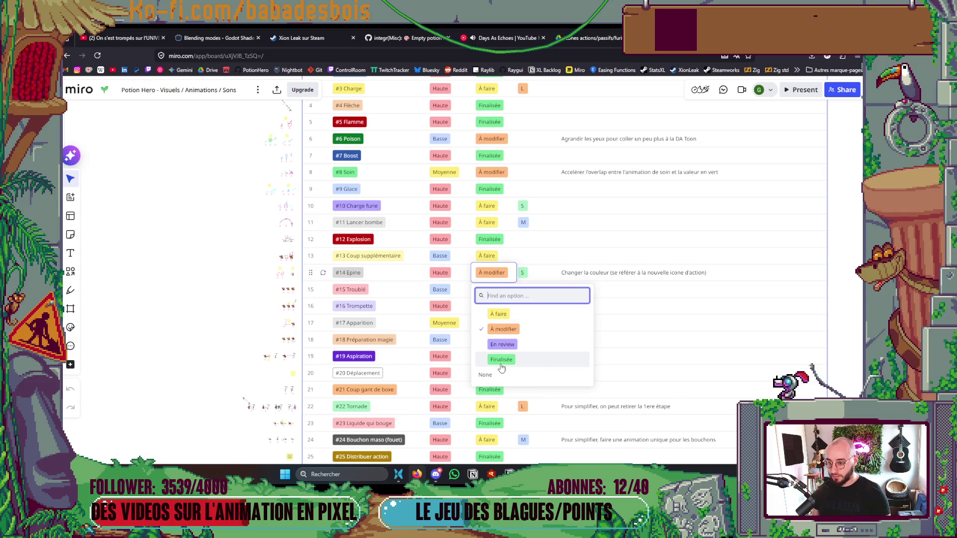
pyautogui.click(498, 359)
pyautogui.scroll(-2, 183, 256)
pyautogui.scroll(1, 206, 199)
pyautogui.moveTo(207, 200); pyautogui.dragTo(196, 223)
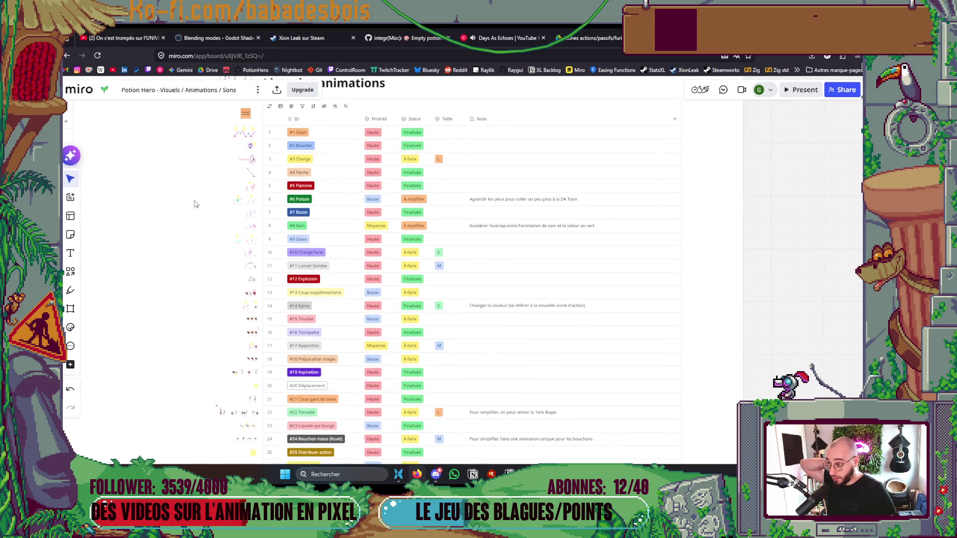
pyautogui.scroll(2, 256, 158)
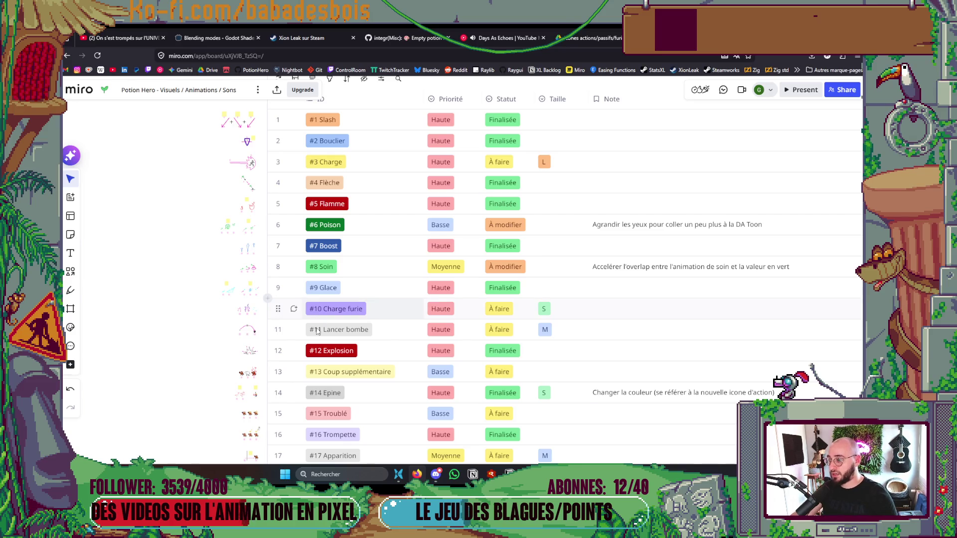
pyautogui.scroll(-1, 316, 388)
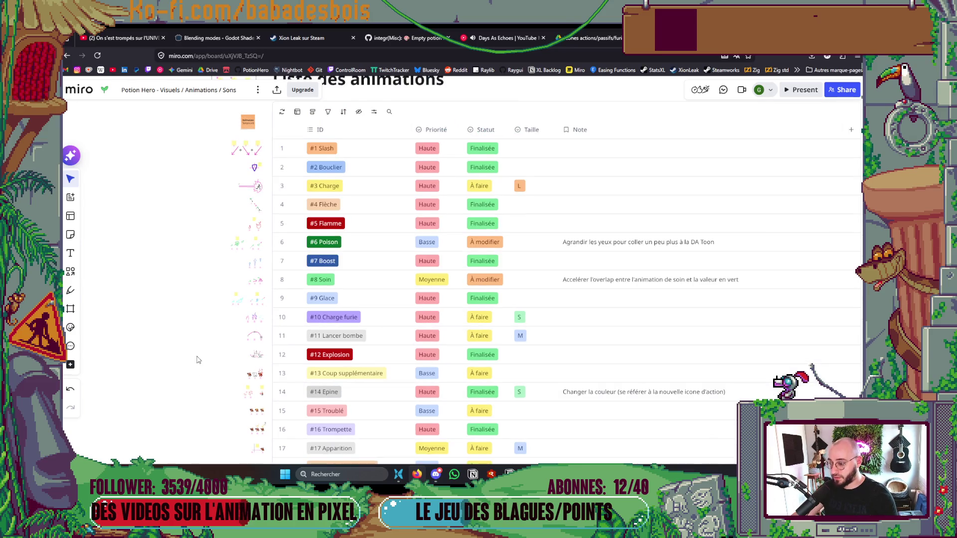
pyautogui.scroll(-5, 197, 314)
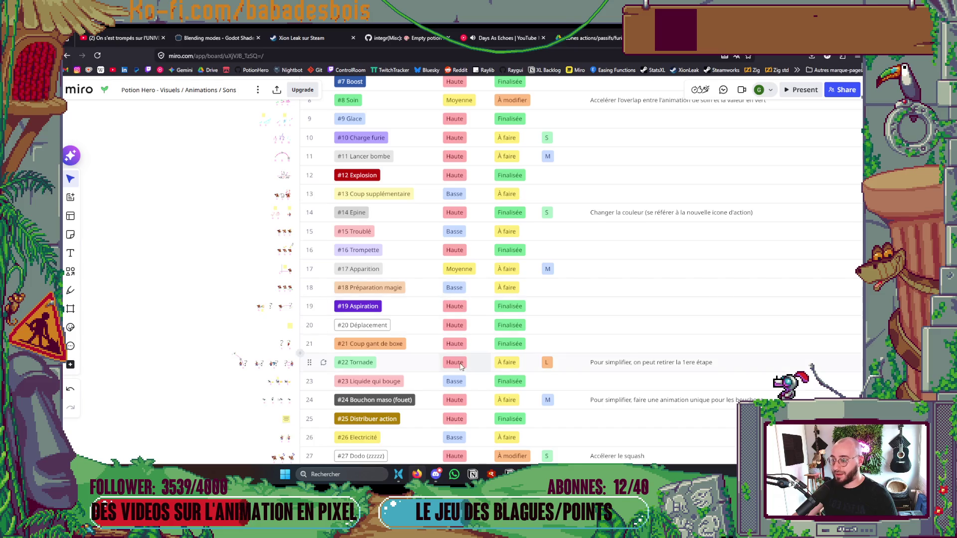
pyautogui.scroll(-1, 460, 366)
pyautogui.moveTo(242, 346); pyautogui.dragTo(237, 311)
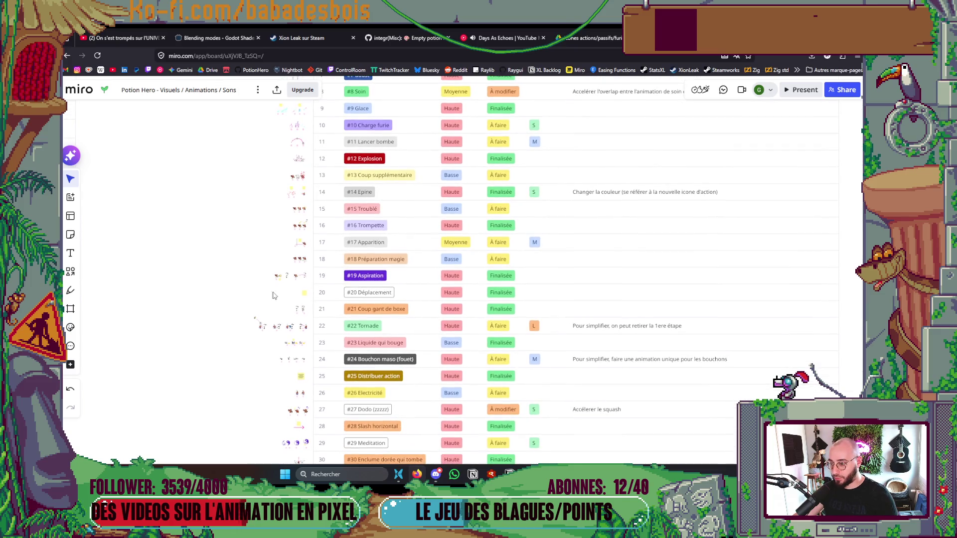
pyautogui.scroll(5, 299, 264)
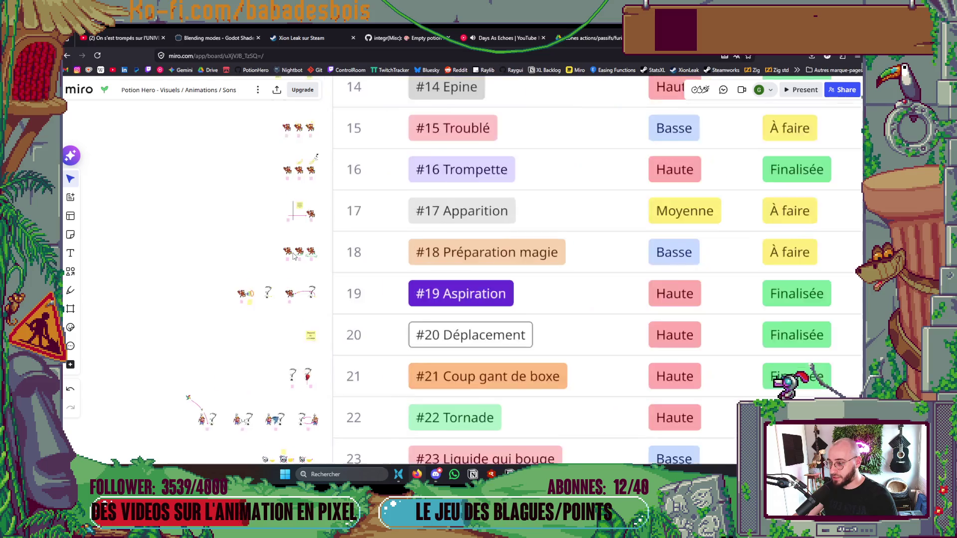
pyautogui.scroll(-2, 294, 256)
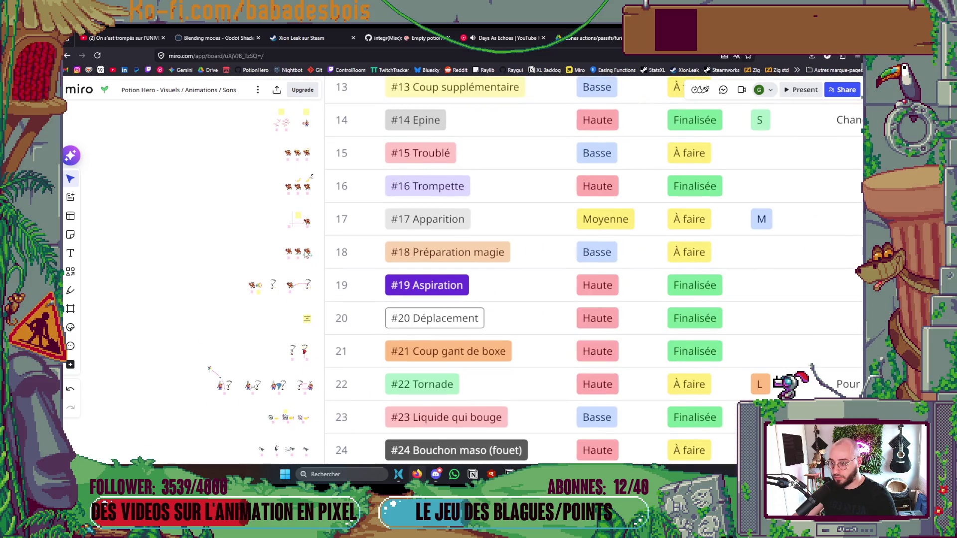
pyautogui.scroll(8, 293, 255)
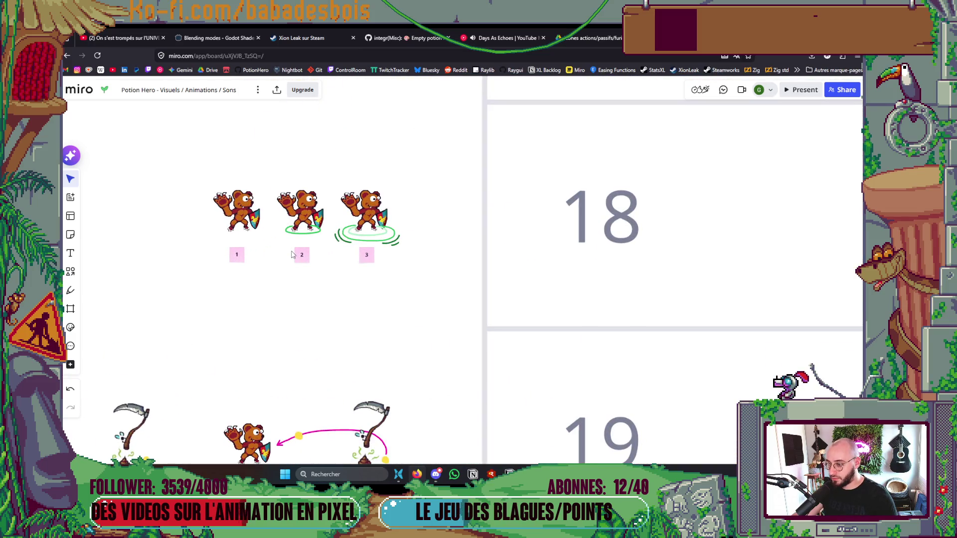
pyautogui.scroll(-5, 293, 255)
pyautogui.scroll(-6, 293, 254)
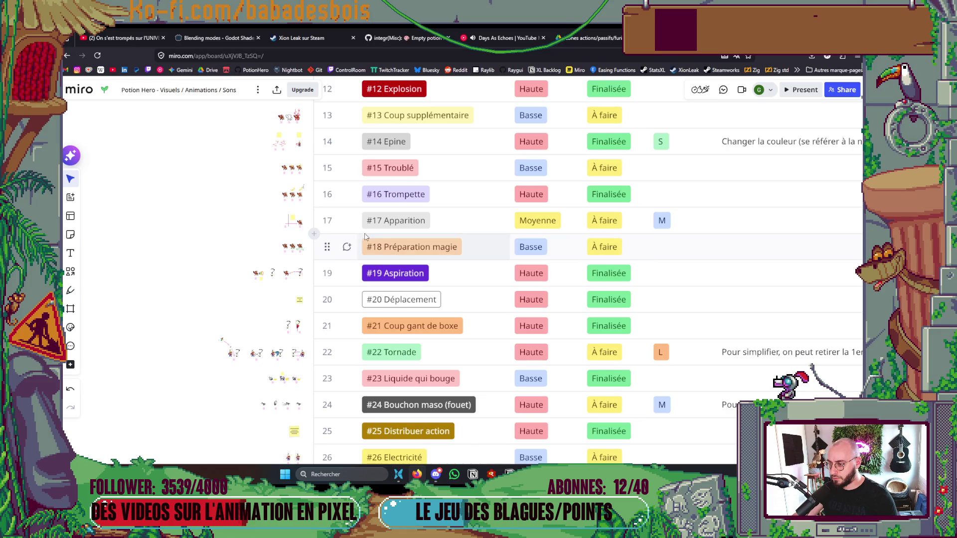
pyautogui.scroll(10, 285, 248)
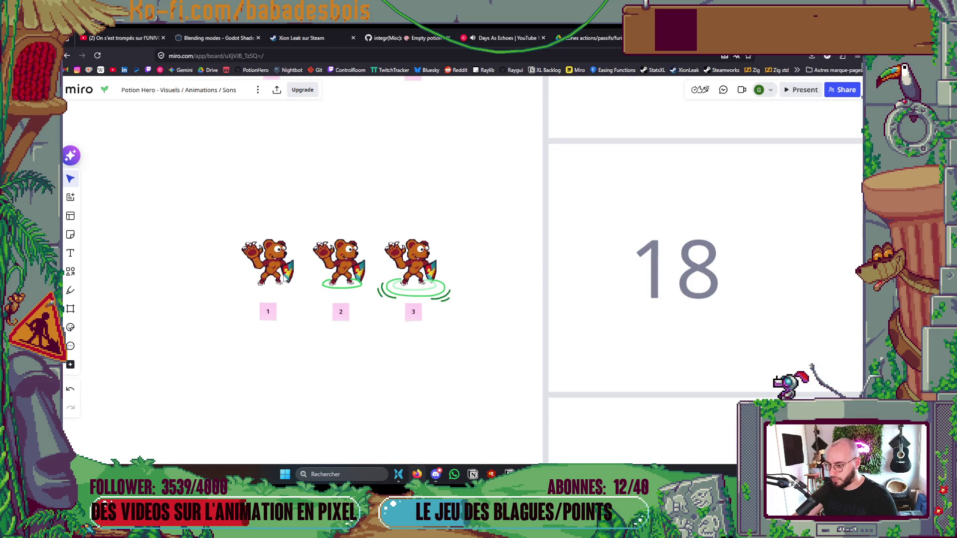
pyautogui.scroll(-10, 286, 278)
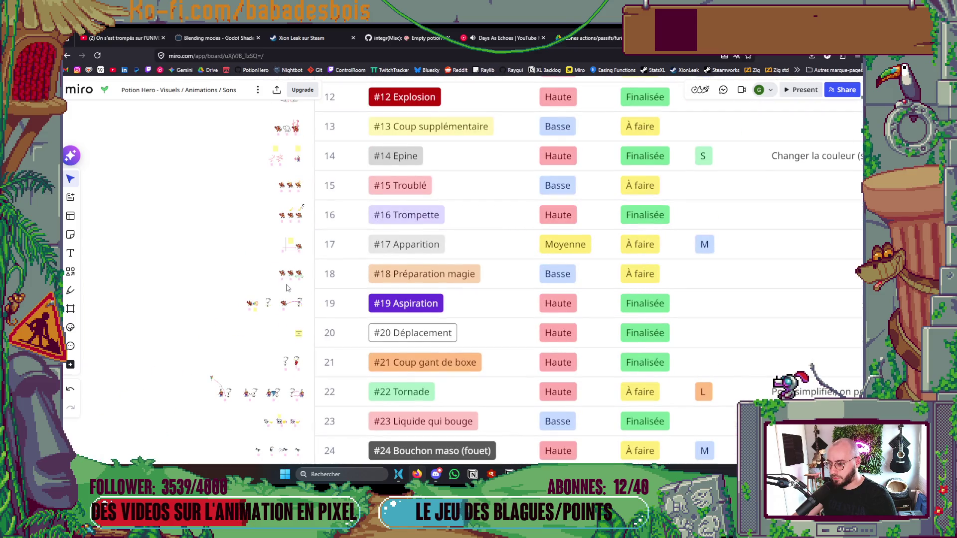
pyautogui.scroll(-2, 287, 288)
pyautogui.scroll(5, 361, 338)
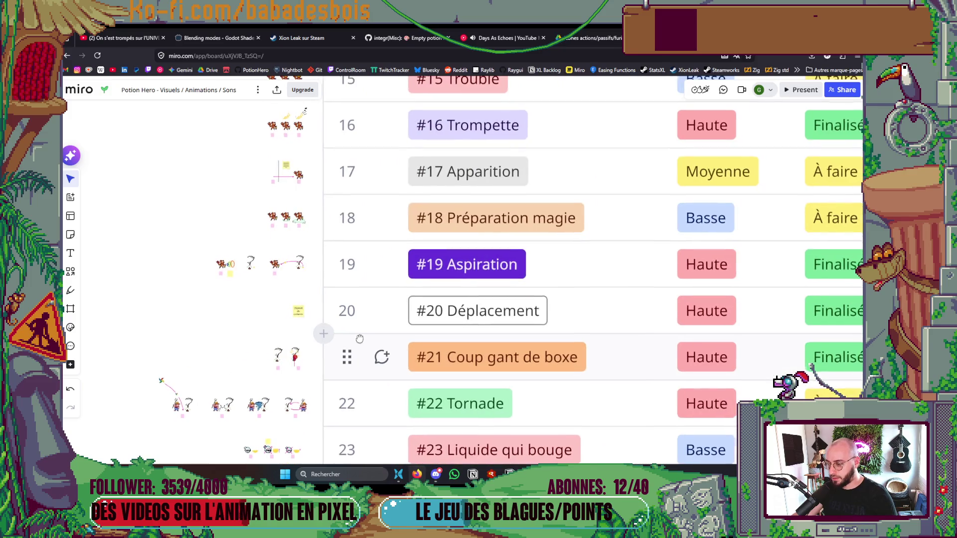
pyautogui.hscroll(3, 359, 329)
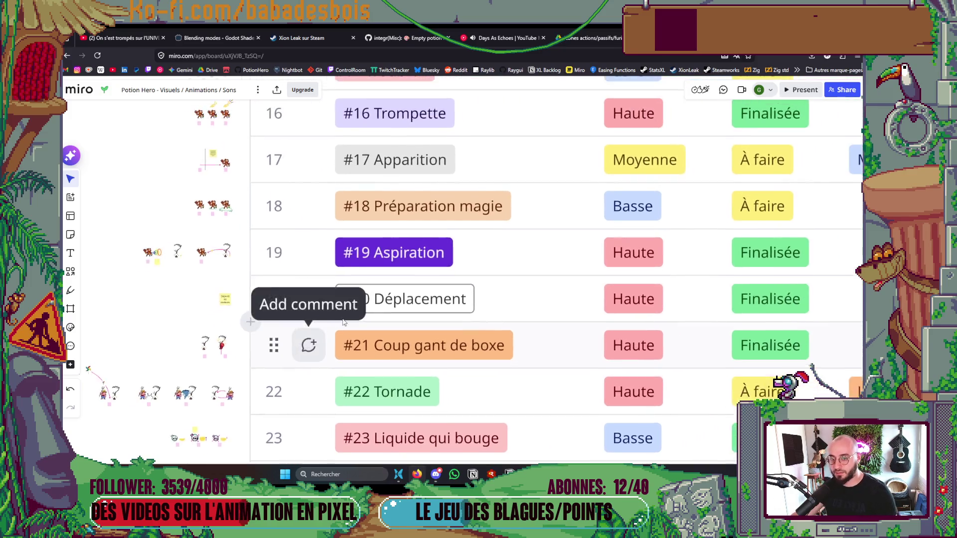
pyautogui.hscroll(1, 337, 323)
# Step: Set #18 Préparation magie's status to En review
pyautogui.click(751, 226)
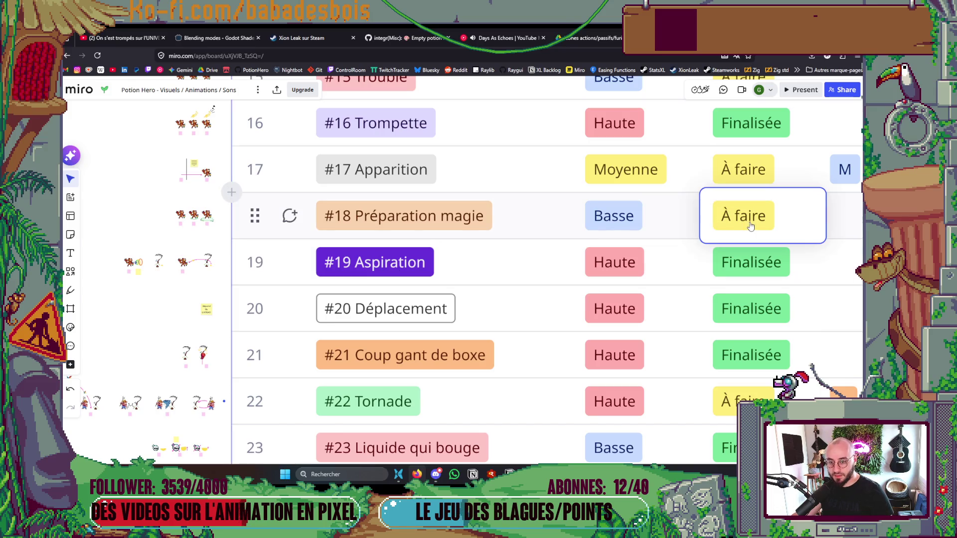
pyautogui.click(751, 227)
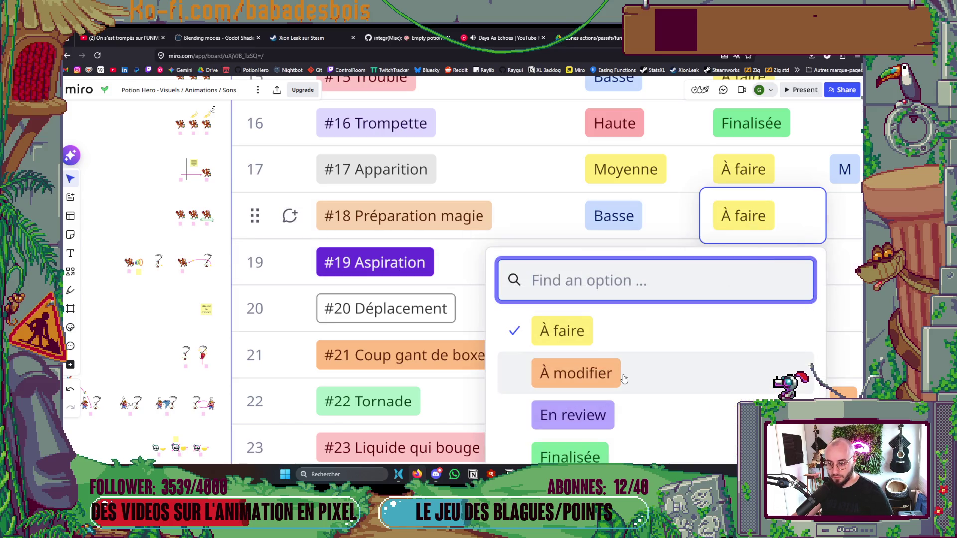
pyautogui.click(602, 417)
pyautogui.scroll(2, 691, 266)
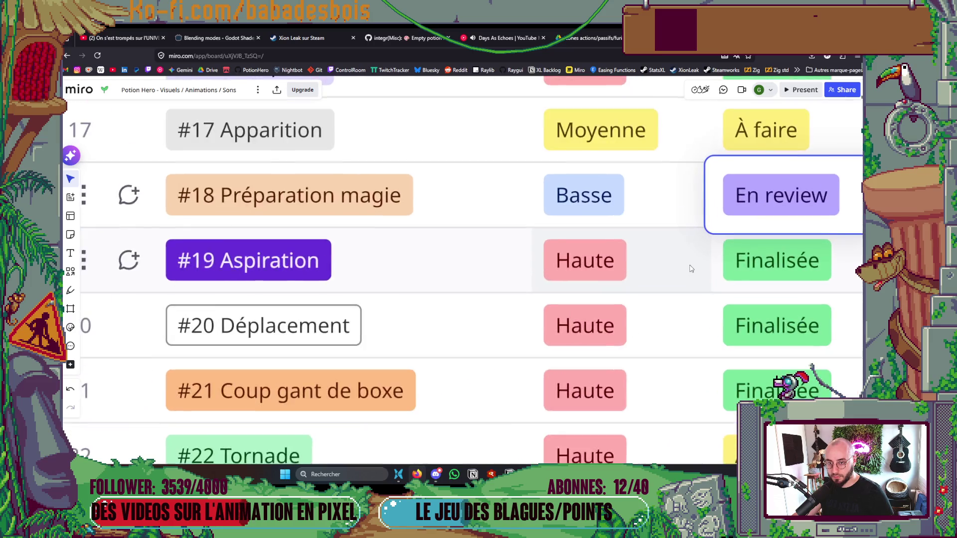
pyautogui.scroll(-5, 693, 240)
pyautogui.moveTo(697, 214); pyautogui.dragTo(662, 312)
pyautogui.moveTo(648, 238); pyautogui.dragTo(612, 335)
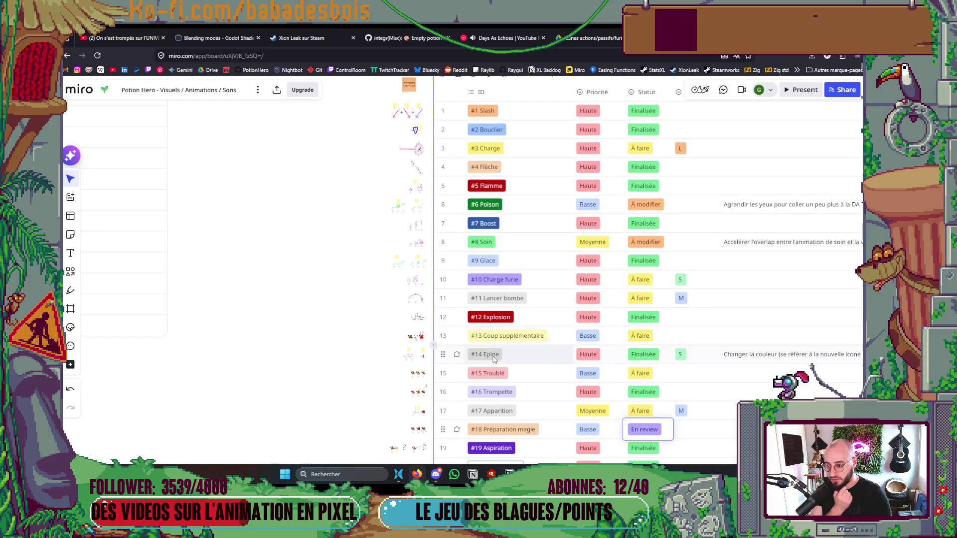
# Step: Change #14 Epine's status from Finalisée to En review
pyautogui.click(648, 357)
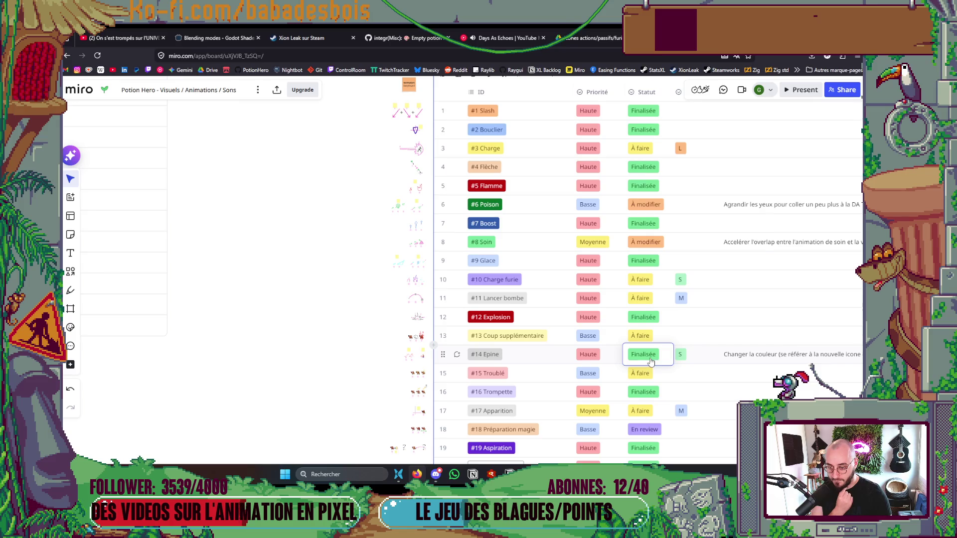
pyautogui.click(651, 361)
pyautogui.click(653, 293)
pyautogui.click(414, 299)
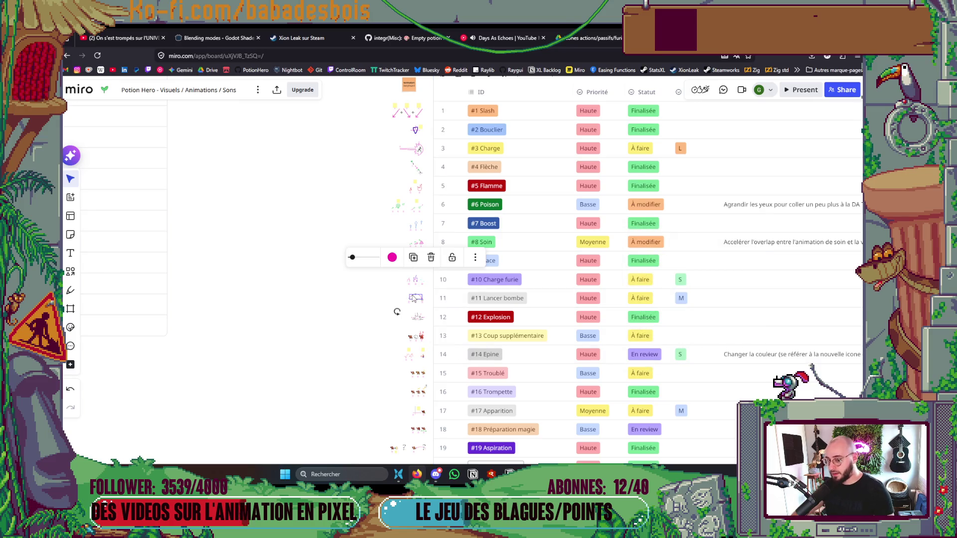
pyautogui.moveTo(325, 306); pyautogui.dragTo(327, 256)
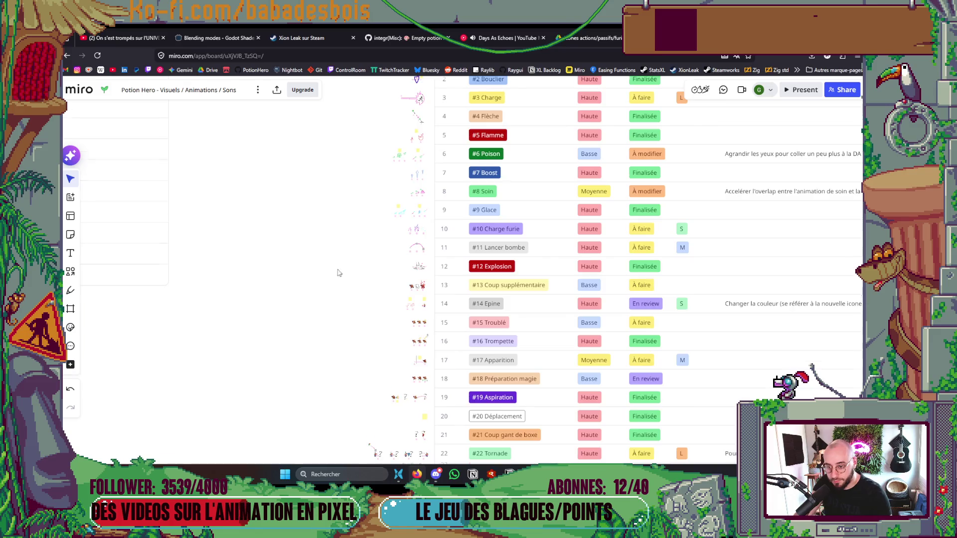
# Step: Review the animation table's statuses and sprite previews down to row 42, then switch to the terminal
pyautogui.scroll(-3, 364, 326)
pyautogui.scroll(-5, 364, 326)
pyautogui.keyDown('ctrl'); pyautogui.scroll(5, 411, 305); pyautogui.keyUp('ctrl')
pyautogui.keyDown('ctrl'); pyautogui.scroll(3, 408, 302); pyautogui.keyUp('ctrl')
pyautogui.keyDown('ctrl'); pyautogui.scroll(-7, 414, 301); pyautogui.keyUp('ctrl')
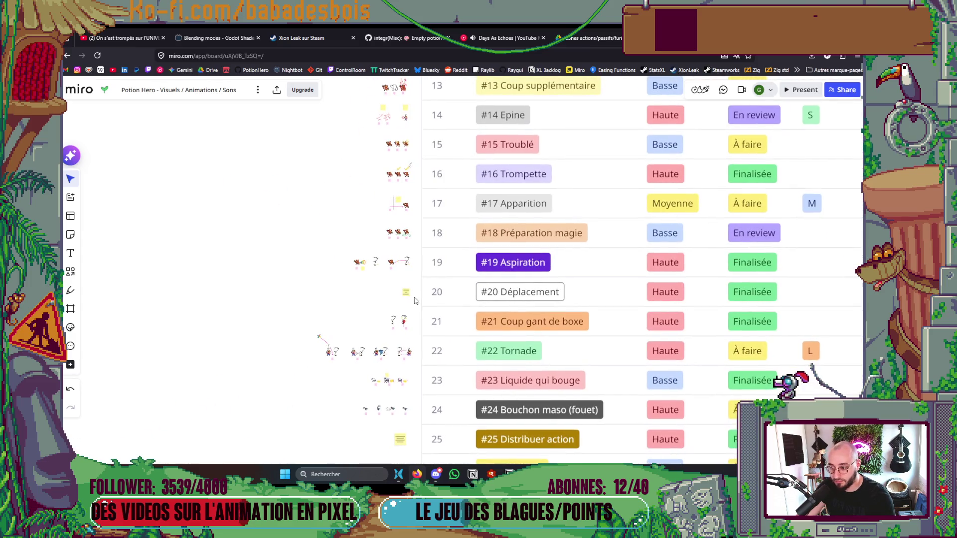
pyautogui.keyDown('ctrl'); pyautogui.scroll(5, 416, 301); pyautogui.keyUp('ctrl')
pyautogui.keyDown('ctrl'); pyautogui.scroll(-4, 402, 300); pyautogui.keyUp('ctrl')
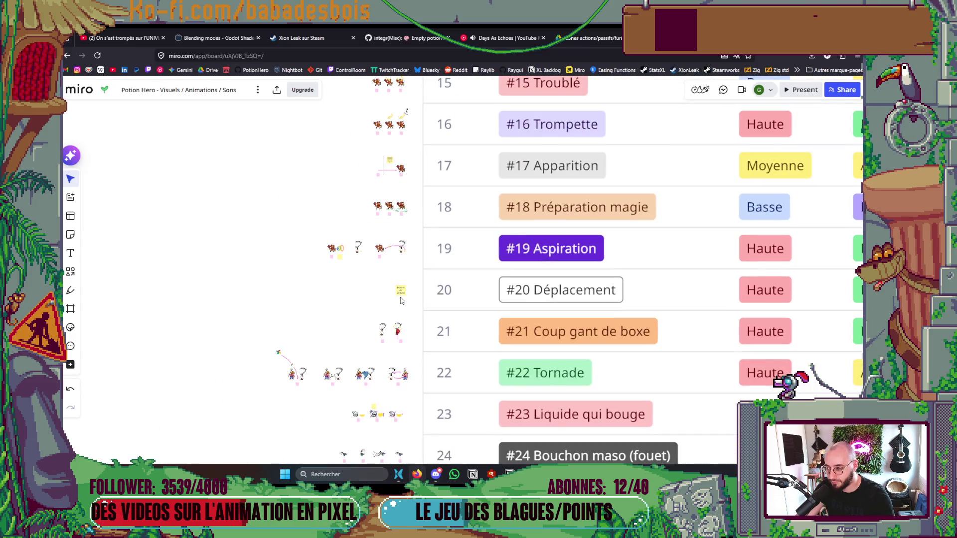
pyautogui.keyDown('ctrl'); pyautogui.scroll(-3, 402, 301); pyautogui.keyUp('ctrl')
pyautogui.scroll(-1, 396, 272)
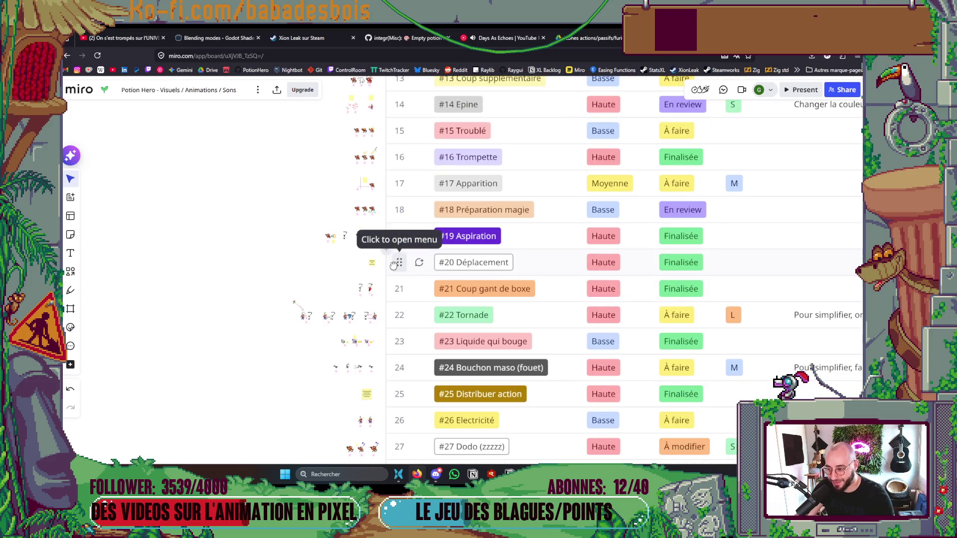
pyautogui.keyDown('ctrl'); pyautogui.scroll(5, 411, 302); pyautogui.keyUp('ctrl')
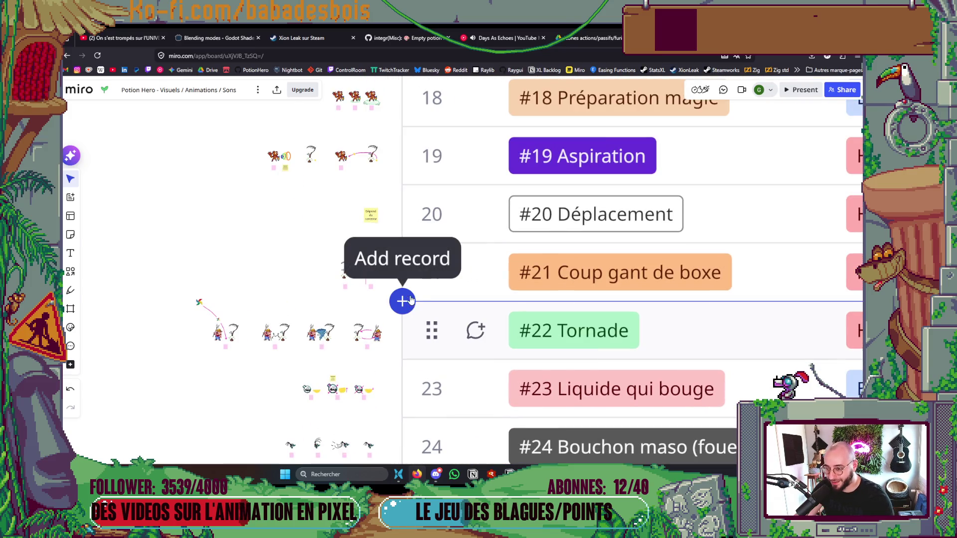
pyautogui.scroll(-1, 262, 289)
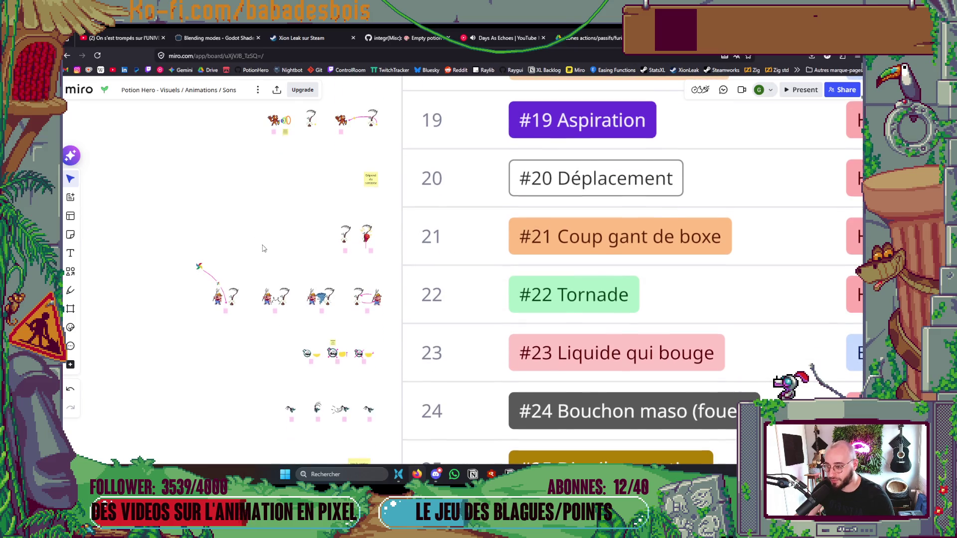
pyautogui.keyDown('ctrl'); pyautogui.scroll(-2, 264, 239); pyautogui.keyUp('ctrl')
pyautogui.scroll(-2, 267, 285)
pyautogui.keyDown('ctrl'); pyautogui.scroll(4, 306, 349); pyautogui.keyUp('ctrl')
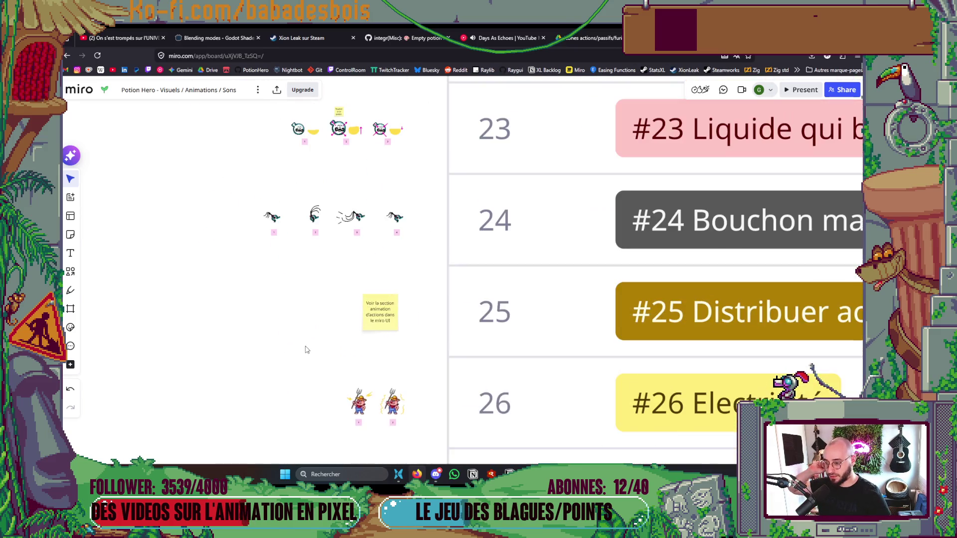
pyautogui.moveTo(551, 357); pyautogui.dragTo(444, 344)
pyautogui.keyDown('ctrl'); pyautogui.scroll(-5, 279, 309); pyautogui.keyUp('ctrl')
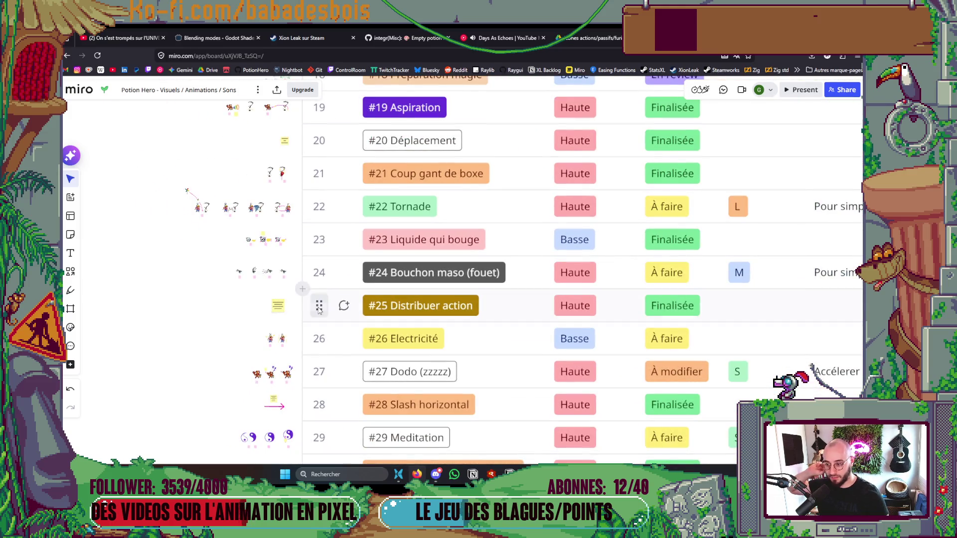
pyautogui.keyDown('ctrl'); pyautogui.scroll(3, 274, 299); pyautogui.keyUp('ctrl')
pyautogui.keyDown('ctrl'); pyautogui.scroll(-2, 263, 273); pyautogui.keyUp('ctrl')
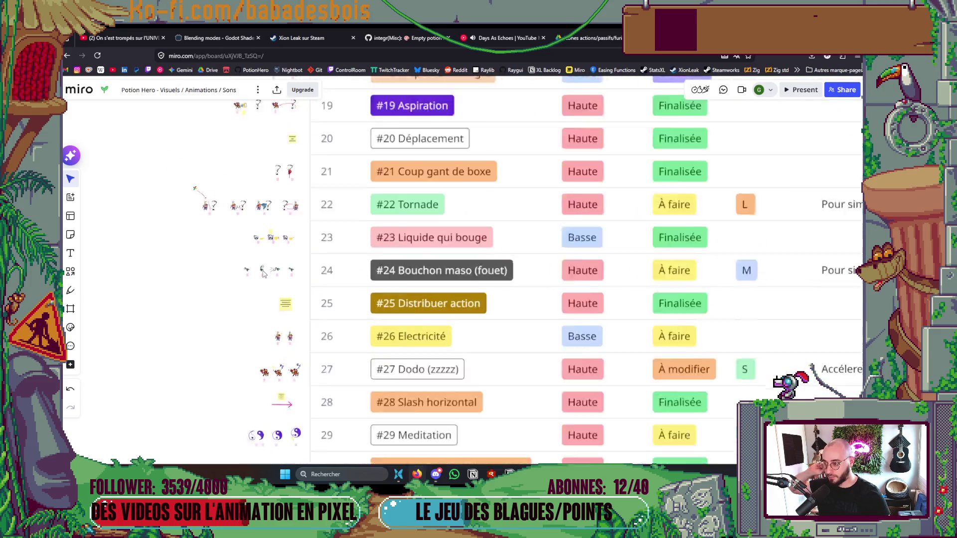
pyautogui.keyDown('ctrl'); pyautogui.scroll(2, 264, 272); pyautogui.keyUp('ctrl')
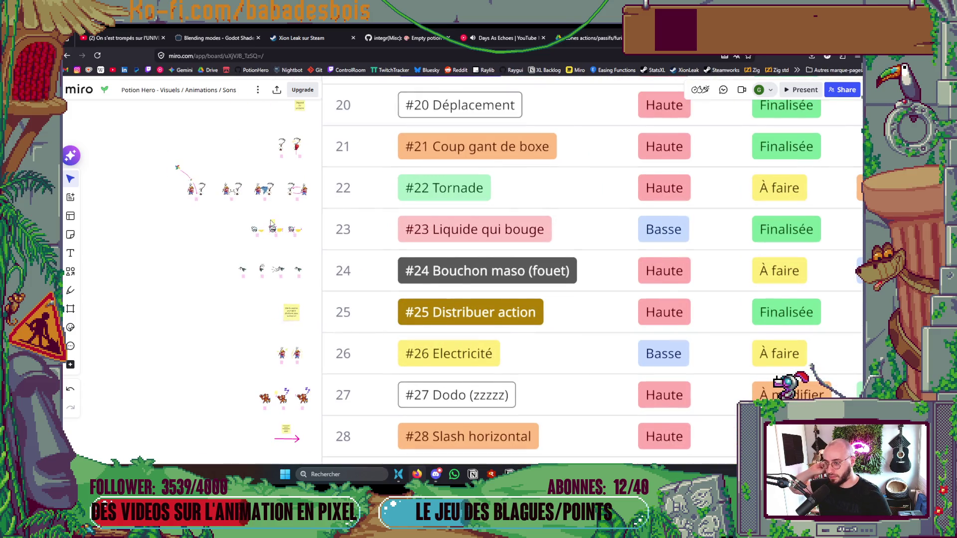
pyautogui.scroll(-4, 254, 257)
pyautogui.scroll(8, 242, 244)
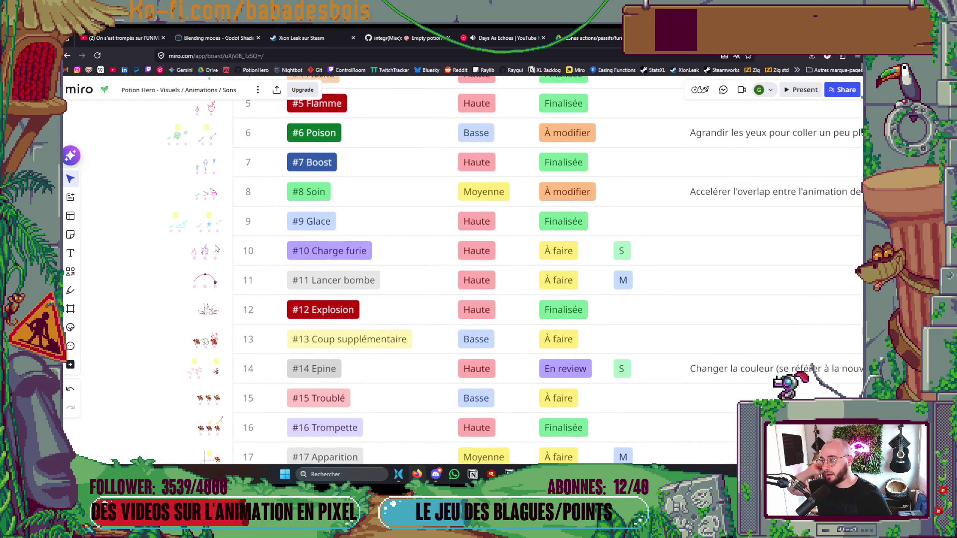
pyautogui.scroll(3, 222, 309)
pyautogui.scroll(-1, 225, 278)
pyautogui.scroll(-10, 225, 278)
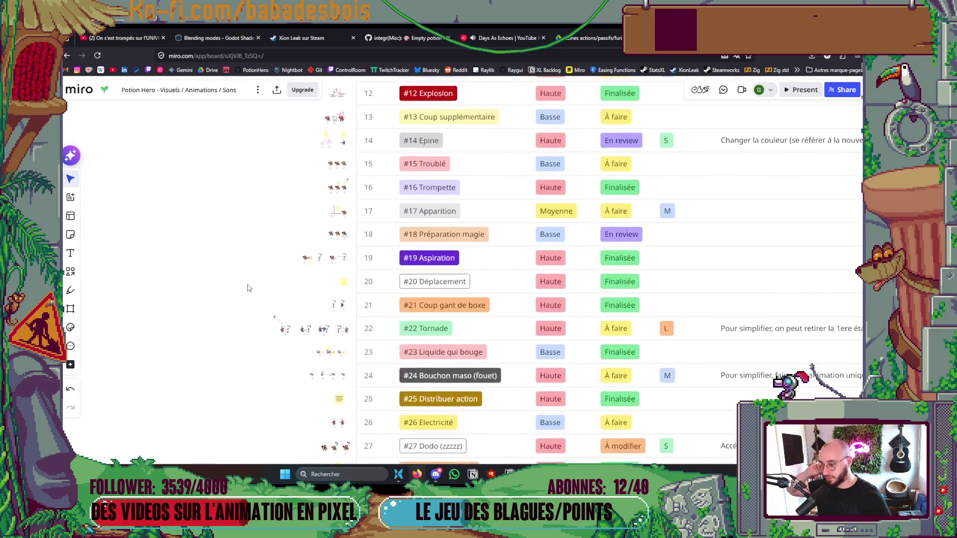
pyautogui.scroll(-1, 339, 243)
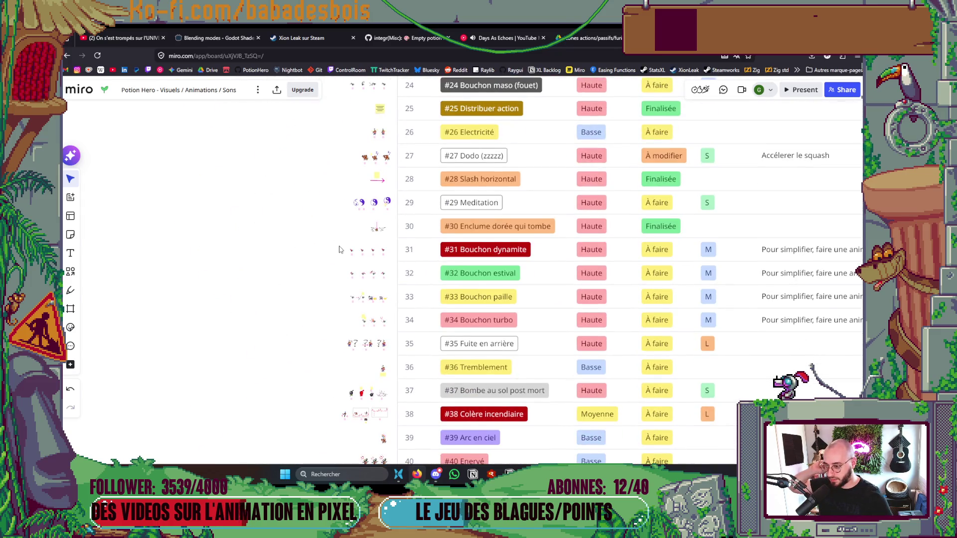
pyautogui.scroll(-2, 329, 322)
pyautogui.scroll(5, 349, 279)
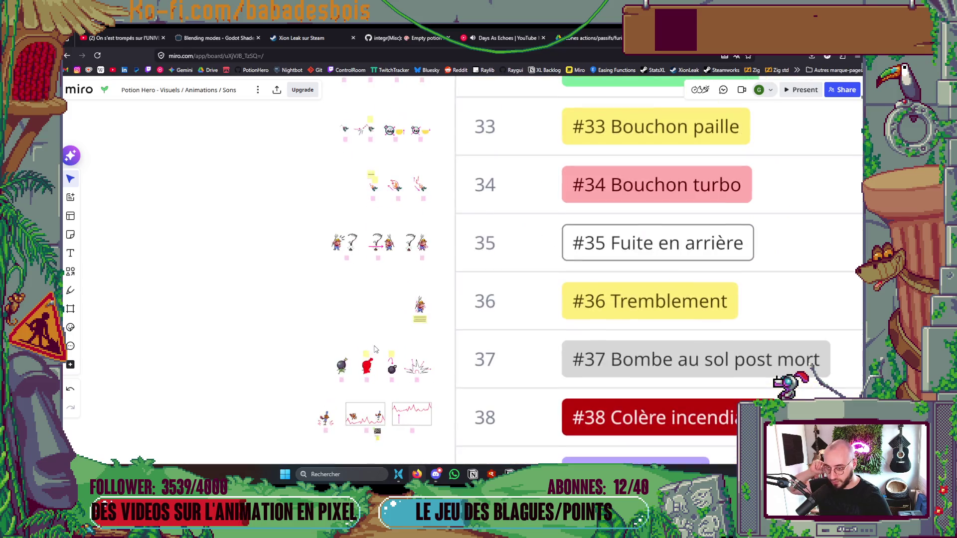
pyautogui.scroll(-2, 366, 209)
pyautogui.scroll(6, 333, 341)
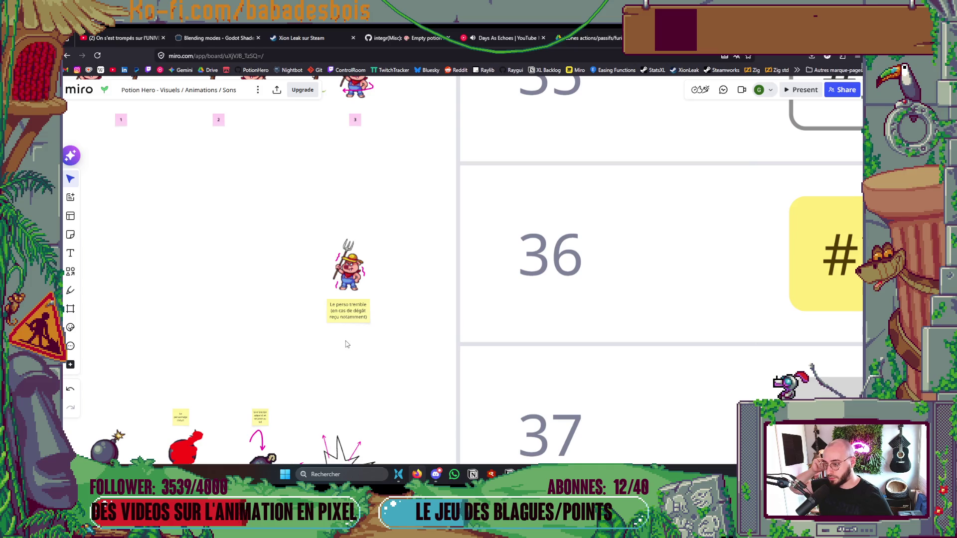
pyautogui.scroll(-5, 348, 345)
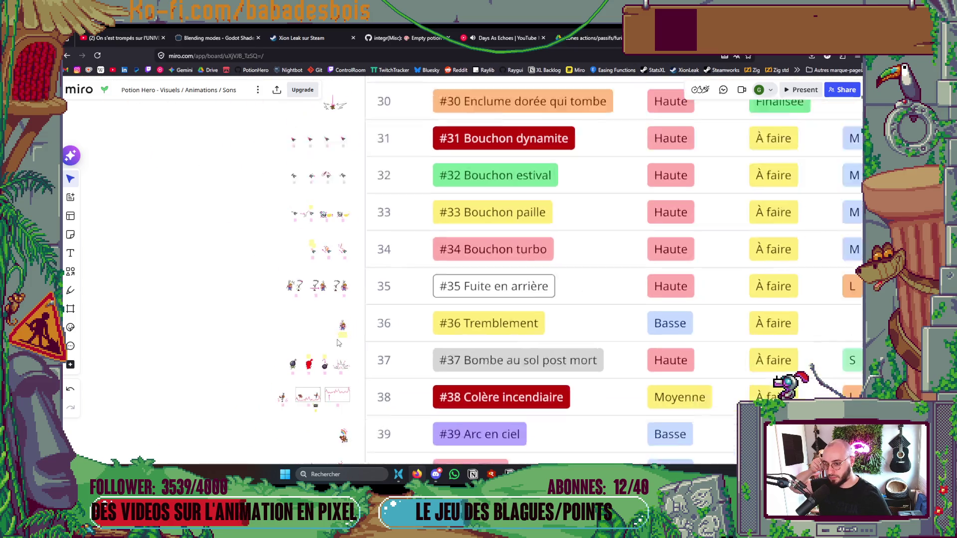
pyautogui.scroll(5, 328, 342)
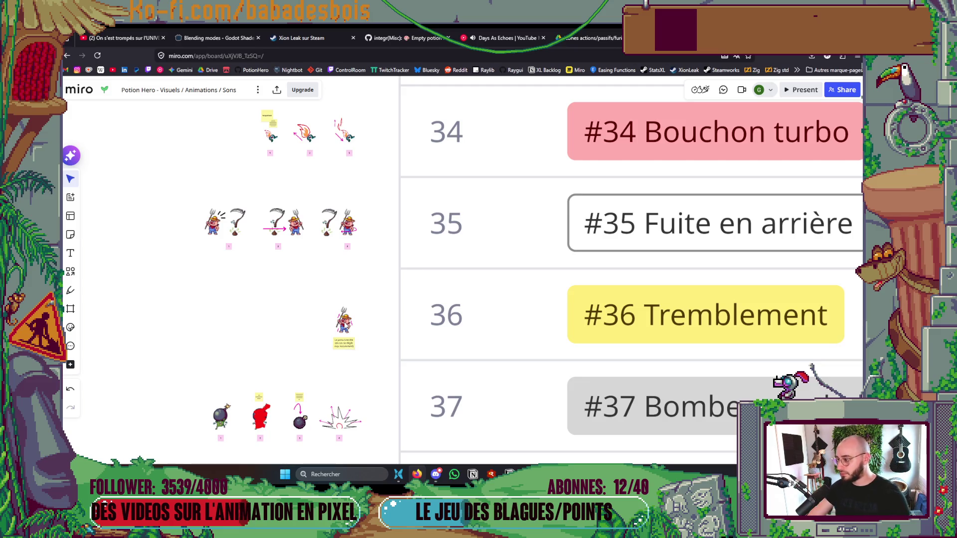
pyautogui.scroll(-5, 346, 292)
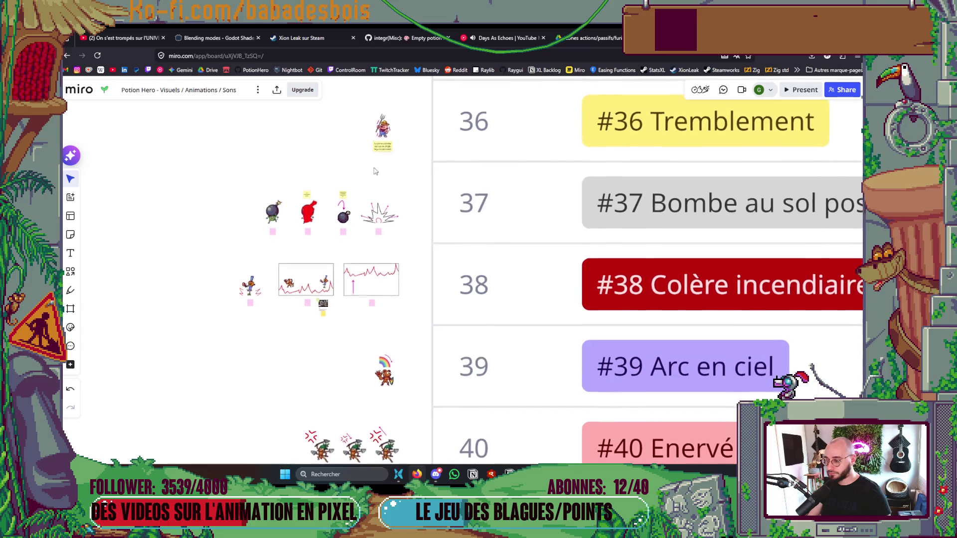
pyautogui.scroll(-3, 332, 309)
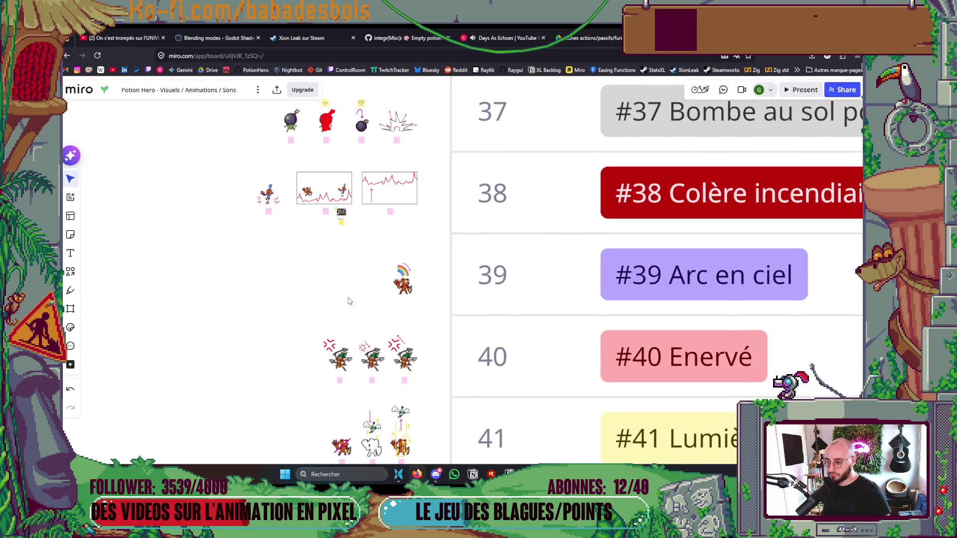
pyautogui.scroll(-2, 364, 232)
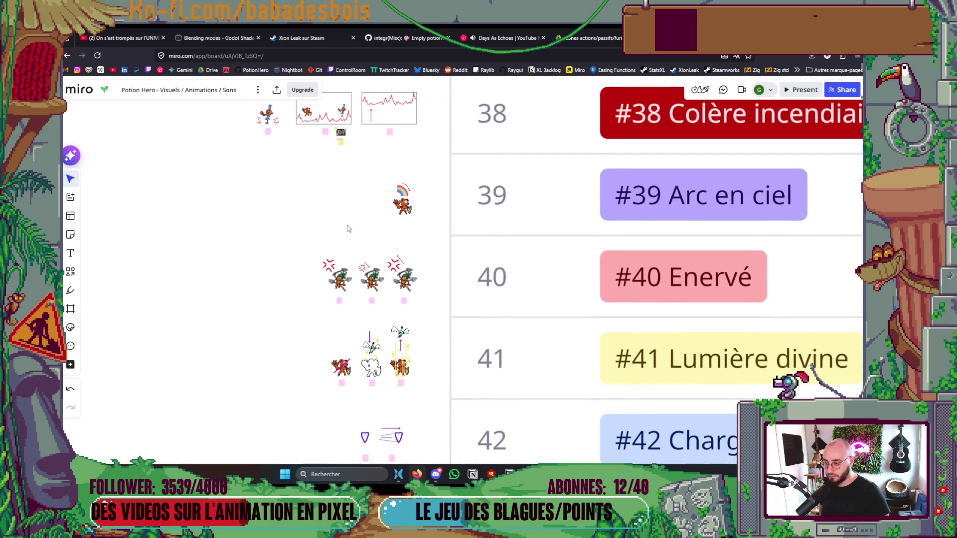
pyautogui.scroll(-5, 343, 249)
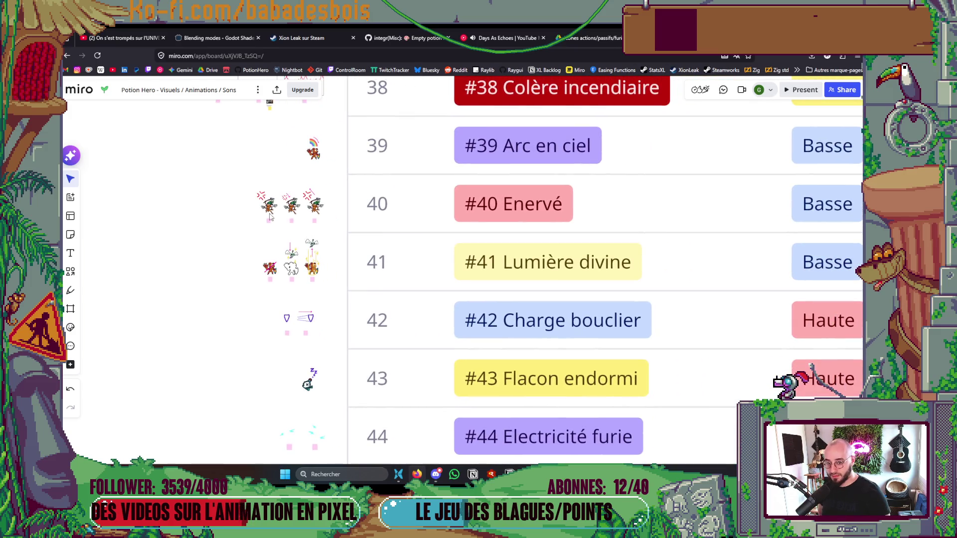
pyautogui.scroll(-2, 271, 210)
pyautogui.scroll(-2, 269, 252)
pyautogui.scroll(4, 278, 279)
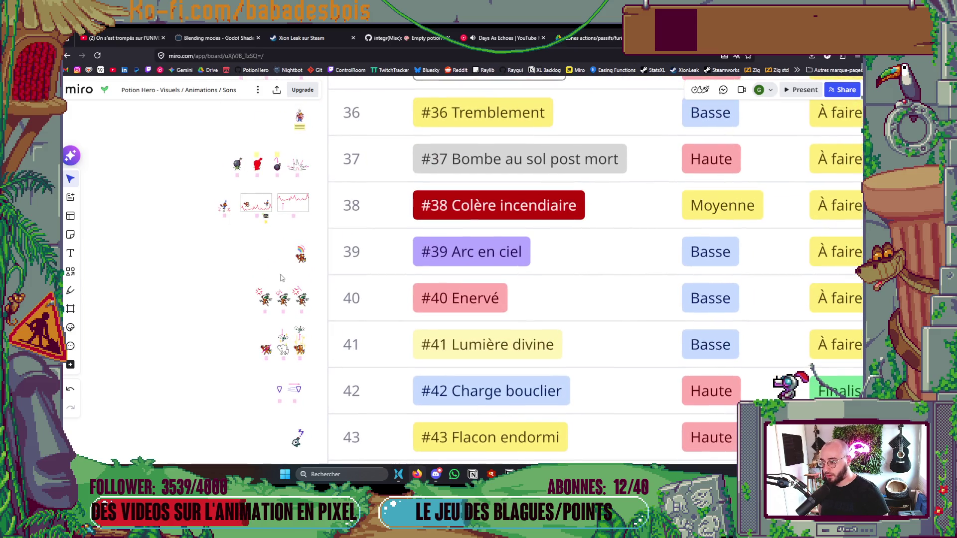
pyautogui.scroll(3, 282, 272)
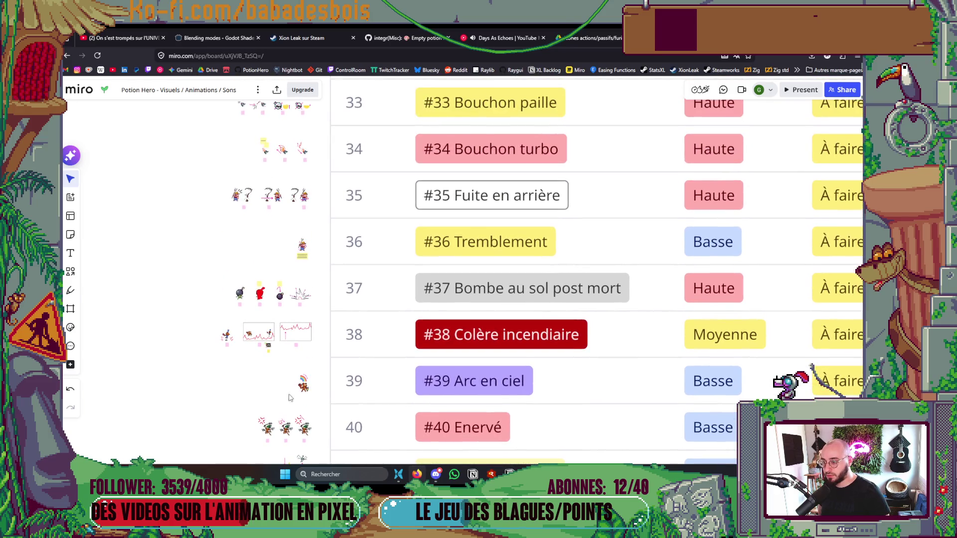
pyautogui.scroll(2, 262, 259)
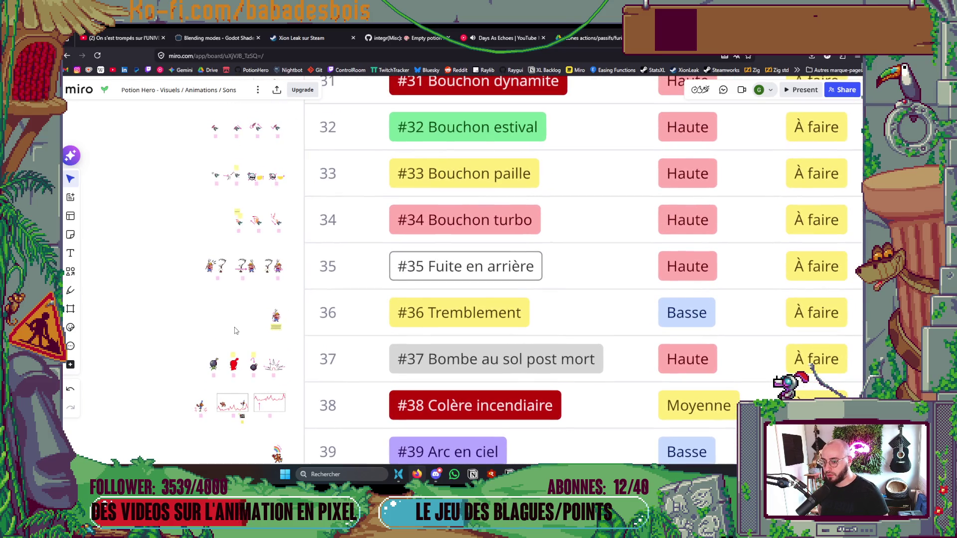
pyautogui.scroll(2, 240, 268)
pyautogui.scroll(-5, 255, 264)
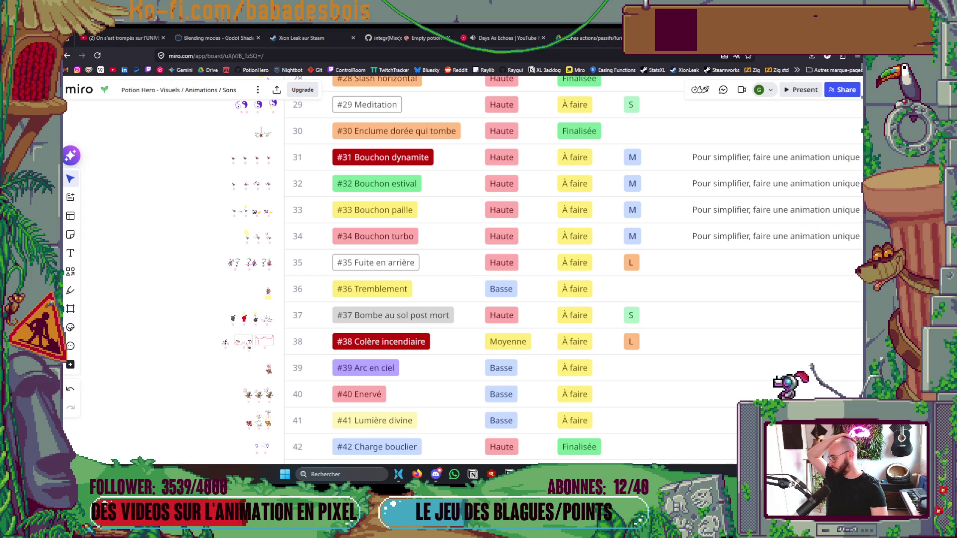
pyautogui.hotkey('alt', 'Tab')
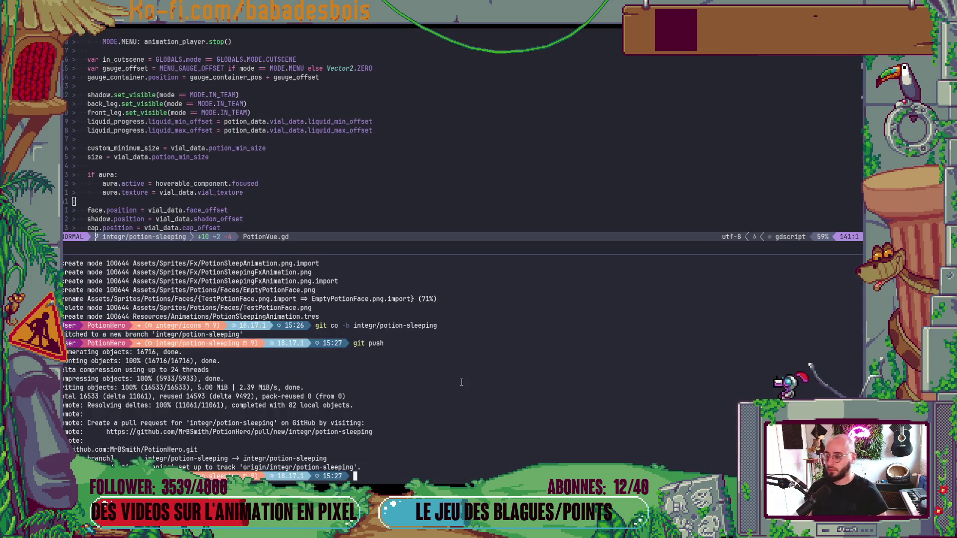
# Step: Check out dev and pull the latest changes with git co dev and git pull
pyautogui.write('git co dev')
pyautogui.press('Return')
pyautogui.write('git pull')
pyautogui.press('Return')
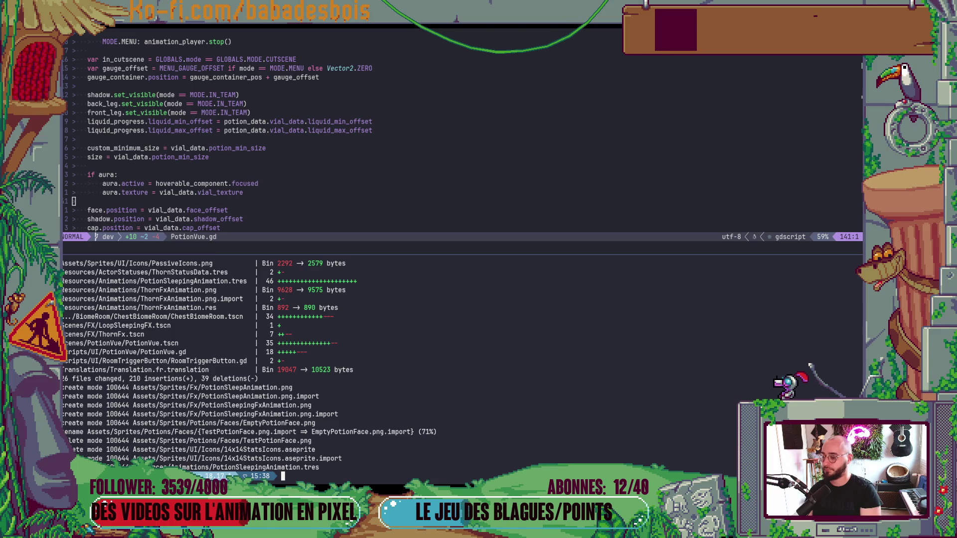
# Step: Create and switch to the new branch integr/combat-anims with git sw -c
pyautogui.write('git br ')
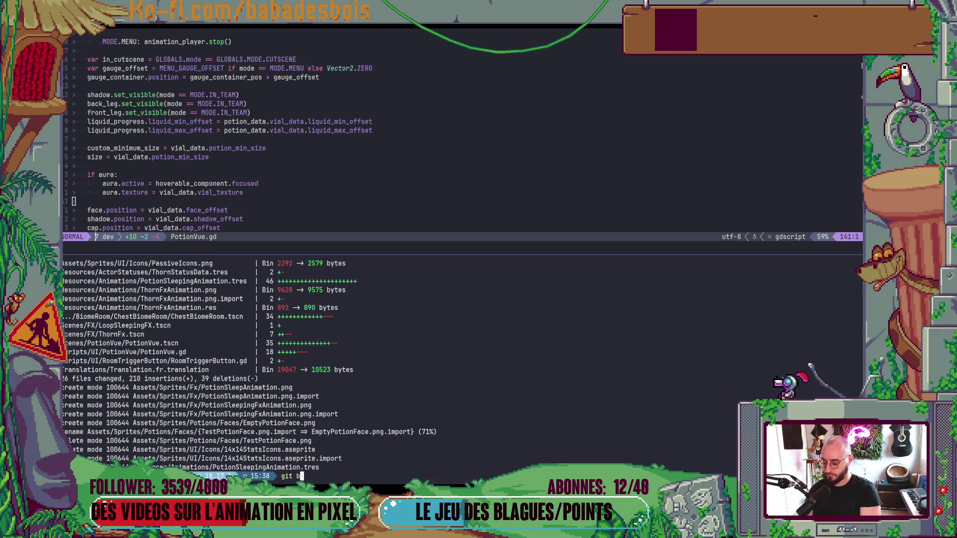
pyautogui.write('-b')
pyautogui.press('BackSpace')
pyautogui.press('BackSpace')
pyautogui.press('BackSpace')
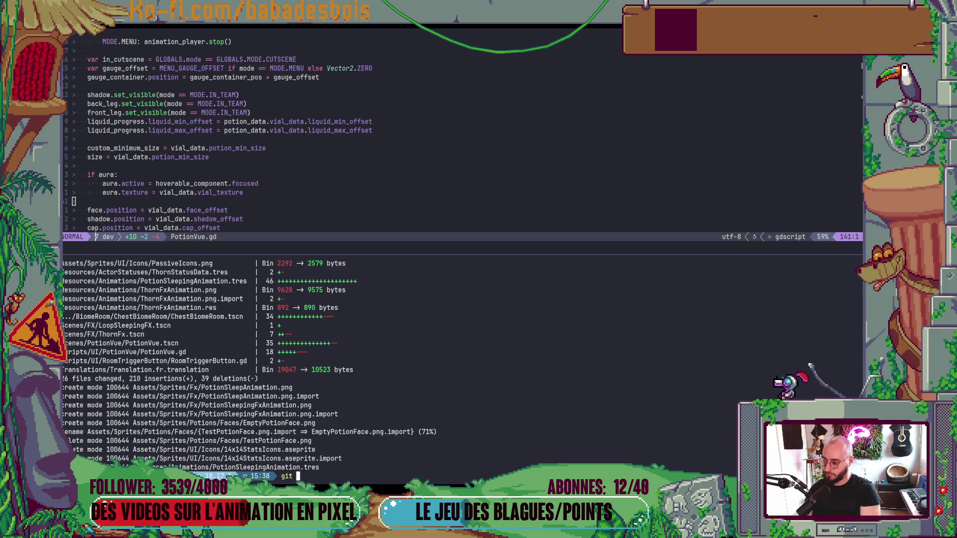
pyautogui.write('sw -c')
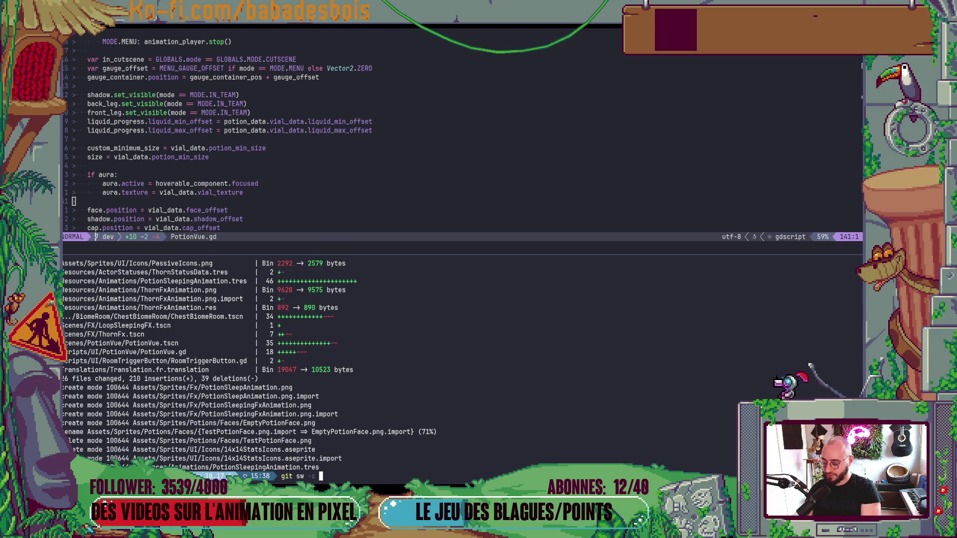
pyautogui.write('int')
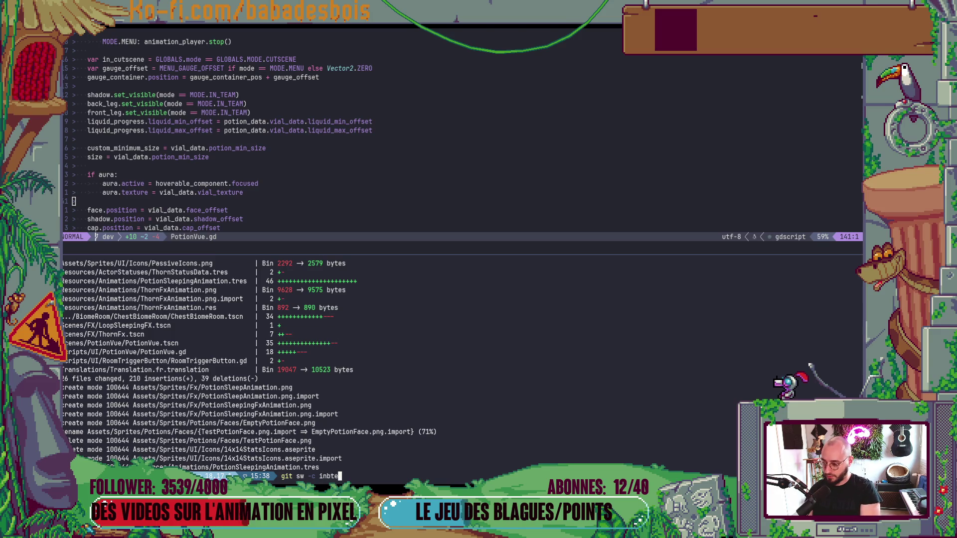
pyautogui.write('egr/')
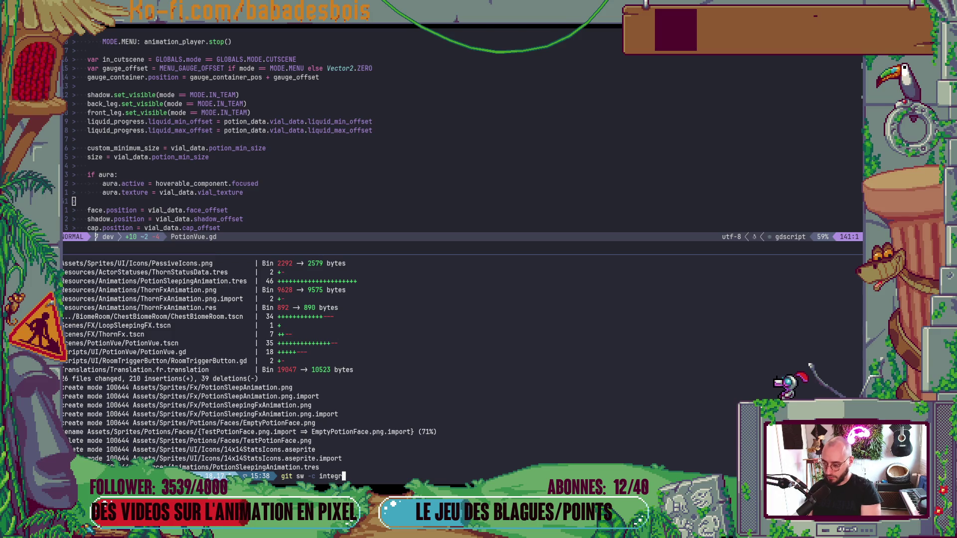
pyautogui.write('combat')
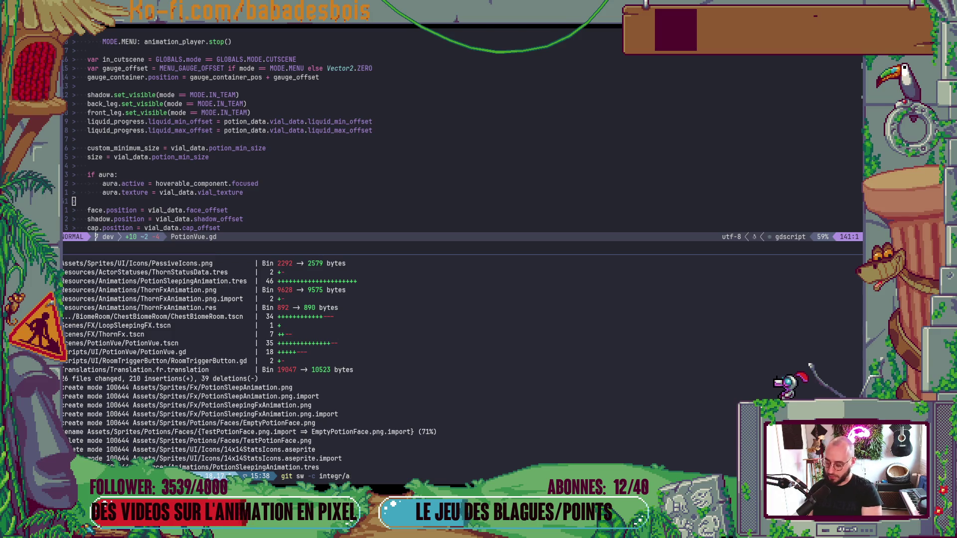
pyautogui.write('-anims')
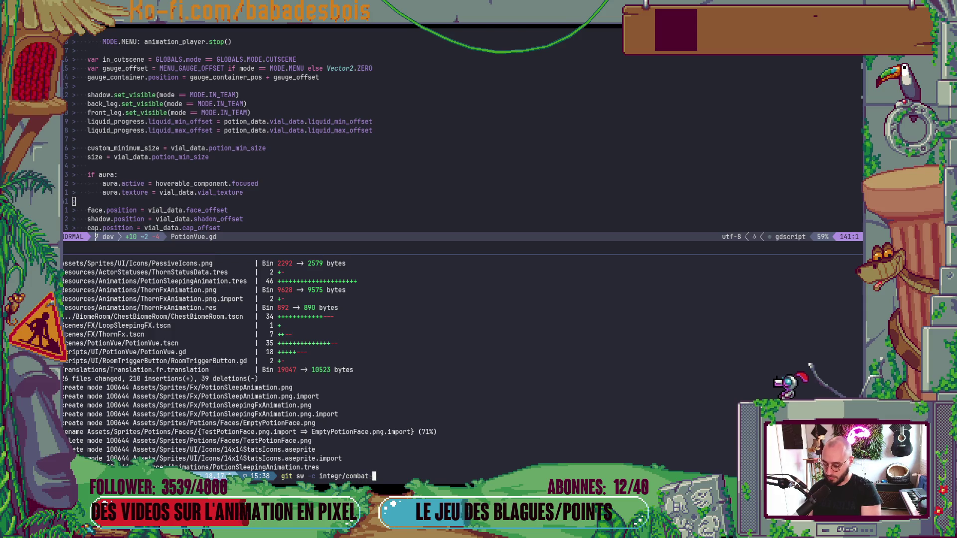
pyautogui.press('Return')
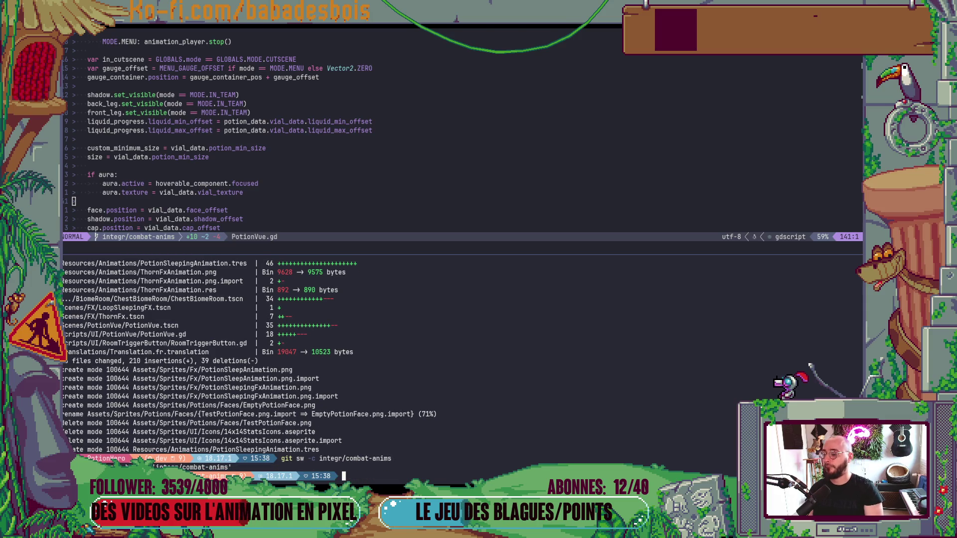
pyautogui.hotkey('alt', 'Tab')
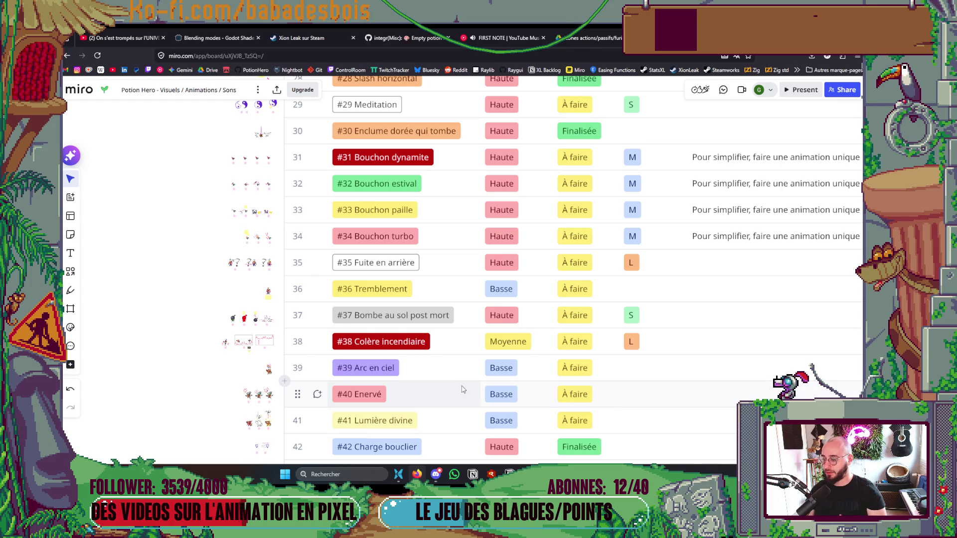
# Step: Close the two stray file explorer windows and bring up the Notion backlog board
pyautogui.hotkey('alt', 'Tab')
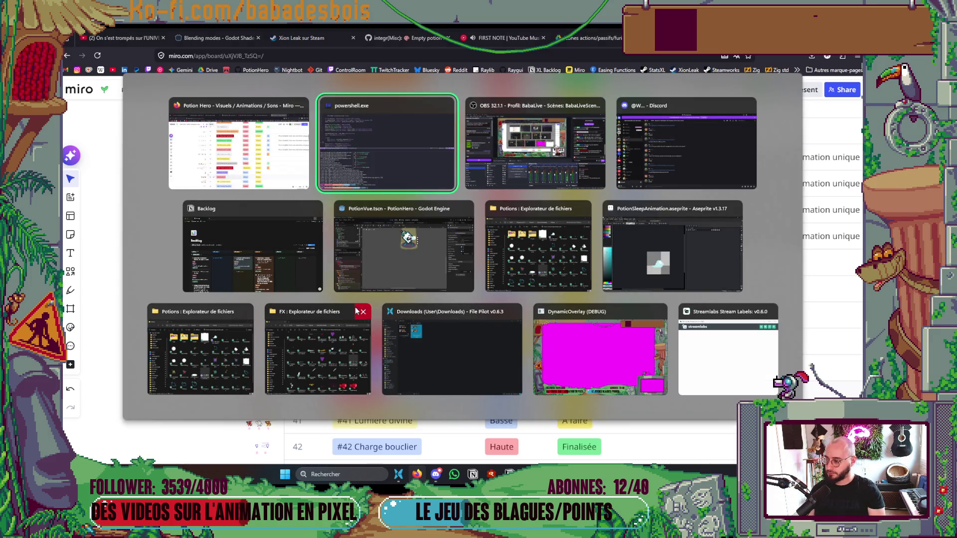
pyautogui.click(349, 314)
pyautogui.click(309, 317)
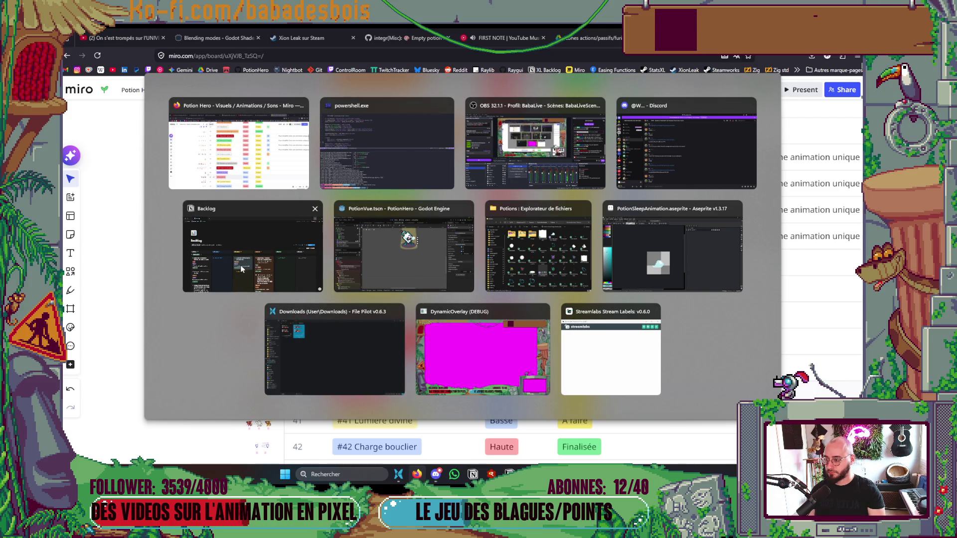
pyautogui.click(280, 272)
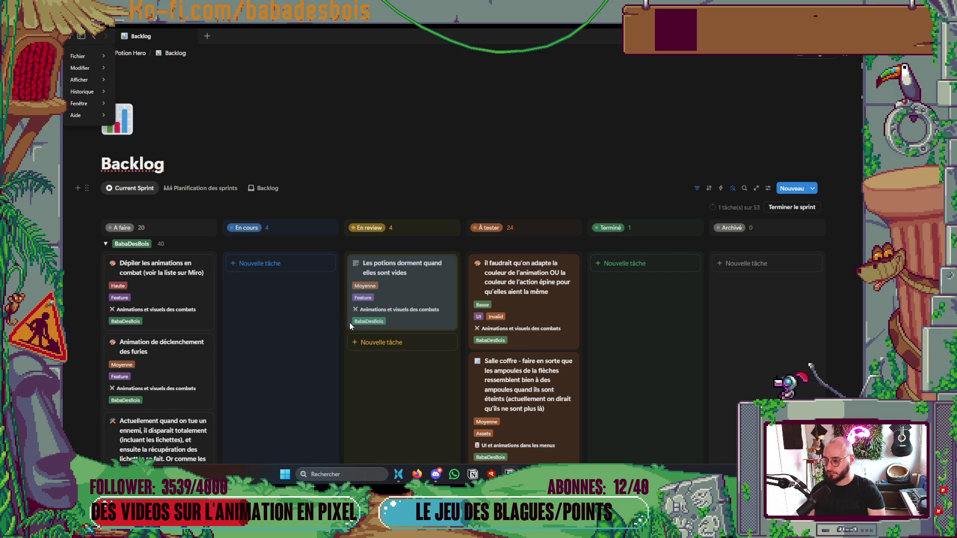
# Step: Move the sleeping-potions card to À tester and 'Dépiler les animations en combat' to En cours
pyautogui.moveTo(406, 284); pyautogui.dragTo(513, 264)
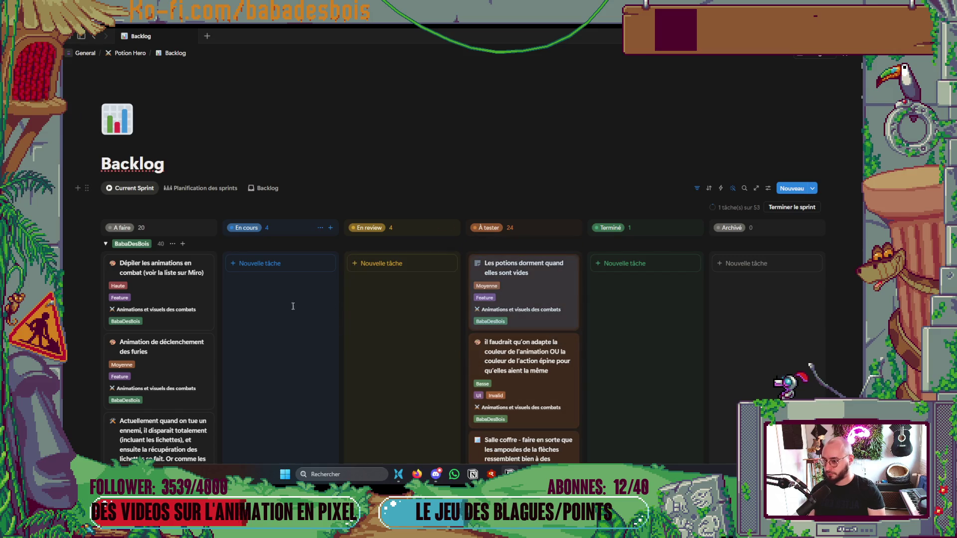
pyautogui.moveTo(184, 304); pyautogui.dragTo(293, 302)
pyautogui.moveTo(294, 307); pyautogui.dragTo(263, 354)
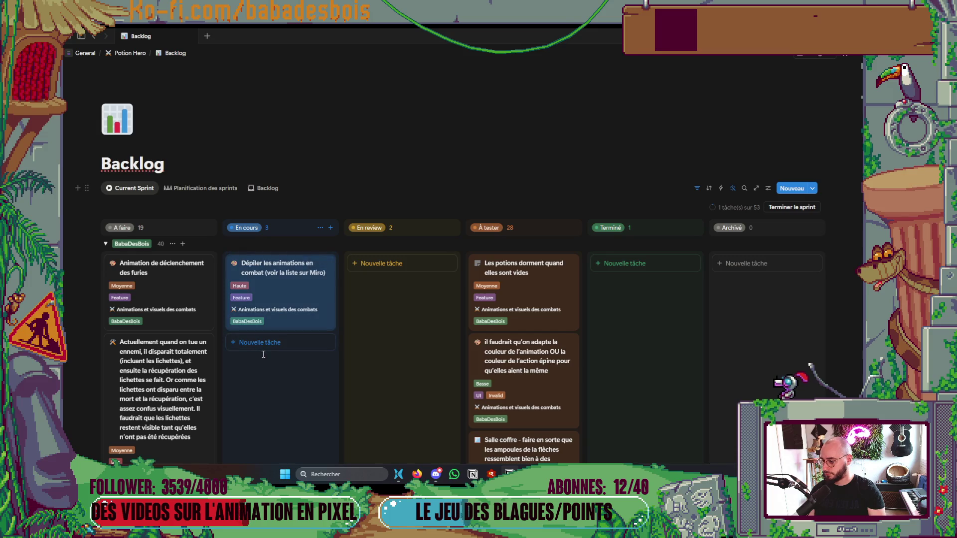
pyautogui.scroll(-3, 261, 357)
pyautogui.scroll(-3, 261, 357)
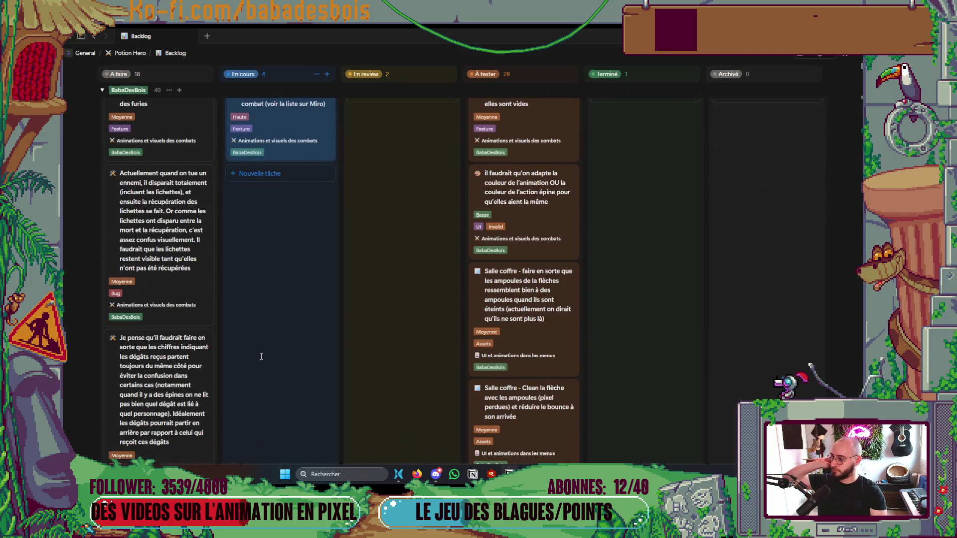
pyautogui.scroll(-8, 261, 356)
pyautogui.scroll(-3, 261, 356)
pyautogui.scroll(8, 261, 357)
pyautogui.hotkey('alt', 'Tab')
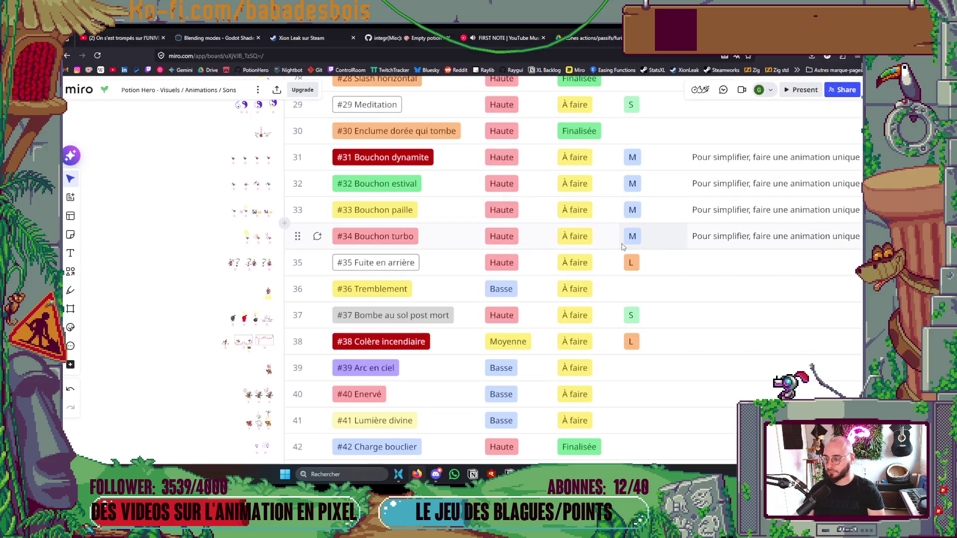
pyautogui.scroll(-2, 345, 278)
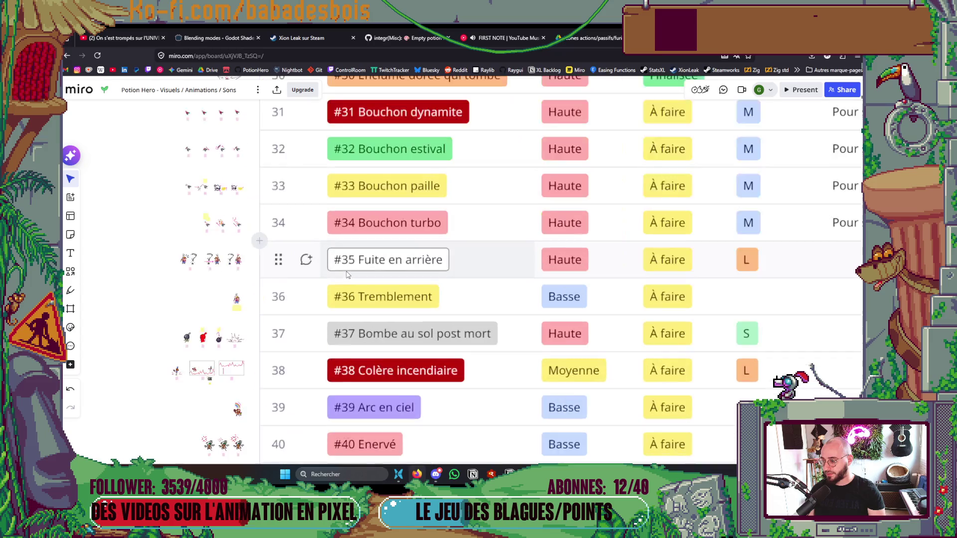
pyautogui.scroll(2, 348, 273)
pyautogui.hotkey('alt', 'Tab')
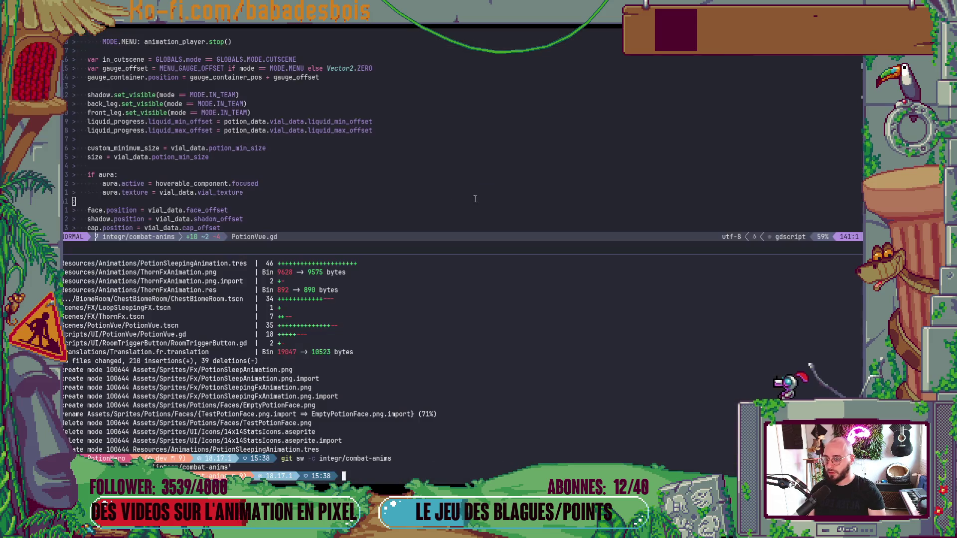
# Step: Hide the terminal and open SwapTwoActorsActionsEffect.gd by searching file names for 'Swap'
pyautogui.hotkey('ctrl', 'shift', 'z')
pyautogui.press('space')
pyautogui.press('f')
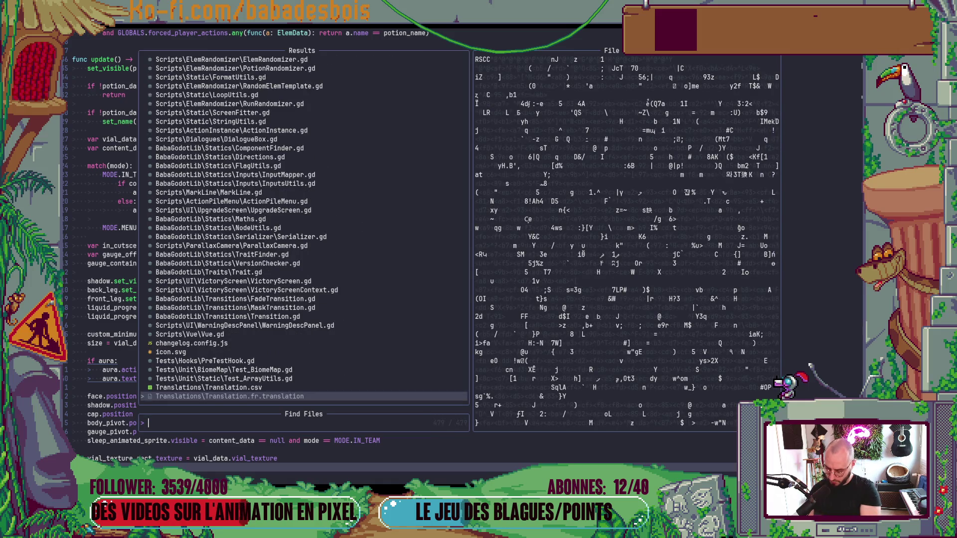
pyautogui.write('Swap')
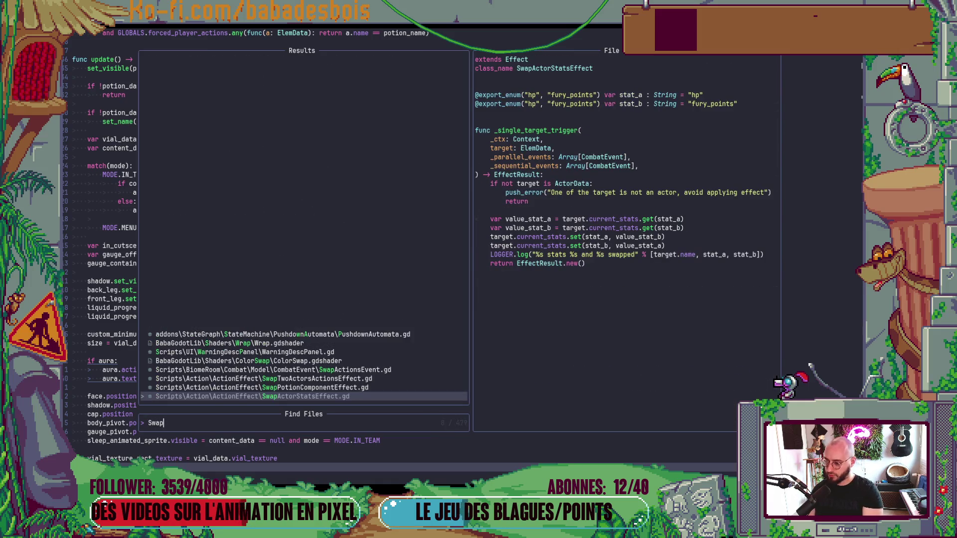
pyautogui.press('Up')
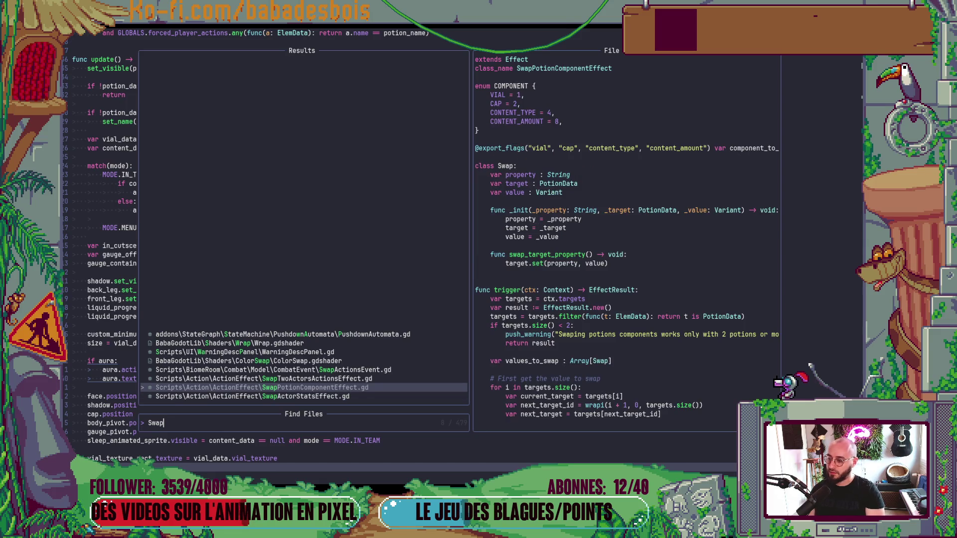
pyautogui.press('Up')
pyautogui.press('Down')
pyautogui.press('Up')
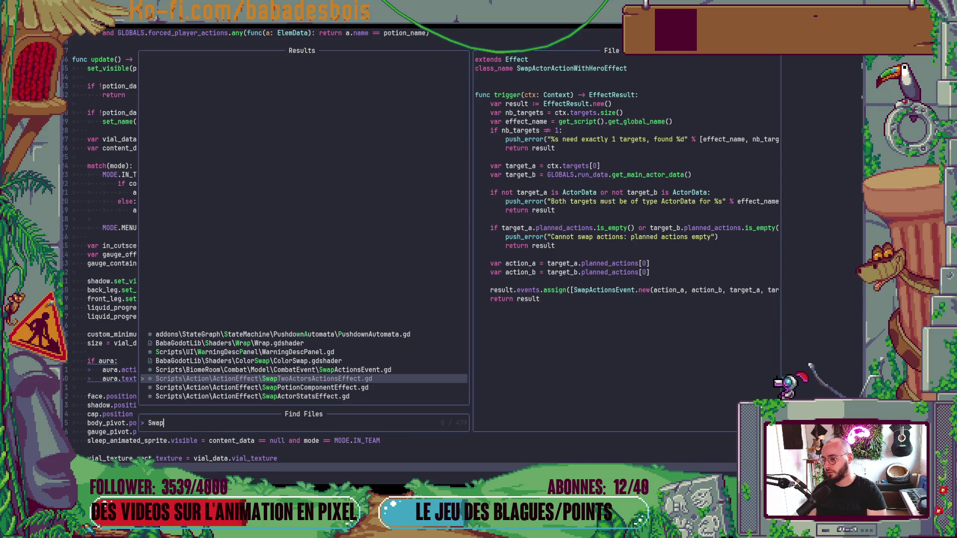
pyautogui.press('Return')
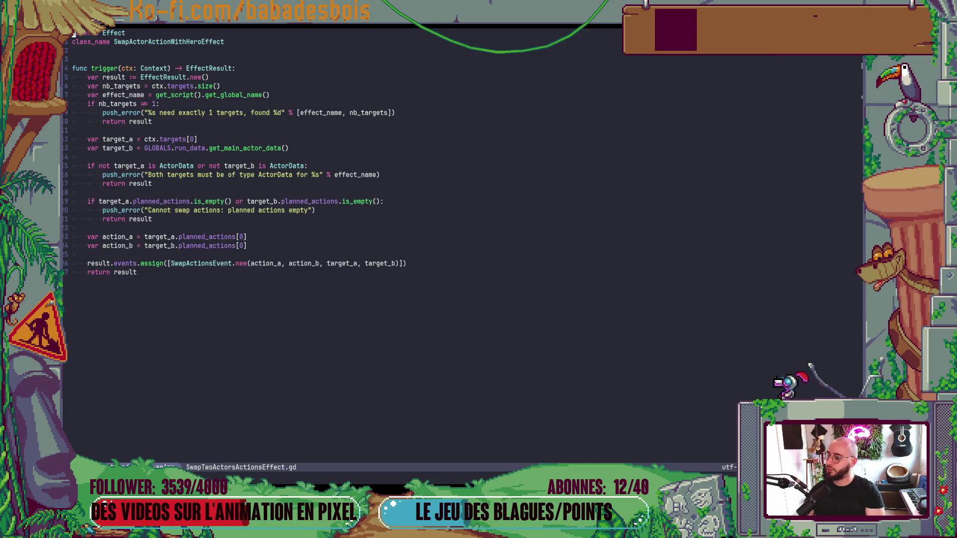
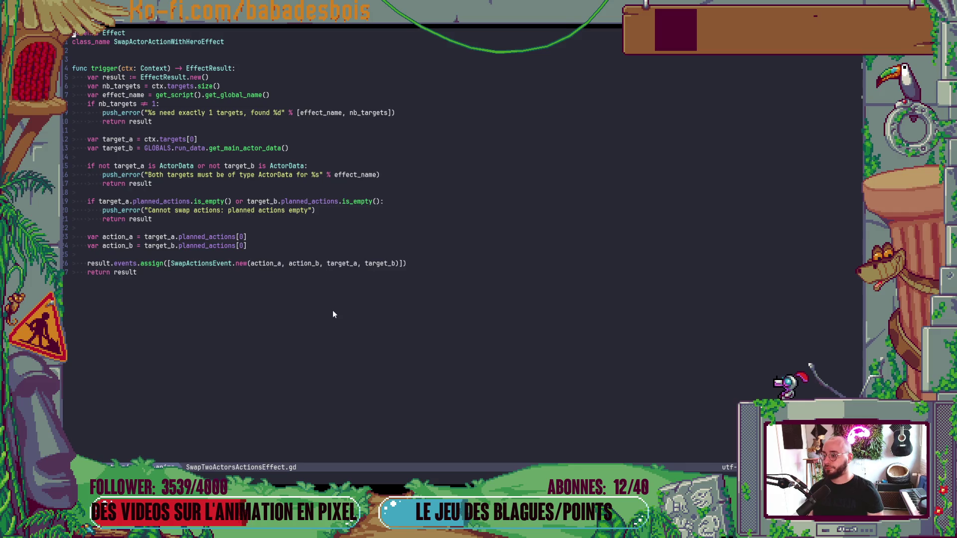
# Step: Back in Neovim, add blank lines after return result and discard the half-typed 'func _an' line
pyautogui.hotkey('alt', 'Tab')
pyautogui.click(251, 224)
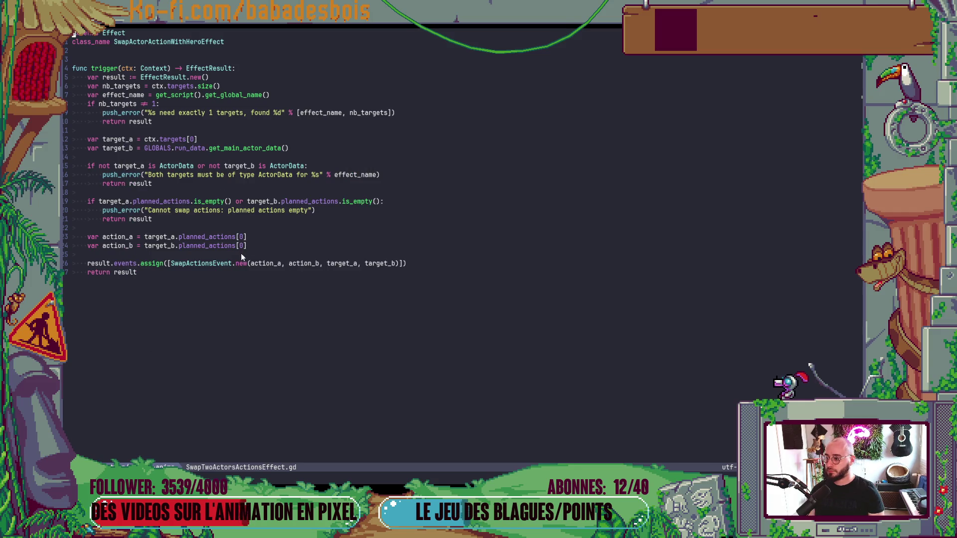
pyautogui.click(235, 304)
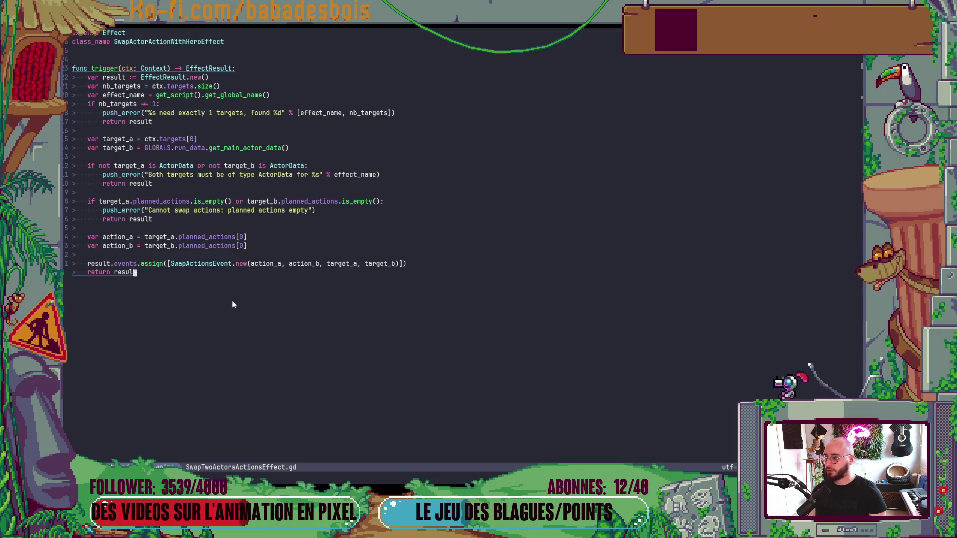
pyautogui.press('o')
pyautogui.press('Return')
pyautogui.write('func ')
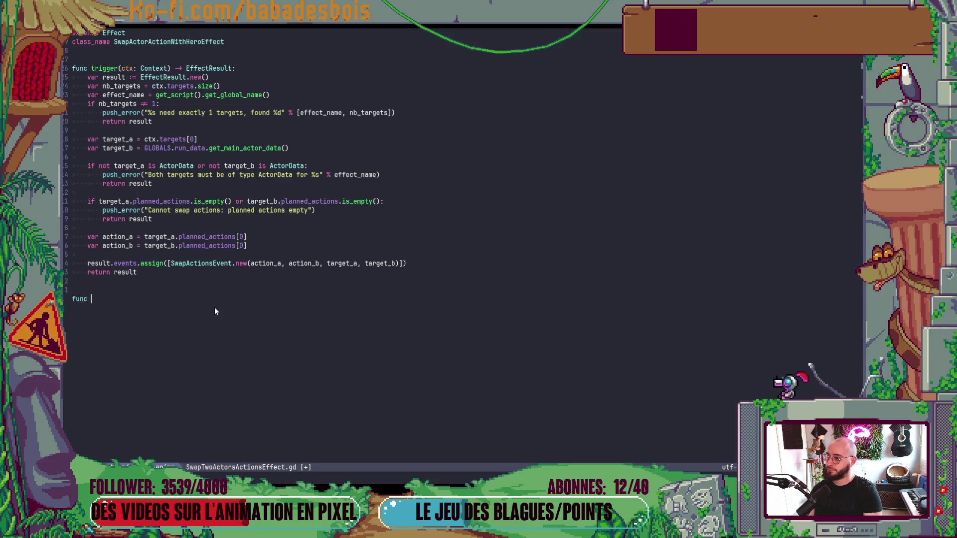
pyautogui.write('_')
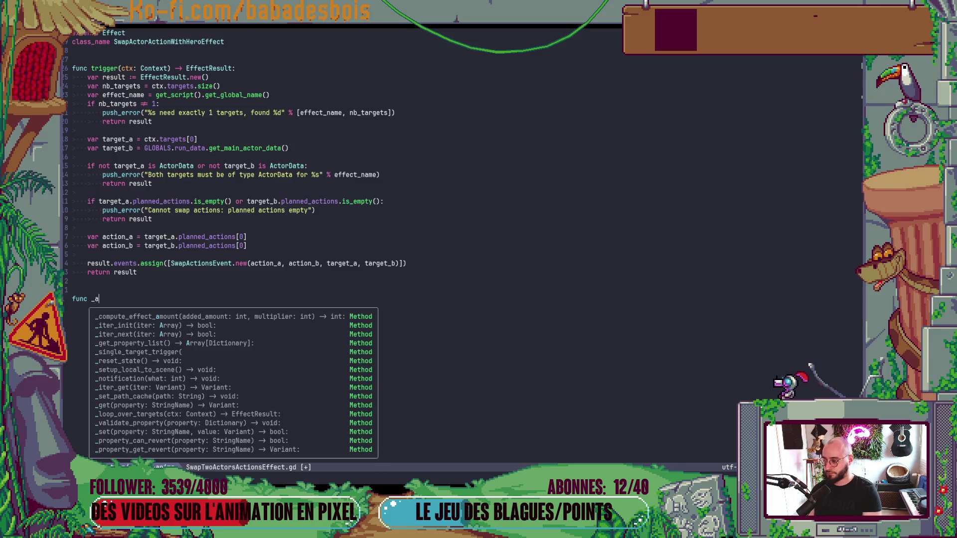
pyautogui.write('an')
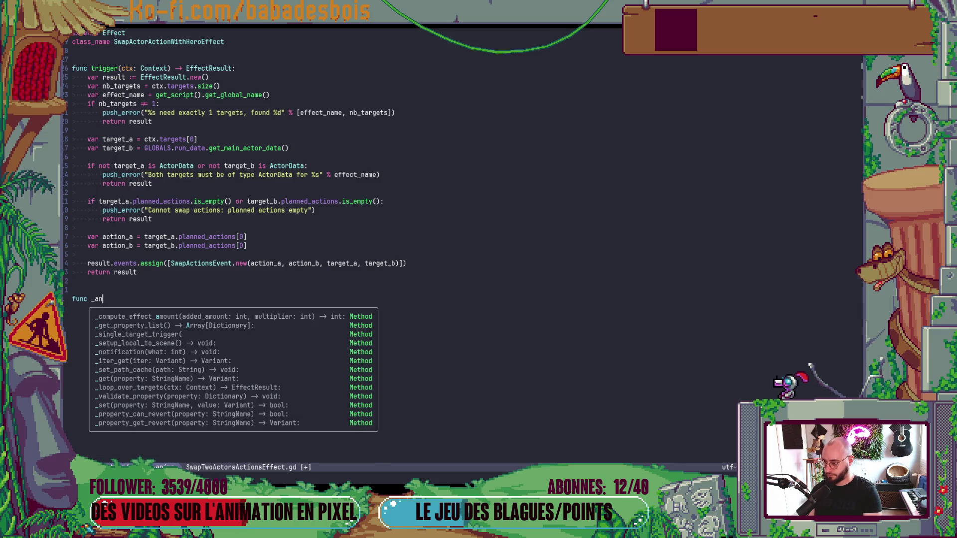
pyautogui.press('Escape')
pyautogui.press('d')
pyautogui.press('d')
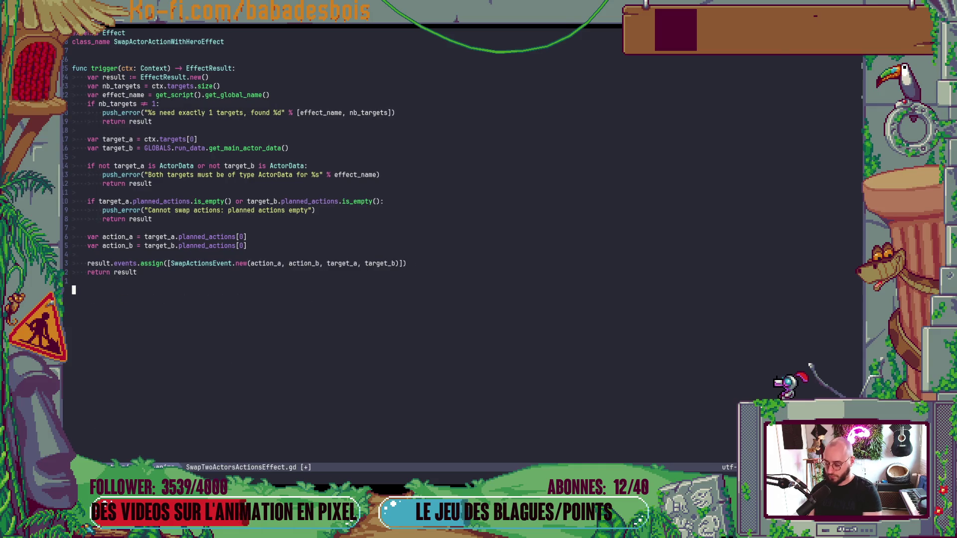
# Step: Bring up the script's symbol list, then dismiss it
pyautogui.press('space')
pyautogui.press('s')
pyautogui.press('Escape')
pyautogui.press('space')
# Step: Open Effect.gd in a split and scroll down to _compute_effect_amount
pyautogui.write('fEfe')
pyautogui.press('Up')
pyautogui.press('Return')
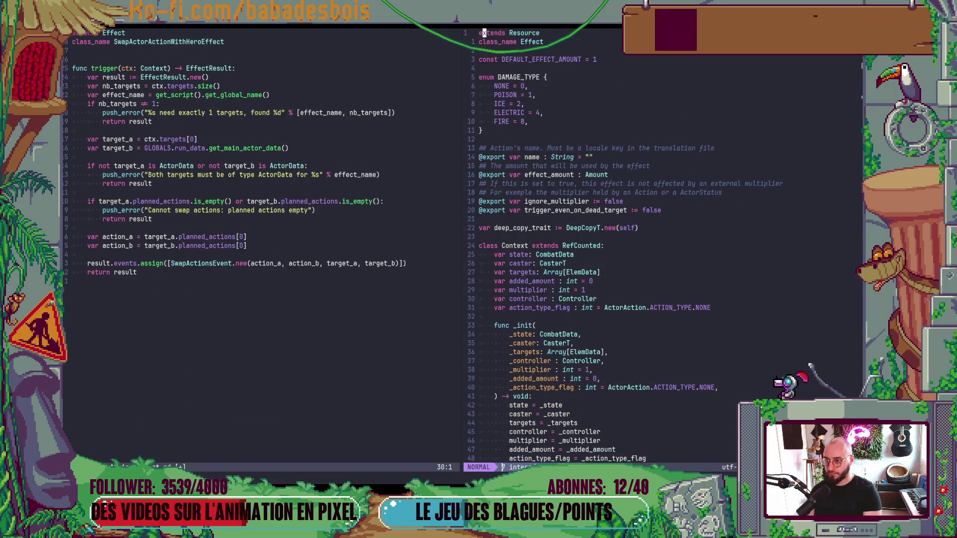
pyautogui.hotkey('ctrl', 'd')
pyautogui.hotkey('ctrl', 'd')
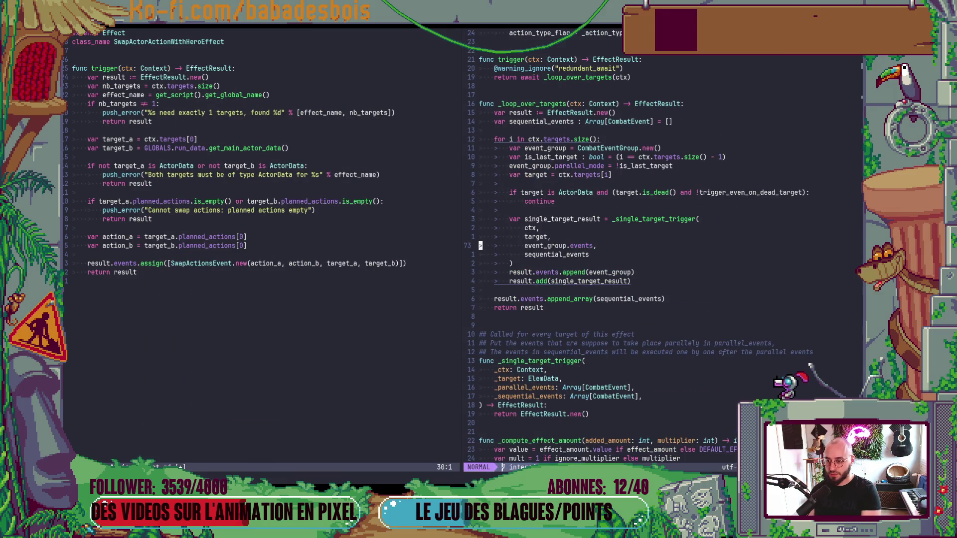
pyautogui.hotkey('ctrl', 'd')
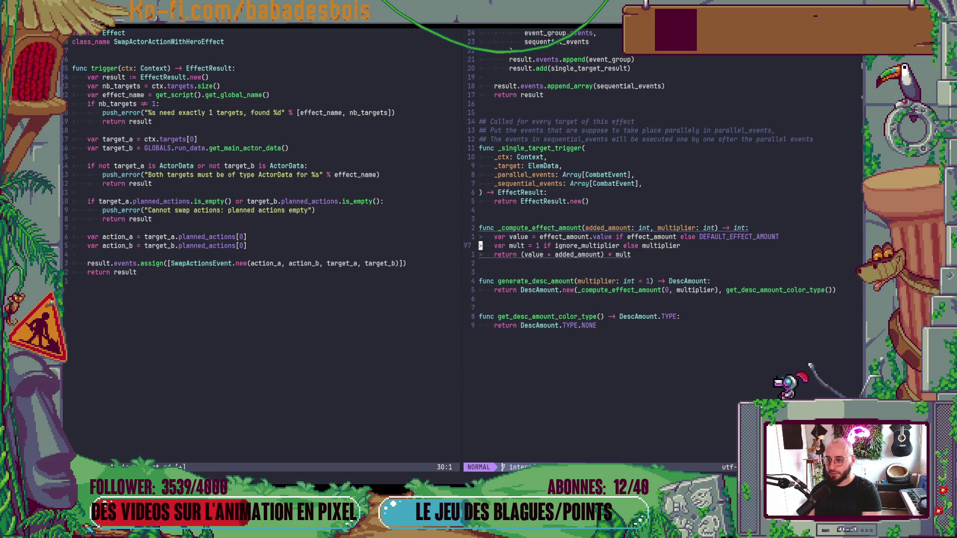
# Step: Return focus to the new effect script and review its action_a, action_b and push_error lines
pyautogui.hotkey('ctrl', 'w')
pyautogui.press('w')
pyautogui.hotkey('ctrl', 'w')
pyautogui.press('w')
pyautogui.hotkey('ctrl', 'w')
pyautogui.press('w')
pyautogui.press('k')
pyautogui.press('k')
pyautogui.press('k')
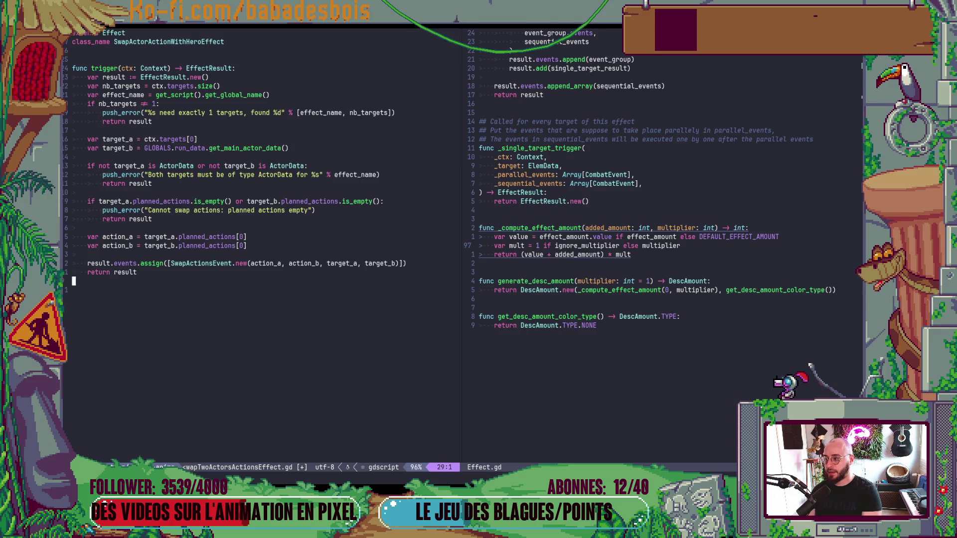
pyautogui.press('x')
pyautogui.press('x')
pyautogui.press('Escape')
pyautogui.press('k')
pyautogui.press('k')
pyautogui.press('k')
pyautogui.press('space')
pyautogui.press('f')
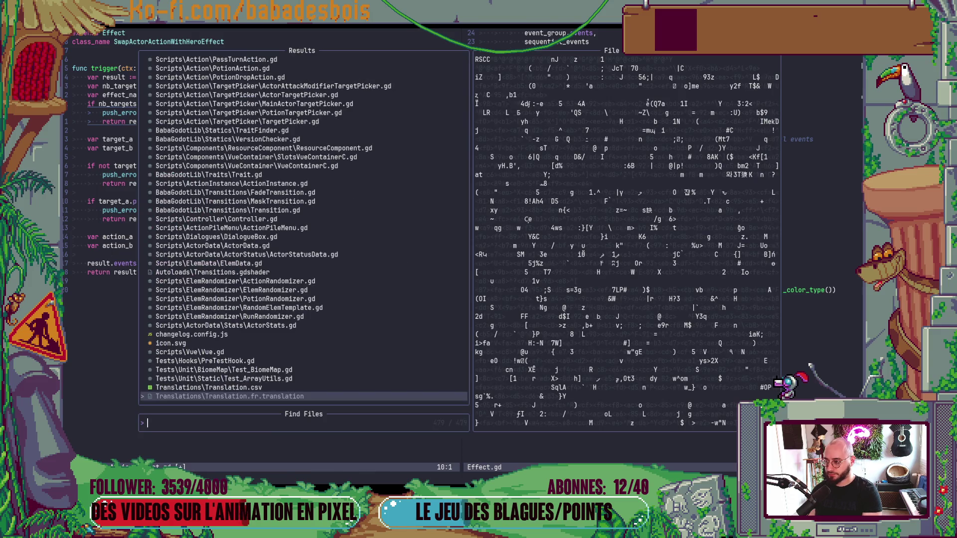
# Step: Restart the file search and filter it to 'Event'
pyautogui.press('Escape')
pyautogui.press('space')
pyautogui.write('f')
pyautogui.write('Efffec')
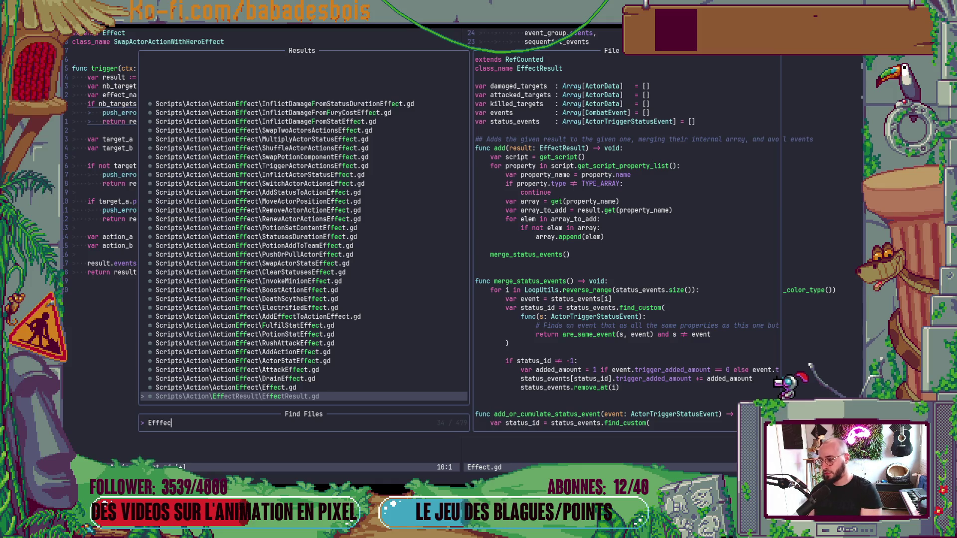
pyautogui.press('BackSpace')
pyautogui.press('BackSpace')
pyautogui.press('BackSpace')
pyautogui.write('vent')
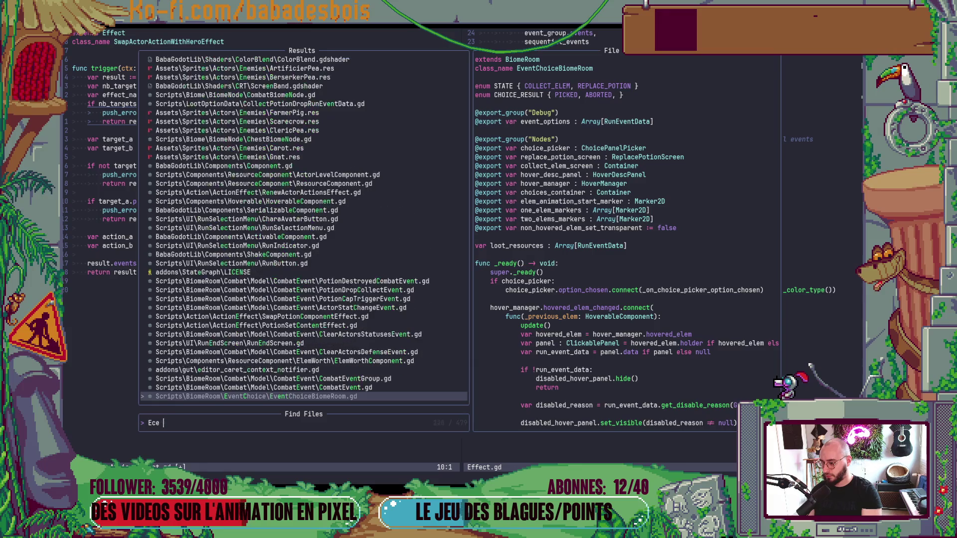
# Step: Preview DelayEvent, ActionPlanEvent, SwapActionsEvent, BoostActionEvent and ActorDeathEvent scripts
pyautogui.press('Up')
pyautogui.press('Up')
pyautogui.press('Up')
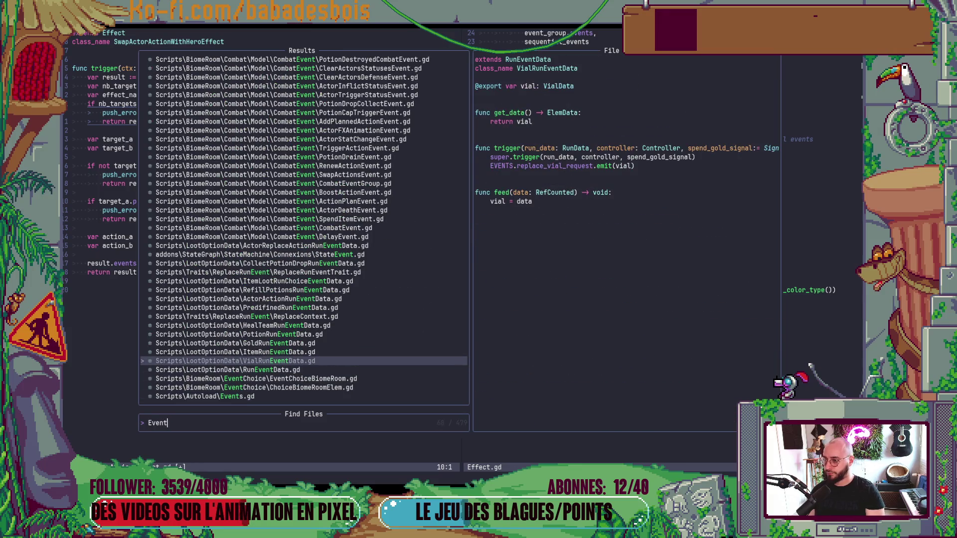
pyautogui.press('Up')
pyautogui.press('Up')
pyautogui.press('Up')
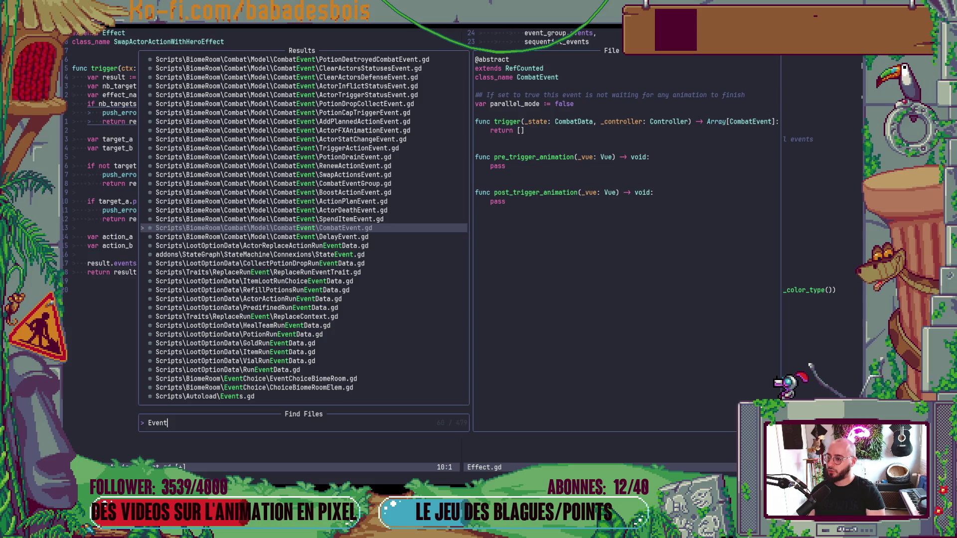
pyautogui.press('Down')
pyautogui.press('Down')
pyautogui.press('Up')
pyautogui.press('Up')
pyautogui.press('Up')
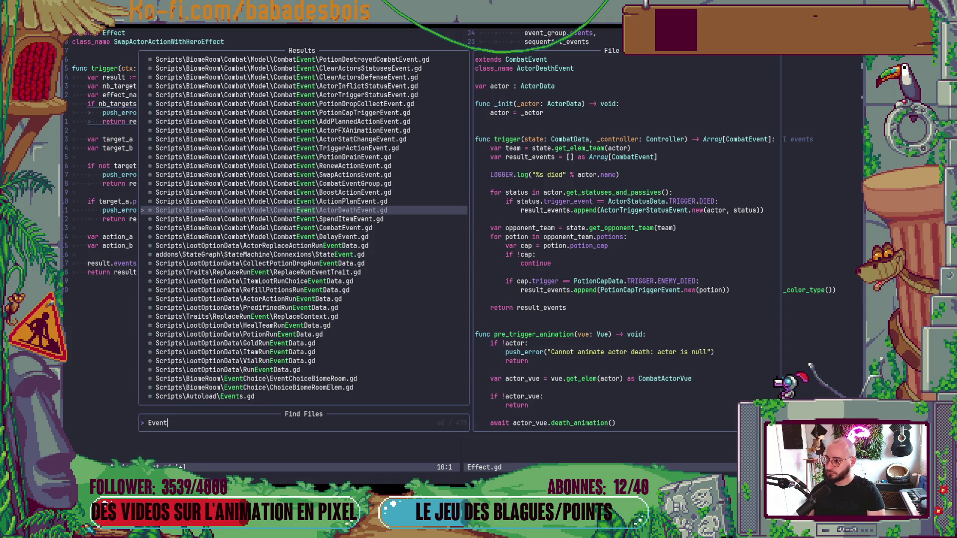
pyautogui.press('Up')
pyautogui.press('Up')
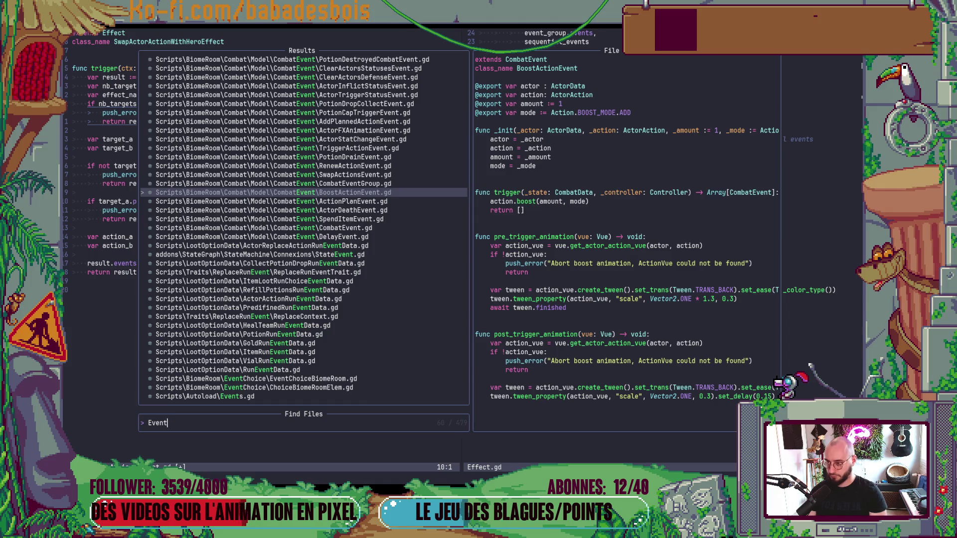
pyautogui.press('Up')
pyautogui.press('Up')
pyautogui.press('Up')
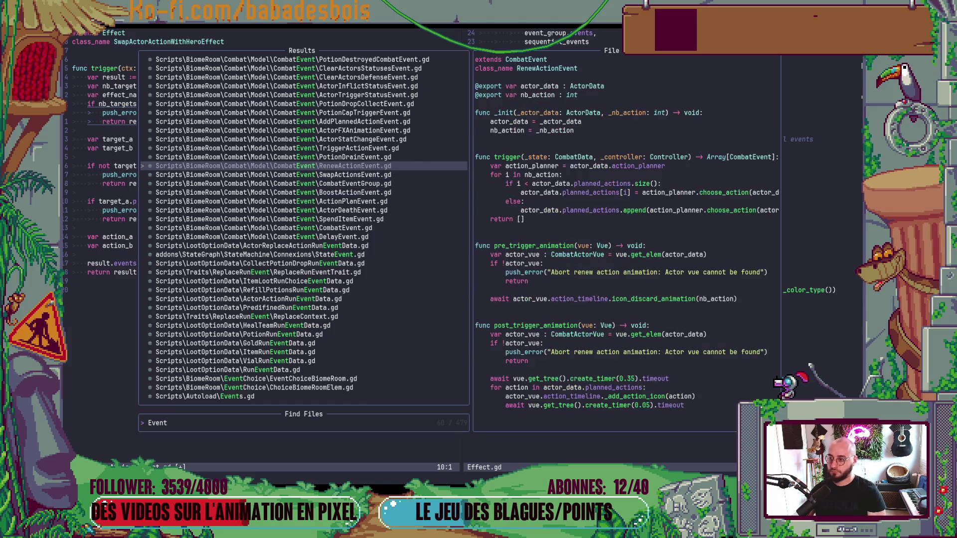
pyautogui.press('Down')
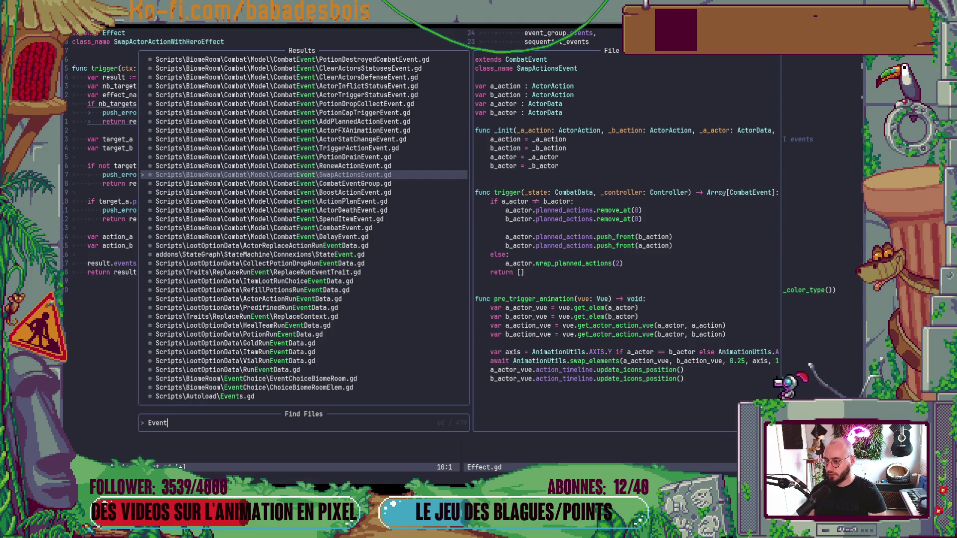
pyautogui.press('Down')
pyautogui.press('Down')
pyautogui.press('Down')
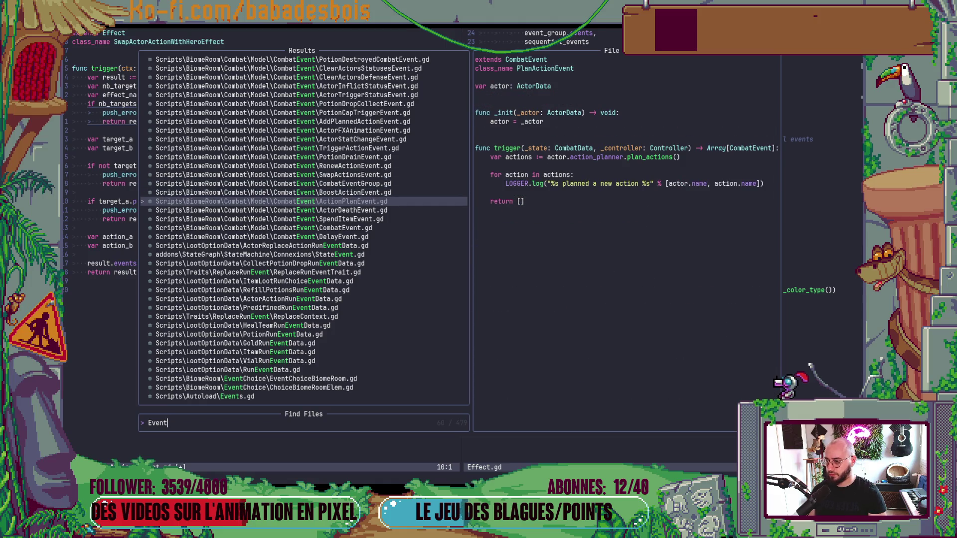
pyautogui.press('Down')
pyautogui.press('Up')
pyautogui.press('Down')
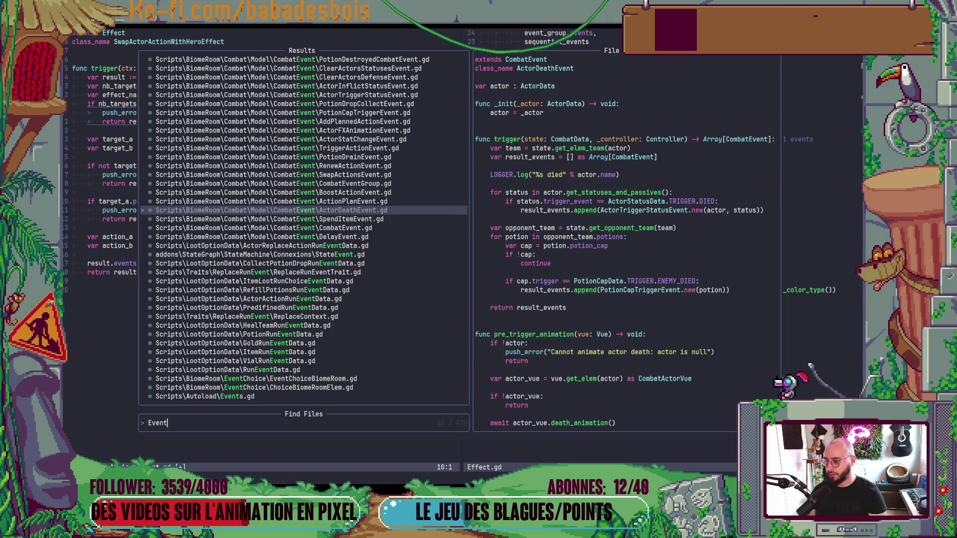
pyautogui.press('Up')
pyautogui.press('Up')
pyautogui.press('Up')
pyautogui.press('Up')
pyautogui.press('Up')
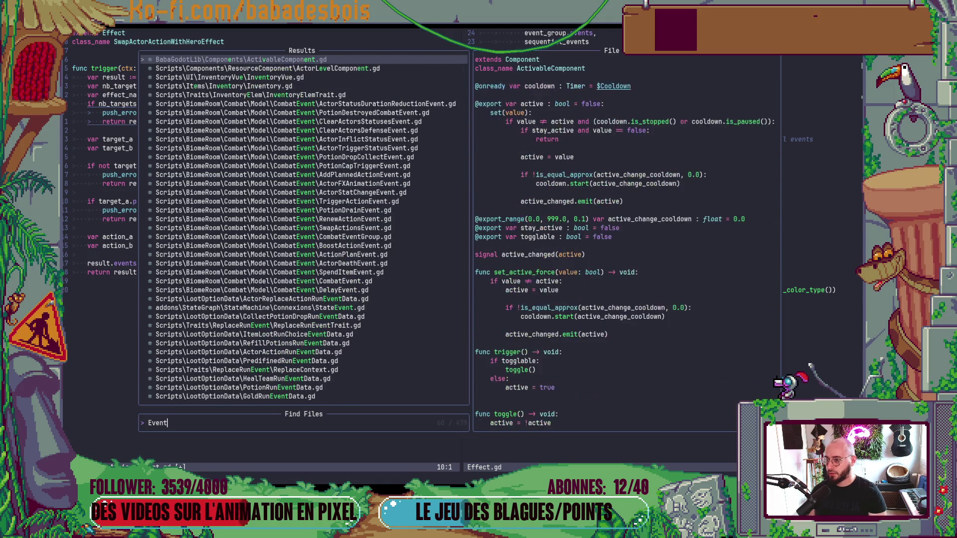
# Step: Preview ClearActorsStatusesEvent, ActorTriggerStatusEvent, Events.gd, RenewActionEvent and TriggerActionEvent scripts
pyautogui.press('Down')
pyautogui.press('Down')
pyautogui.press('Down')
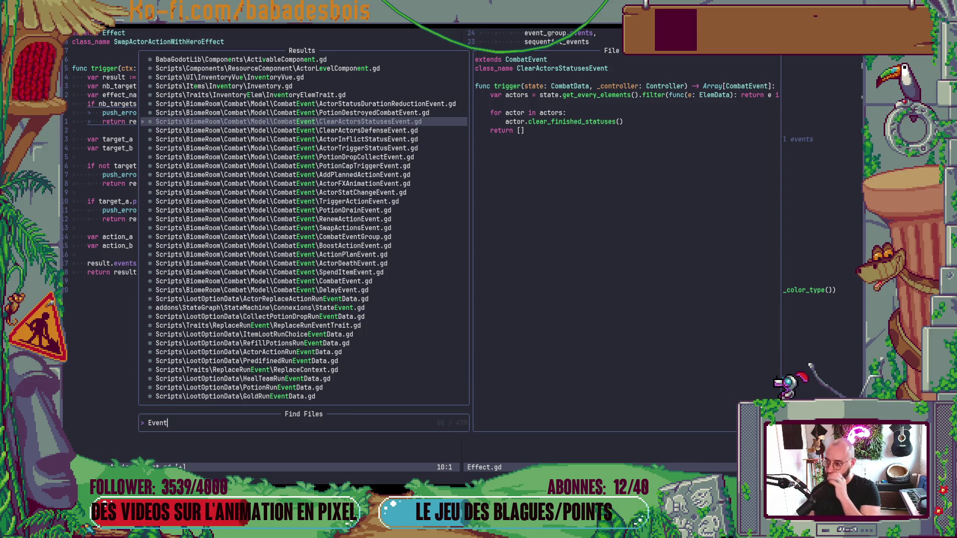
pyautogui.press('Down')
pyautogui.press('Down')
pyautogui.press('Down')
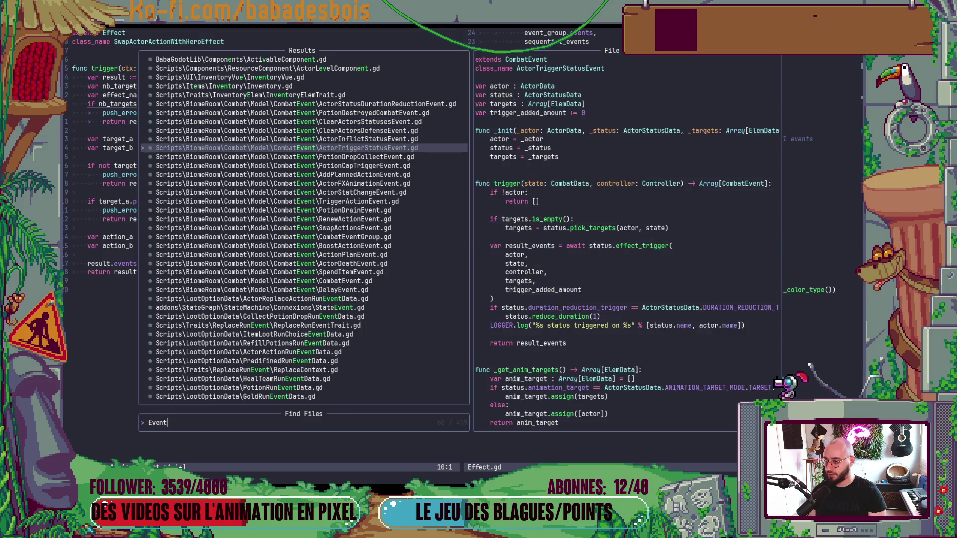
pyautogui.press('Down')
pyautogui.press('Down')
pyautogui.press('Down')
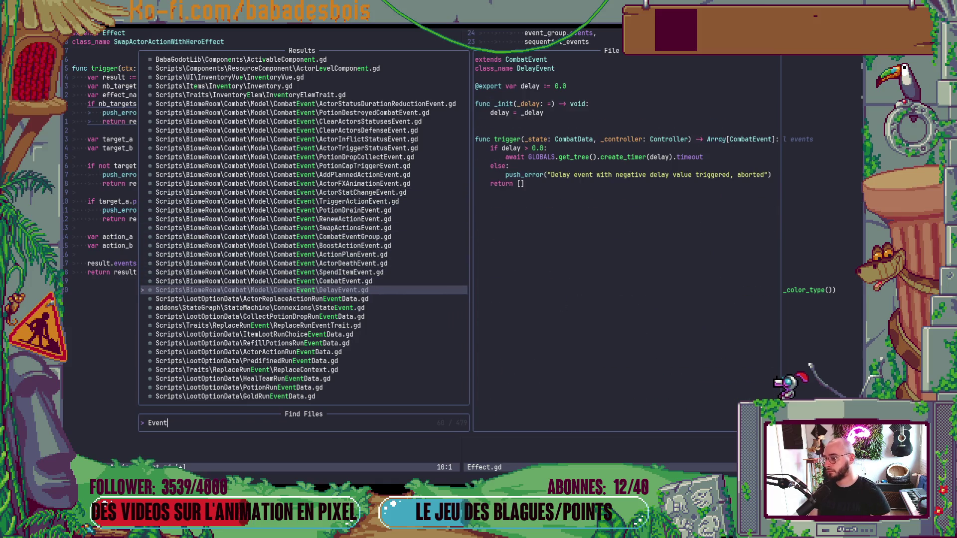
pyautogui.press('Down')
pyautogui.press('Down')
pyautogui.press('Down')
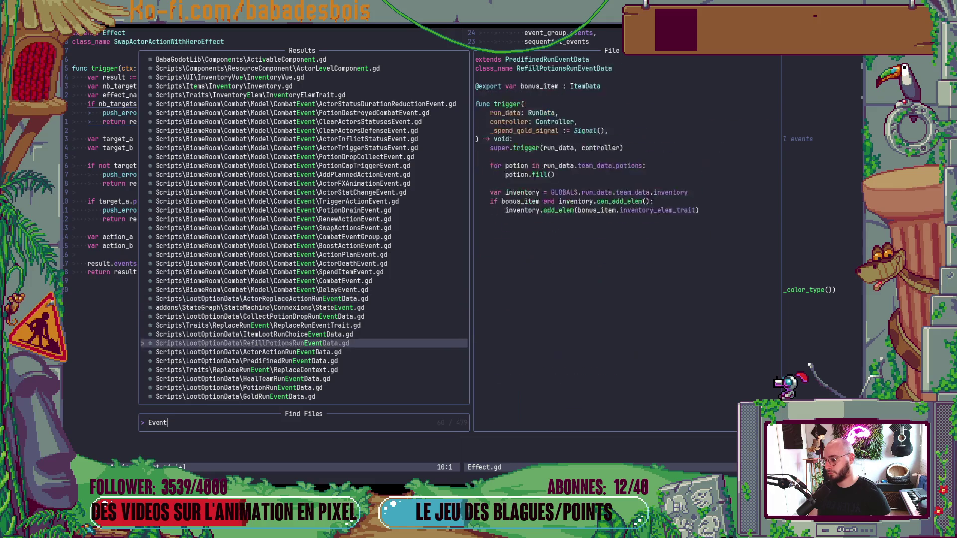
pyautogui.press('Up')
pyautogui.press('Up')
pyautogui.press('Up')
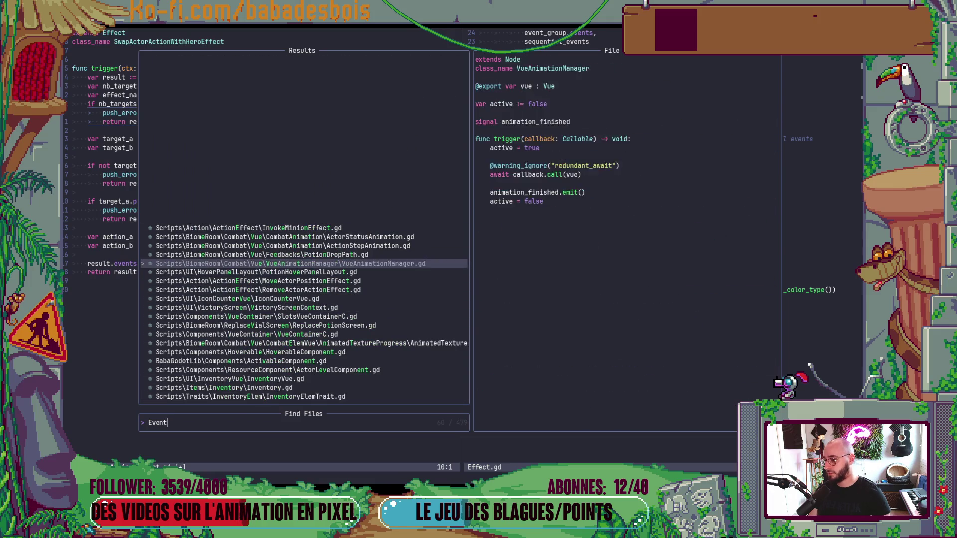
pyautogui.press('Up')
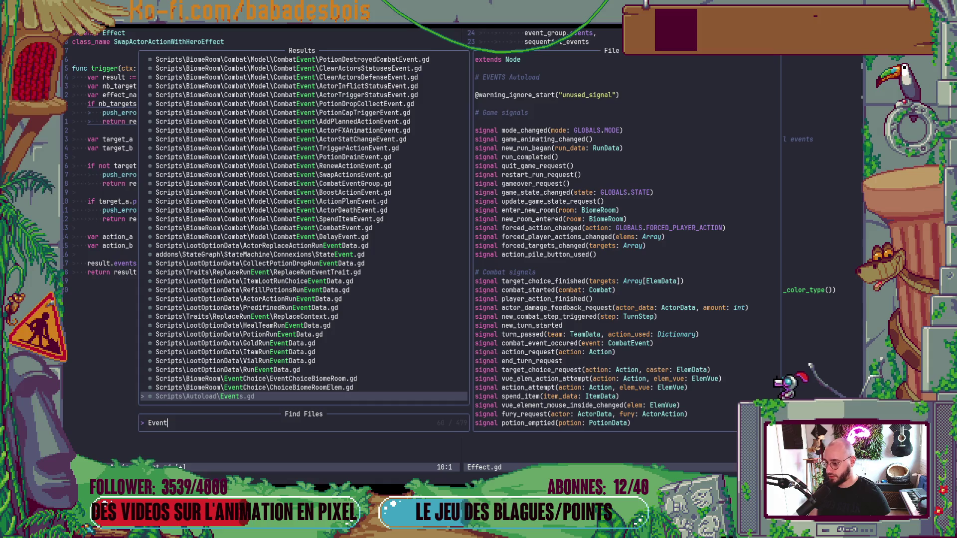
pyautogui.press('Up')
pyautogui.press('Up')
pyautogui.press('Up')
pyautogui.press('Up')
pyautogui.press('Up')
pyautogui.press('Up')
pyautogui.press('Down')
pyautogui.press('Down')
pyautogui.press('Down')
pyautogui.press('Down')
pyautogui.press('Down')
pyautogui.press('Down')
pyautogui.press('Up')
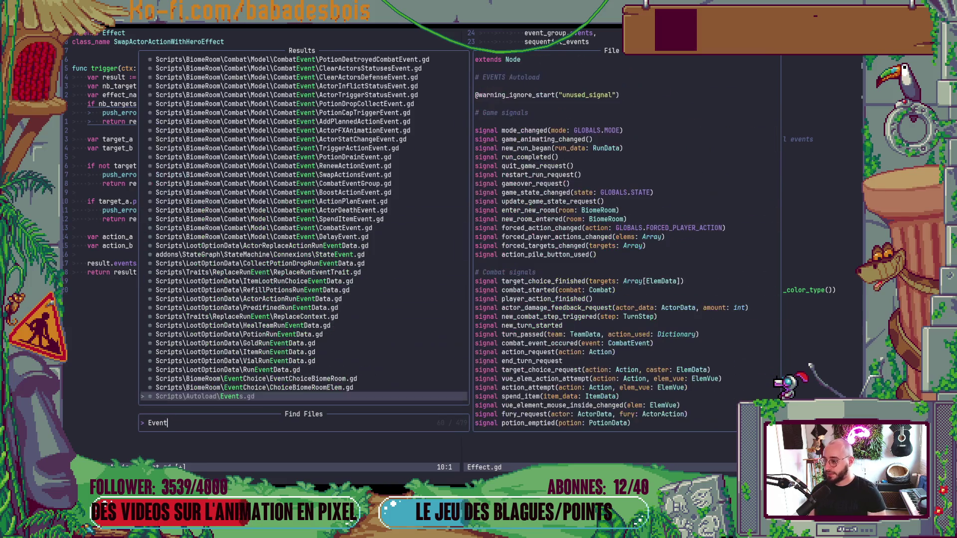
pyautogui.press('Up')
pyautogui.press('Up')
pyautogui.press('Up')
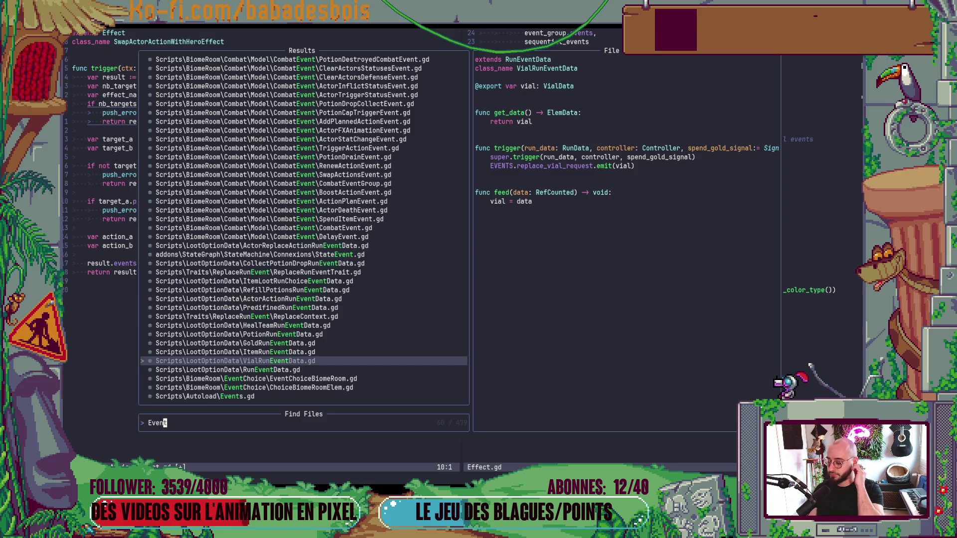
# Step: Close the picker and reopen Find Files with an empty query
pyautogui.press('Escape')
pyautogui.press('space')
pyautogui.press('f')
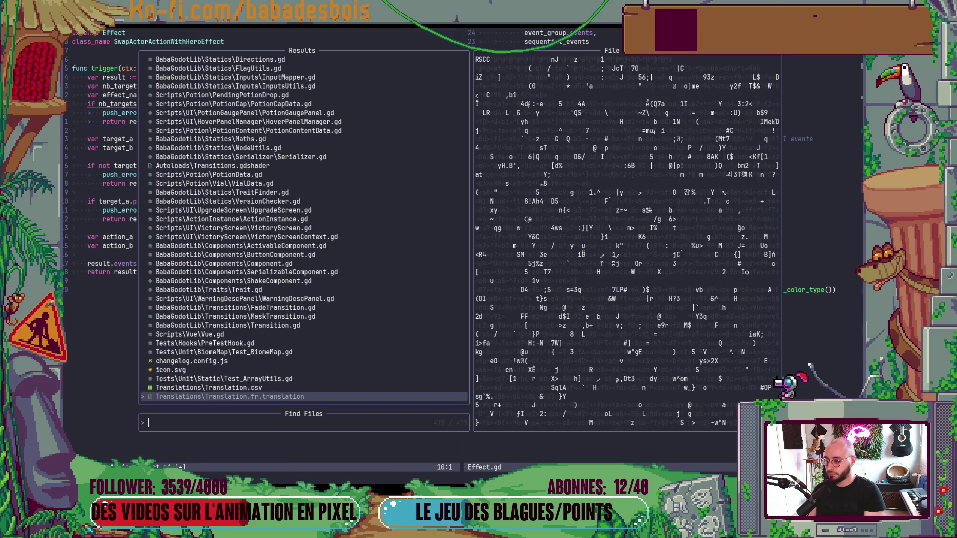
# Step: Search 'Effect', open DrainEffect.gd, and show its ActionEffect folder listing
pyautogui.write('Event')
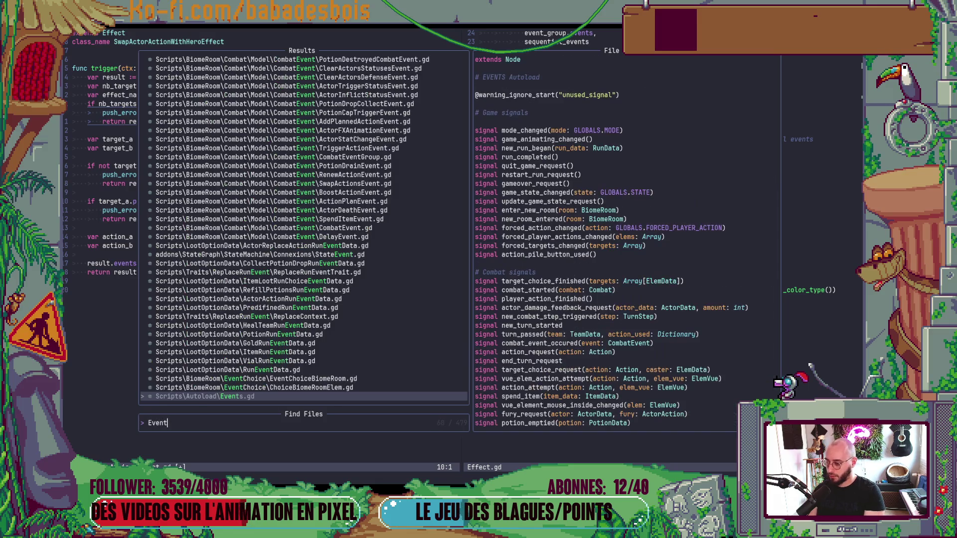
pyautogui.press('Up')
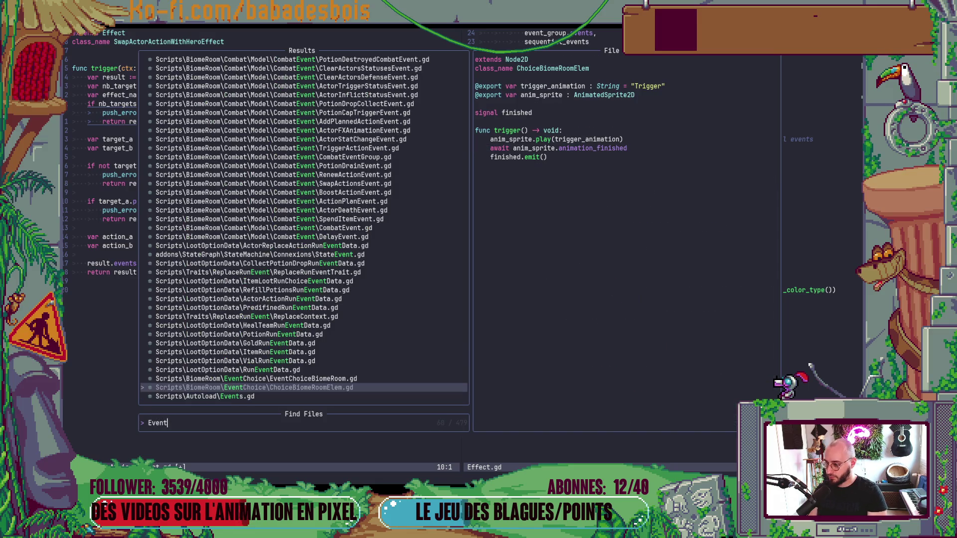
pyautogui.press('BackSpace')
pyautogui.press('BackSpace')
pyautogui.press('BackSpace')
pyautogui.write('ffec')
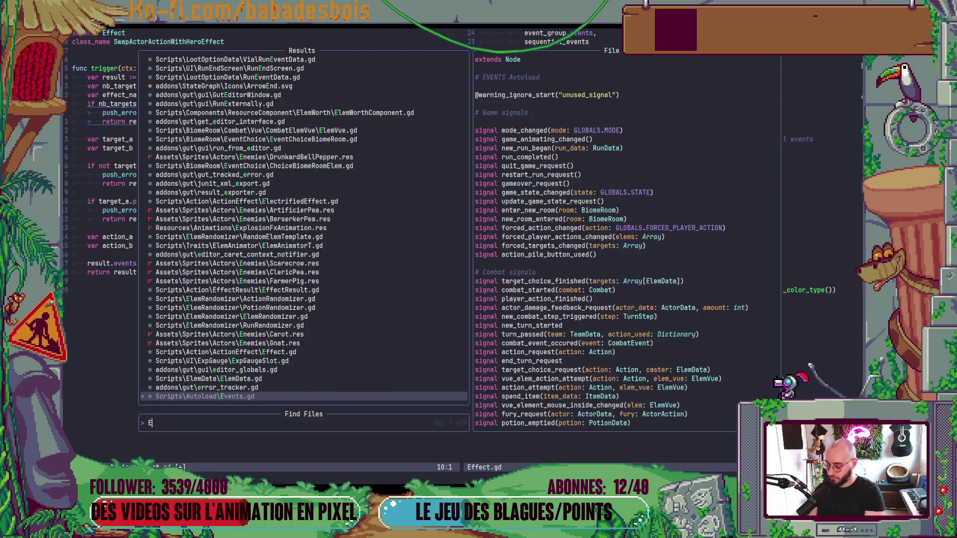
pyautogui.write('t')
pyautogui.press('Up')
pyautogui.press('Up')
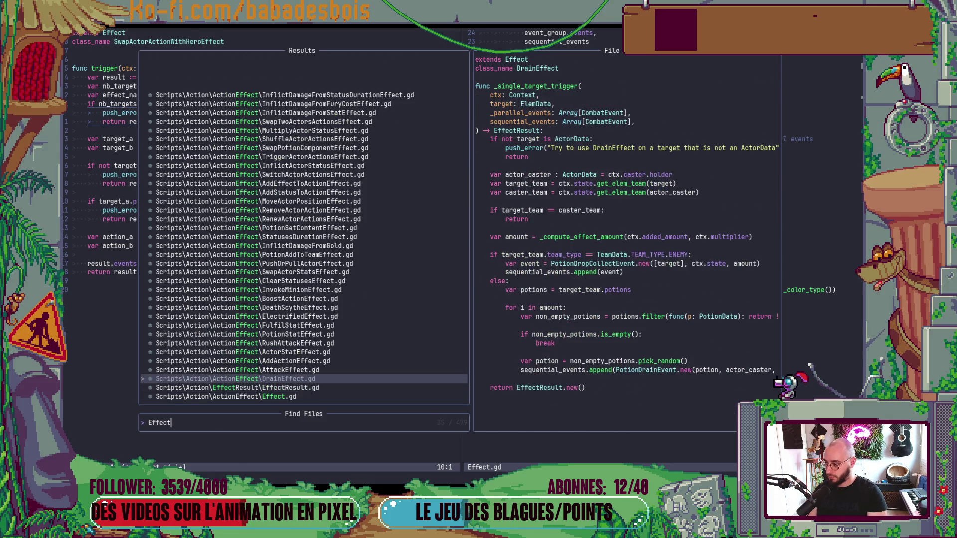
pyautogui.press('Return')
pyautogui.press('-')
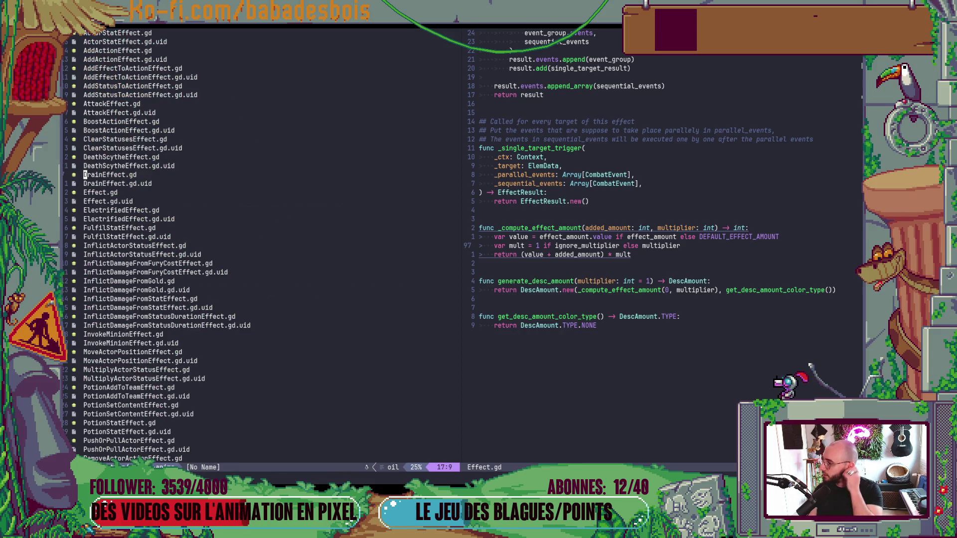
# Step: Browse the effect folder listing down to SwitchActorActionsEffect.gd
pyautogui.press('j')
pyautogui.press('j')
pyautogui.press('j')
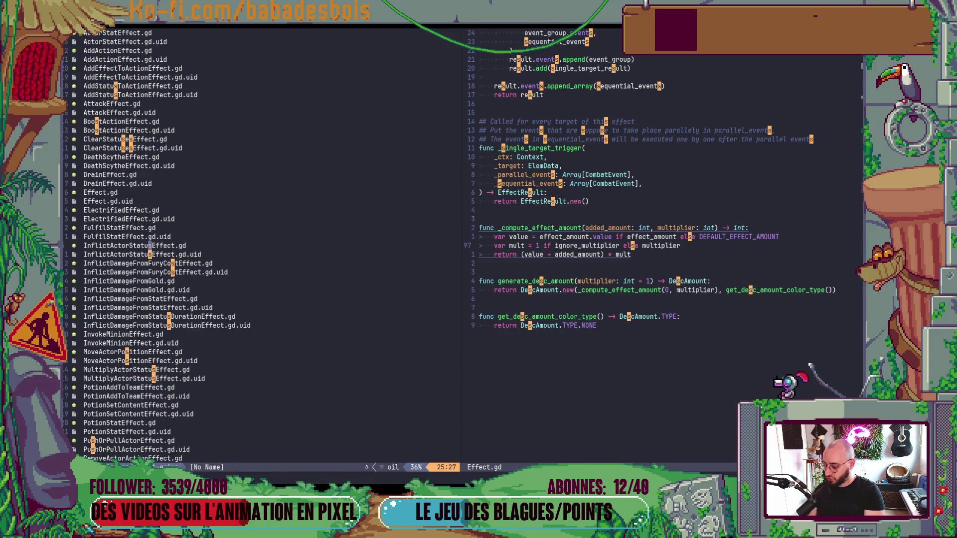
pyautogui.press('k')
pyautogui.press('k')
pyautogui.press('k')
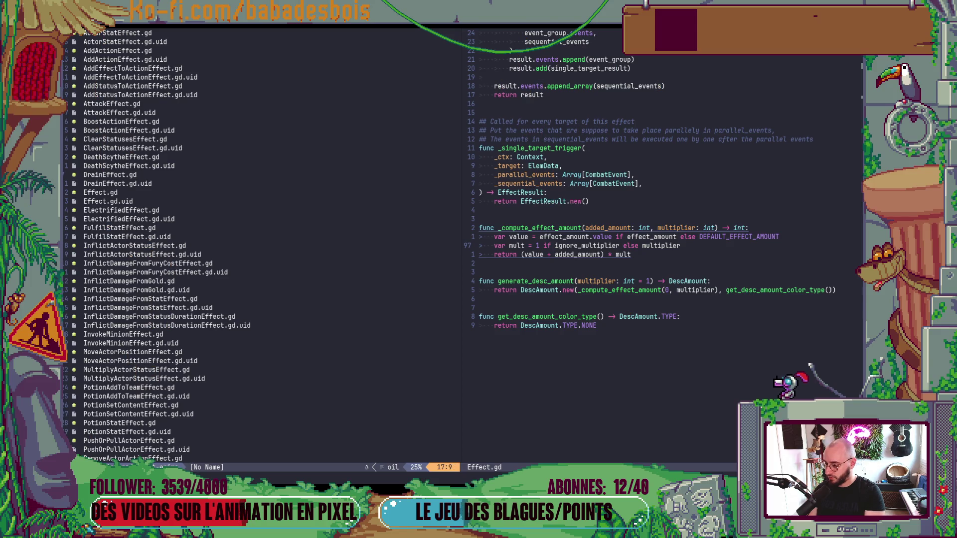
pyautogui.hotkey('ctrl', 'd')
pyautogui.hotkey('ctrl', 'd')
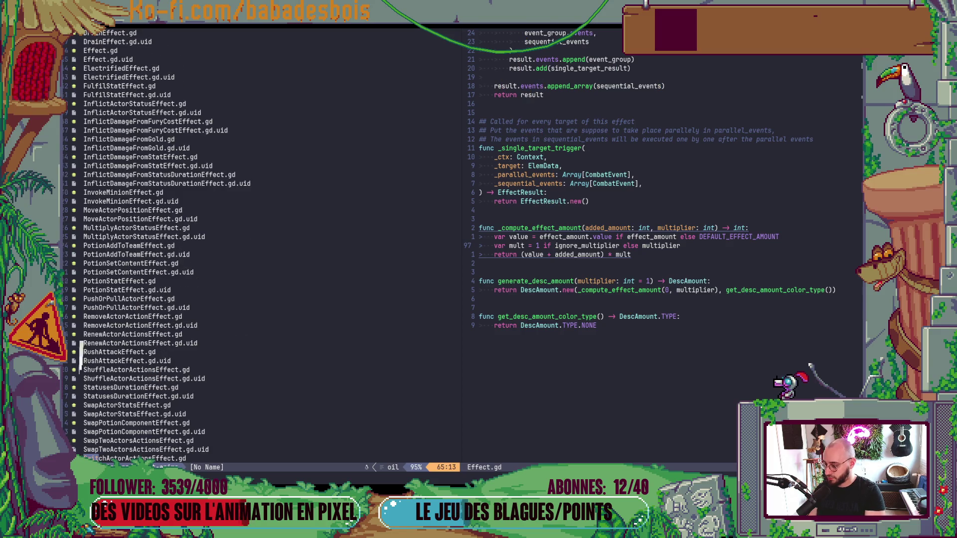
pyautogui.press('V')
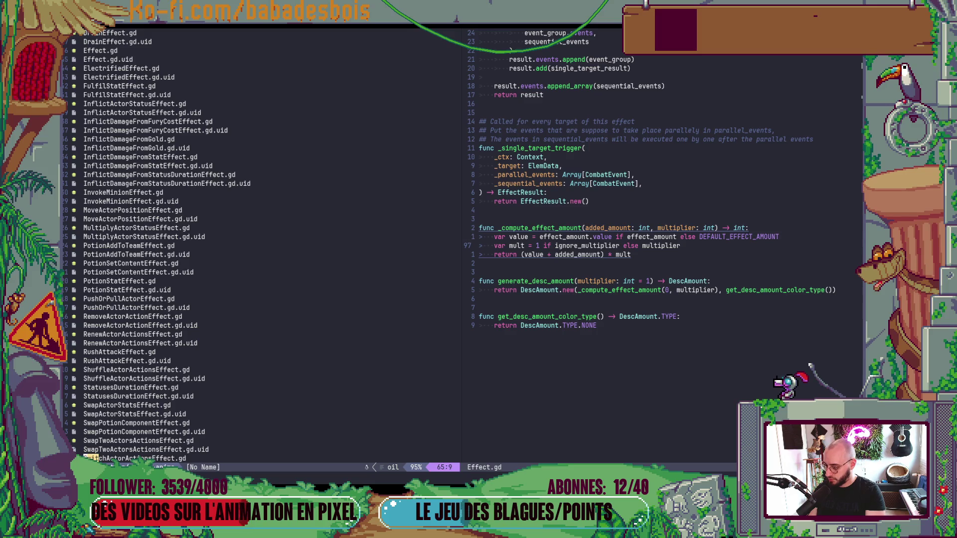
pyautogui.hotkey('ctrl', 'e')
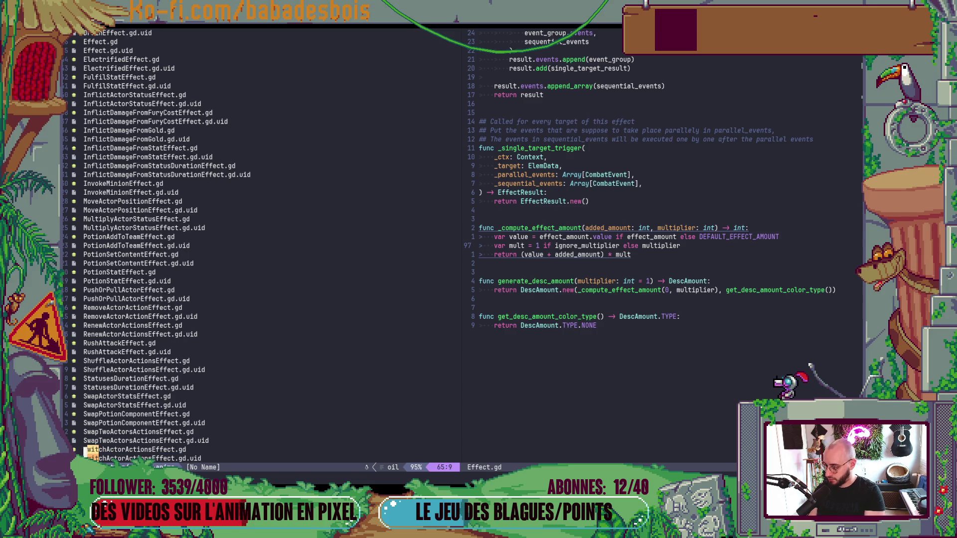
pyautogui.scroll(-3, 201, 301)
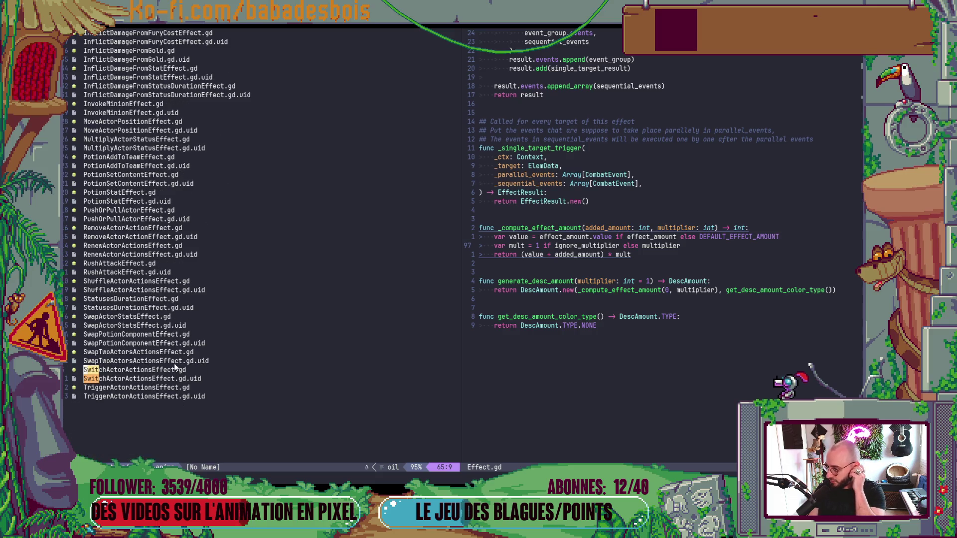
# Step: Search 'Pos' to open MoveActorPositionEffect.gd and jump to line 48
pyautogui.write('/Po')
pyautogui.press('Return')
pyautogui.write('l?Pos')
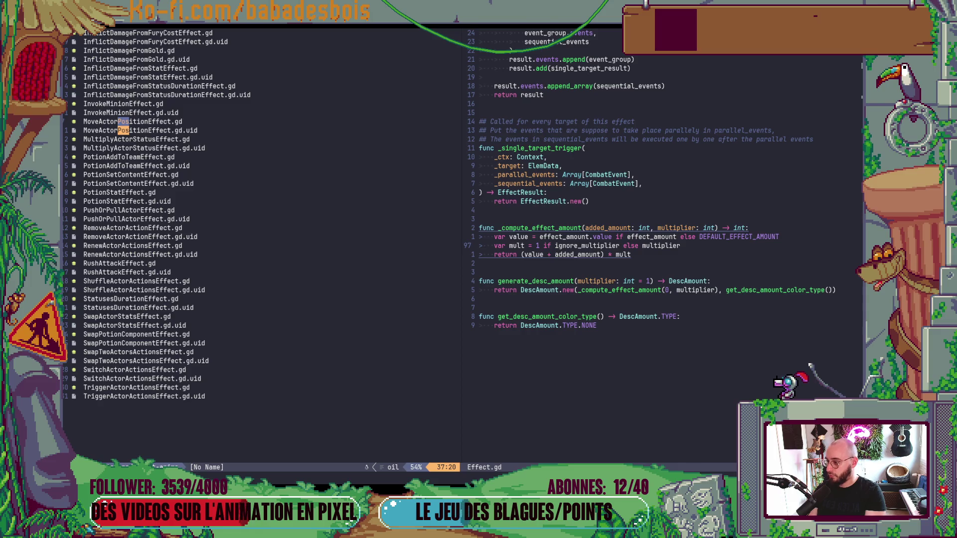
pyautogui.press('Return')
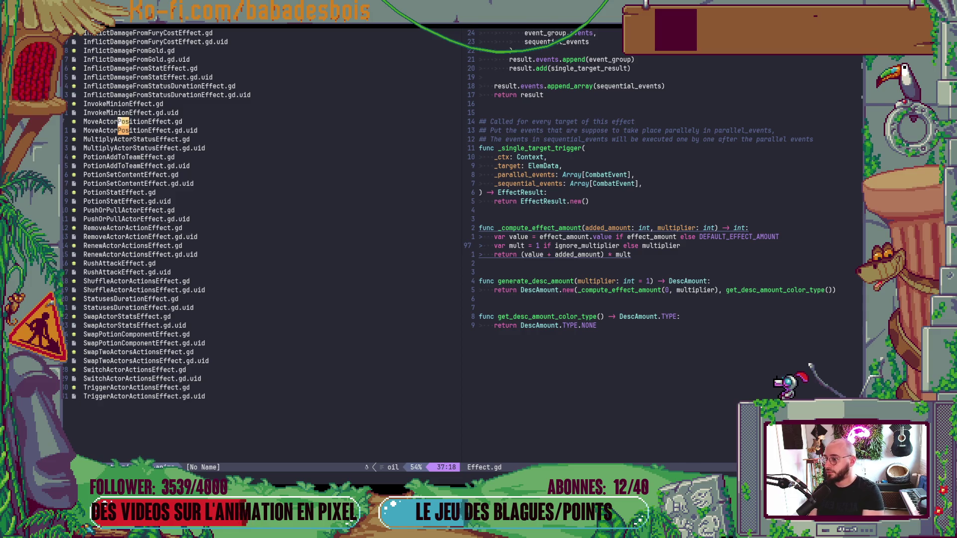
pyautogui.press('Return')
pyautogui.press('4')
pyautogui.press('8')
pyautogui.hotkey('shift', 'g')
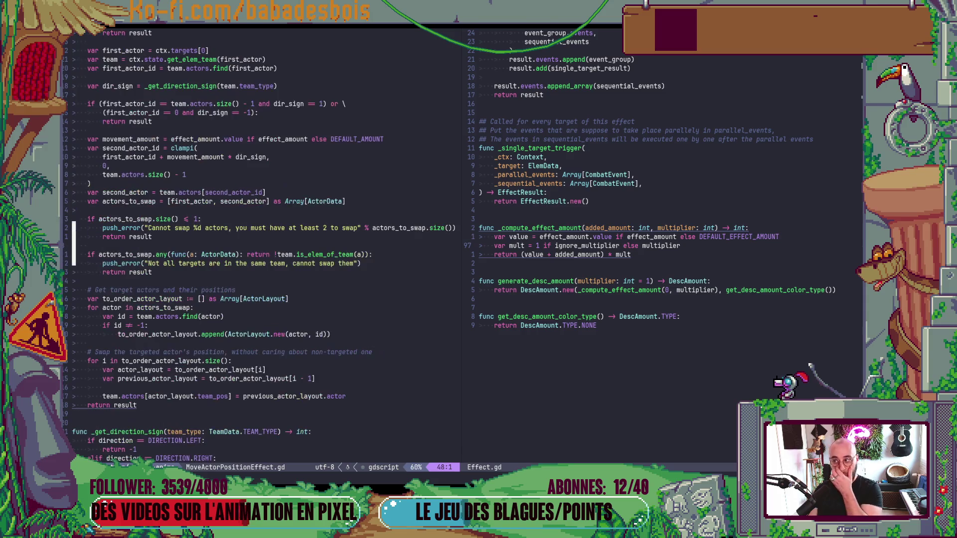
pyautogui.hotkey('ctrl', 'd')
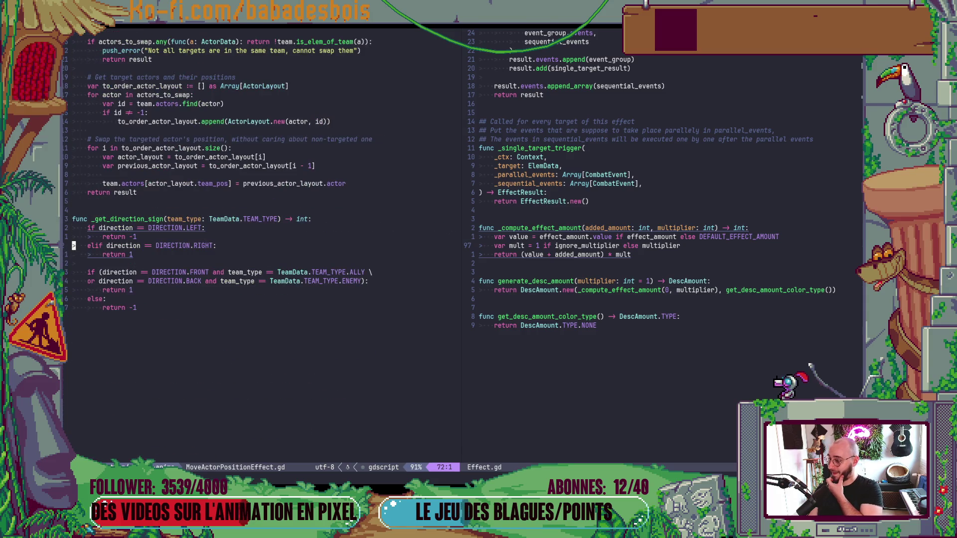
pyautogui.hotkey('ctrl', 'u')
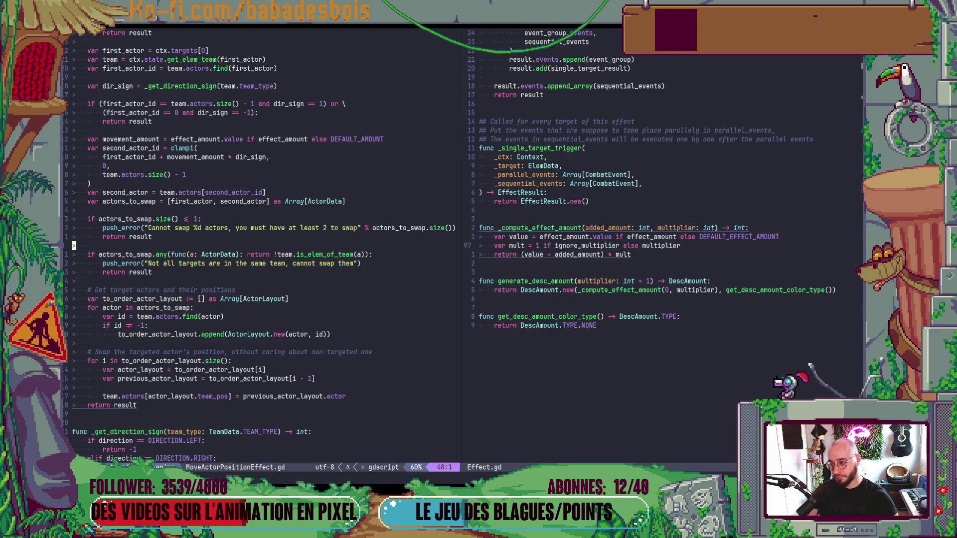
pyautogui.scroll(8, 320, 289)
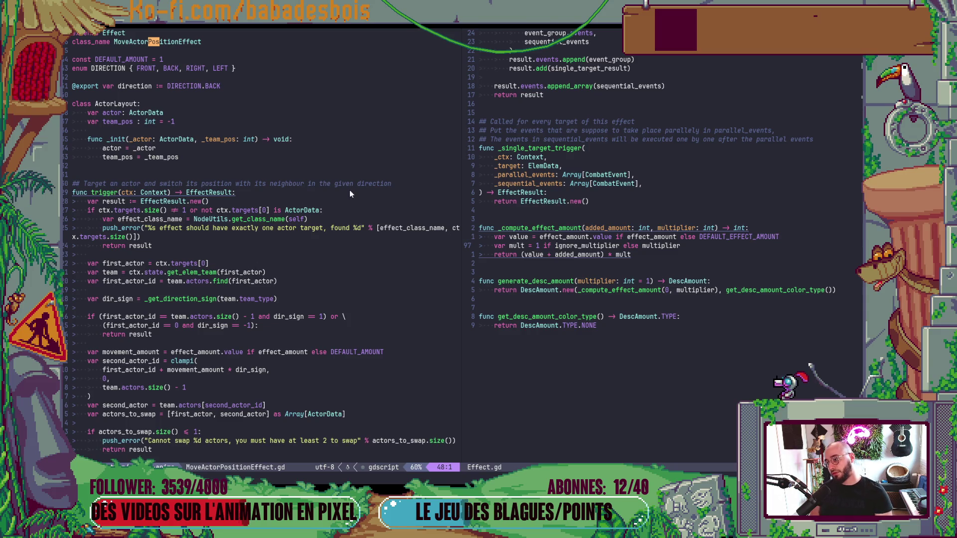
pyautogui.scroll(-4, 350, 263)
pyautogui.scroll(-6, 349, 265)
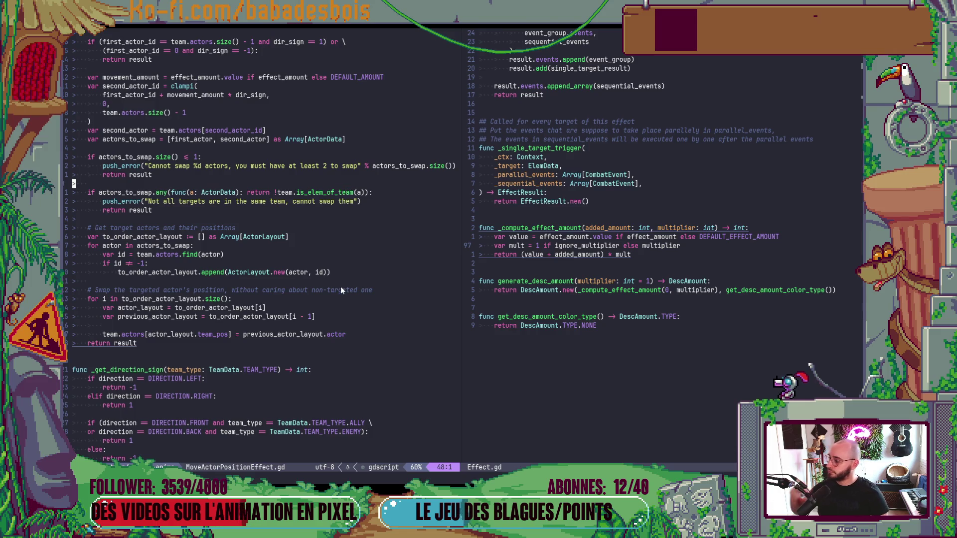
pyautogui.scroll(2, 340, 286)
pyautogui.scroll(8, 332, 262)
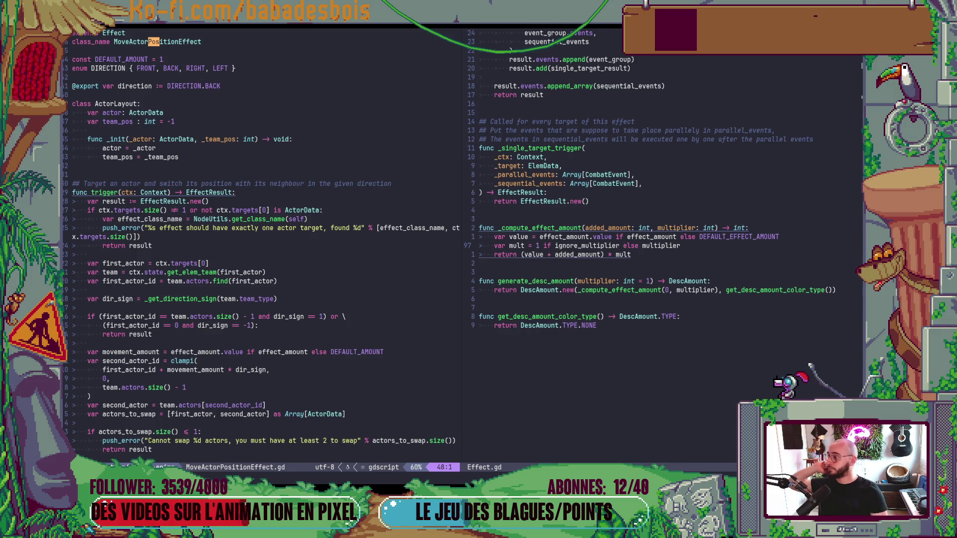
pyautogui.scroll(-7, 200, 224)
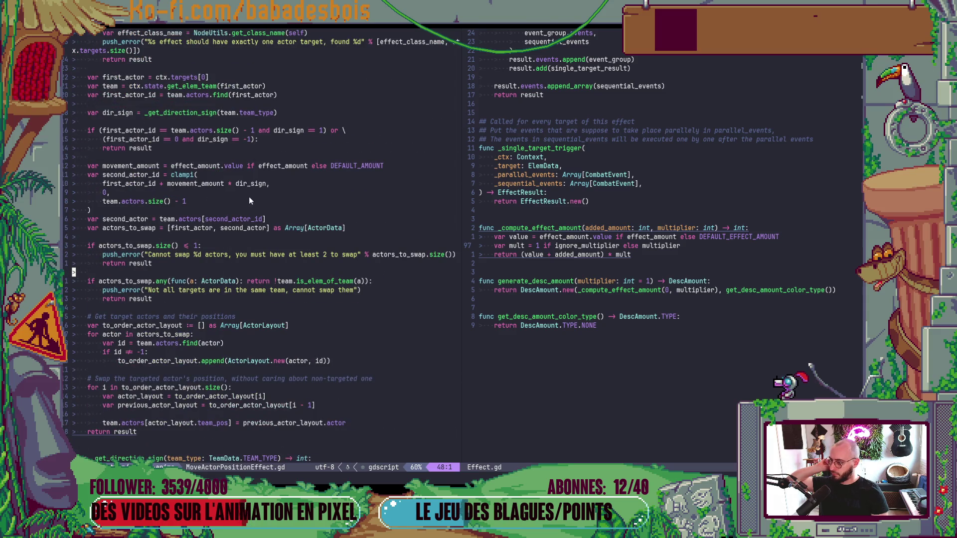
pyautogui.scroll(-3, 155, 266)
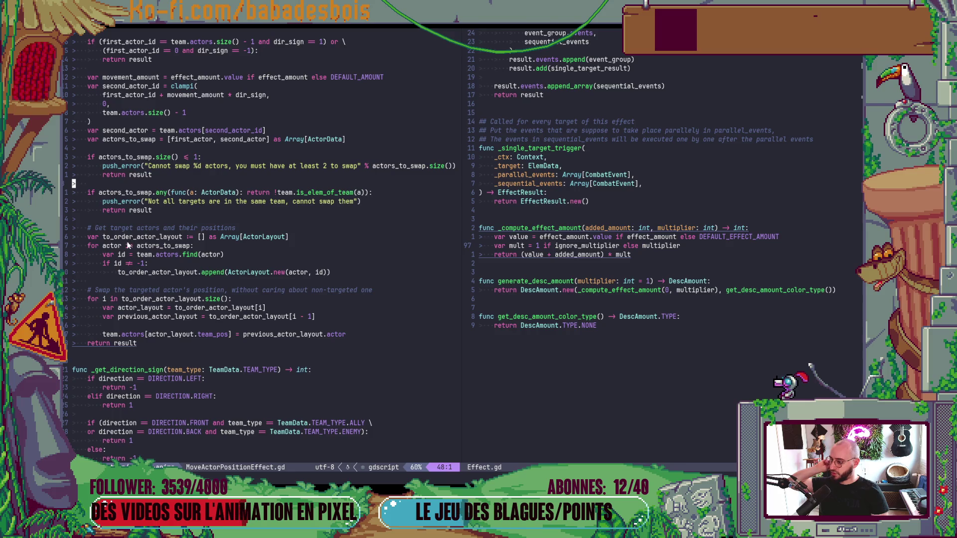
pyautogui.click(247, 237)
pyautogui.press('g')
pyautogui.press('d')
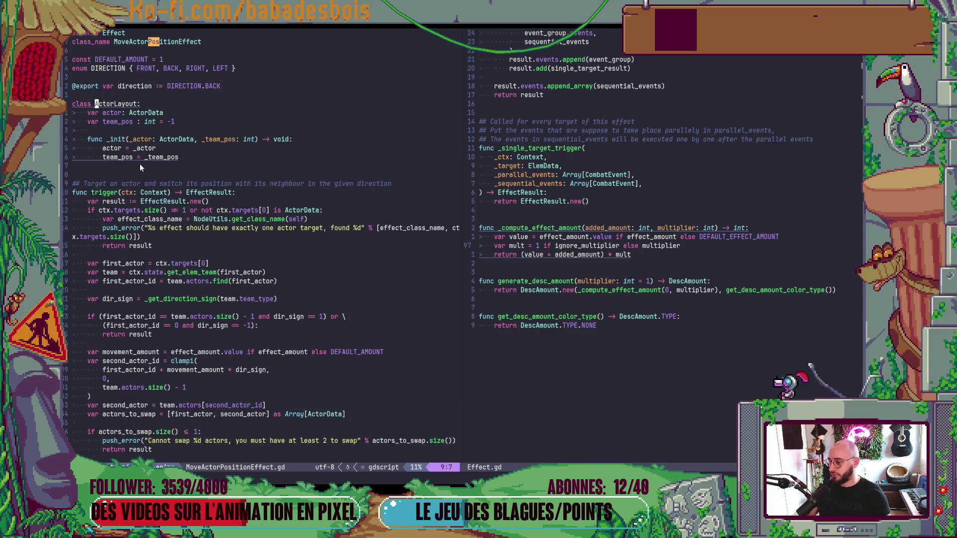
pyautogui.scroll(-13, 141, 168)
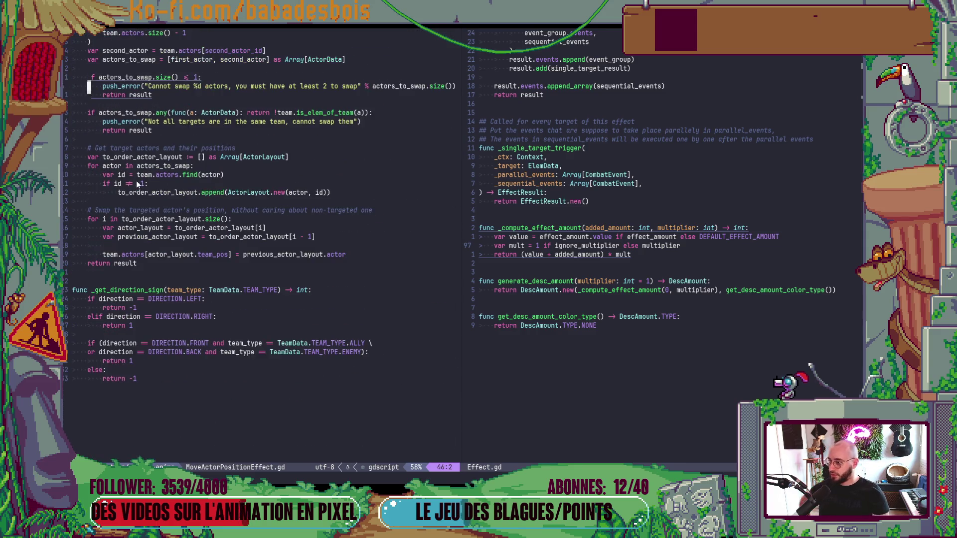
pyautogui.scroll(2, 151, 220)
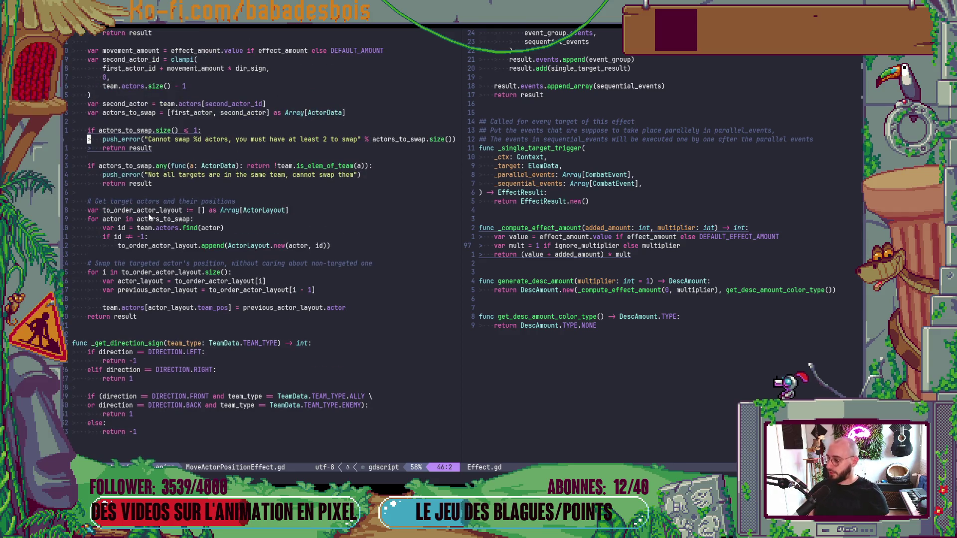
pyautogui.scroll(-2, 133, 237)
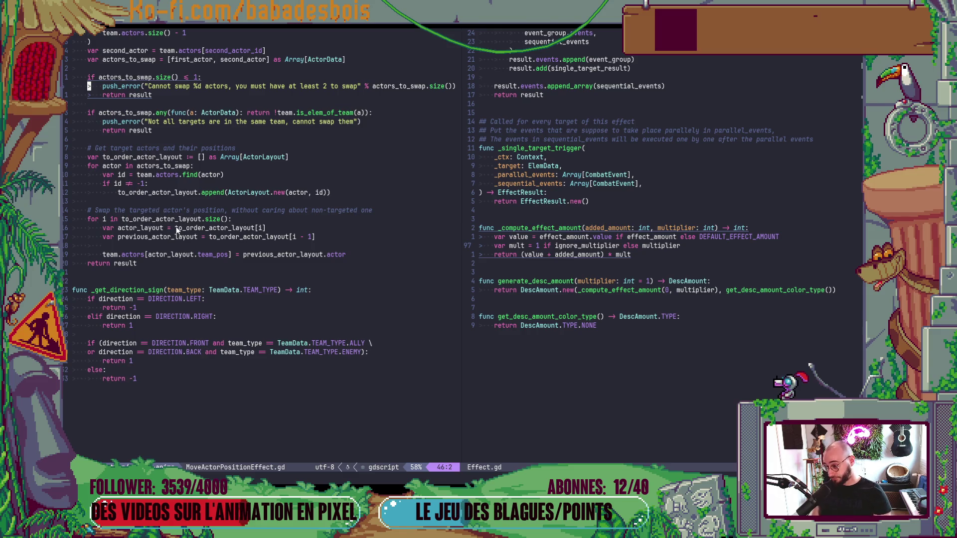
pyautogui.click(198, 193)
pyautogui.press('j')
pyautogui.press('j')
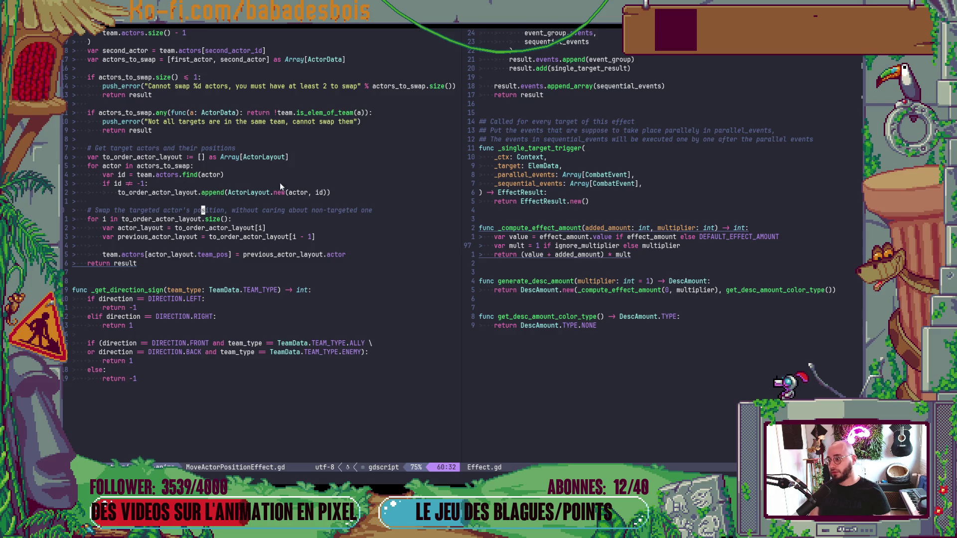
pyautogui.click(210, 227)
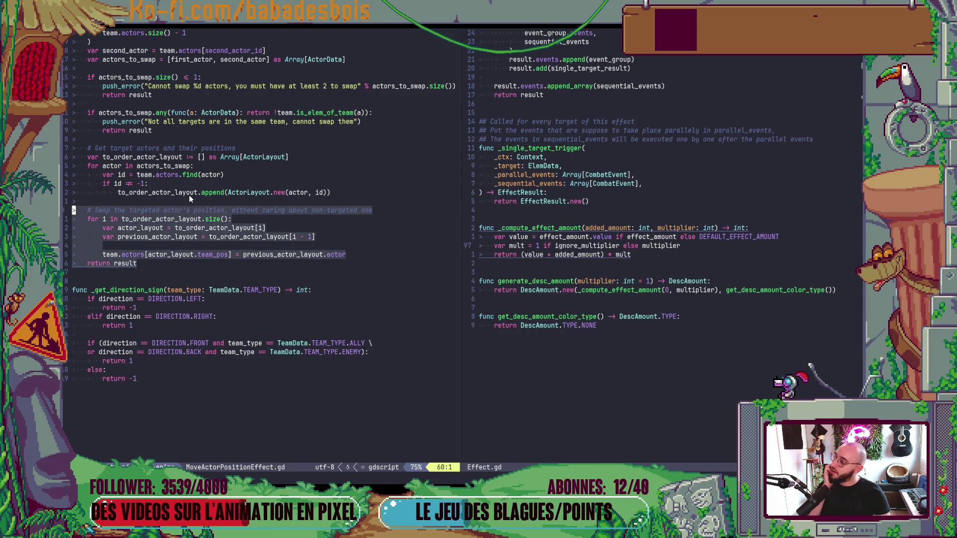
pyautogui.click(275, 194)
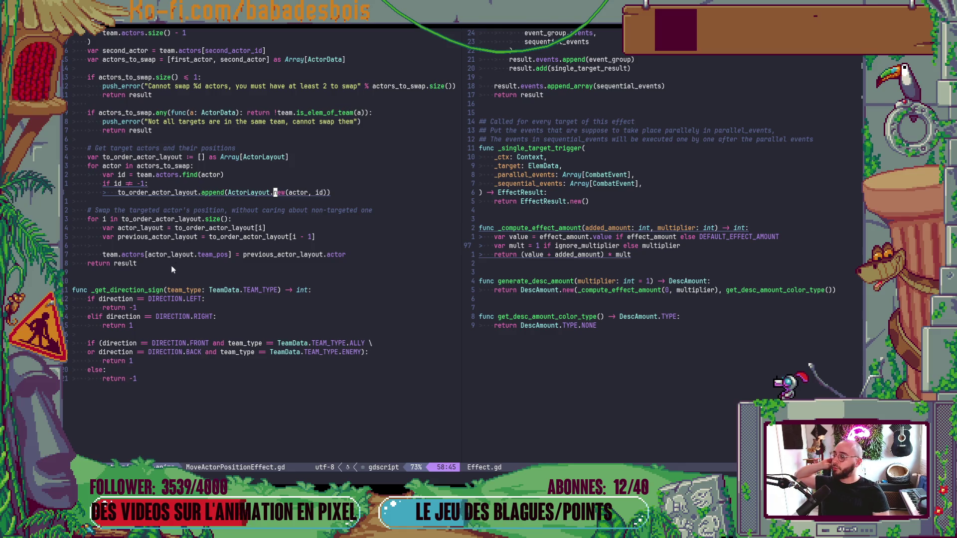
pyautogui.scroll(2, 178, 268)
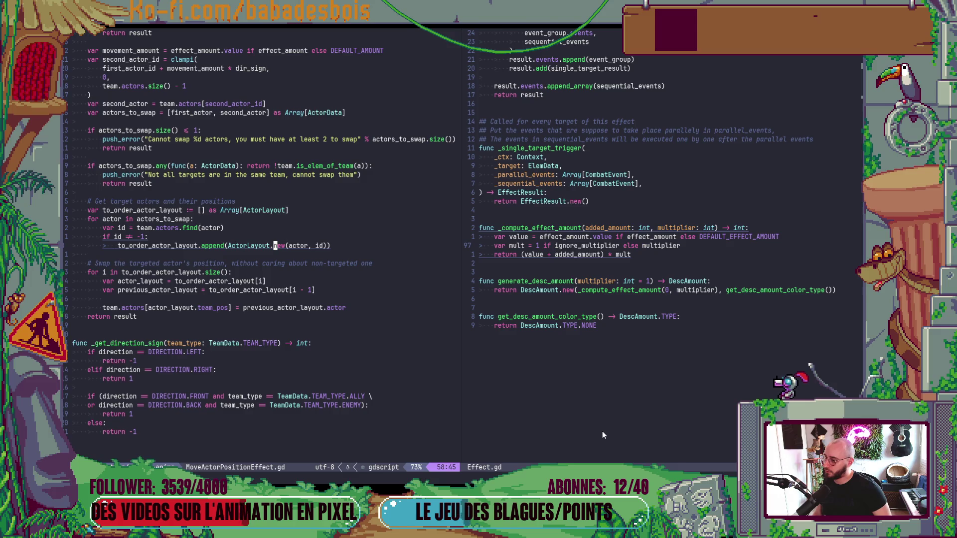
# Step: Open an event script from an 'Event' search and show its CombatEvent folder listing
pyautogui.press('space')
pyautogui.write('f')
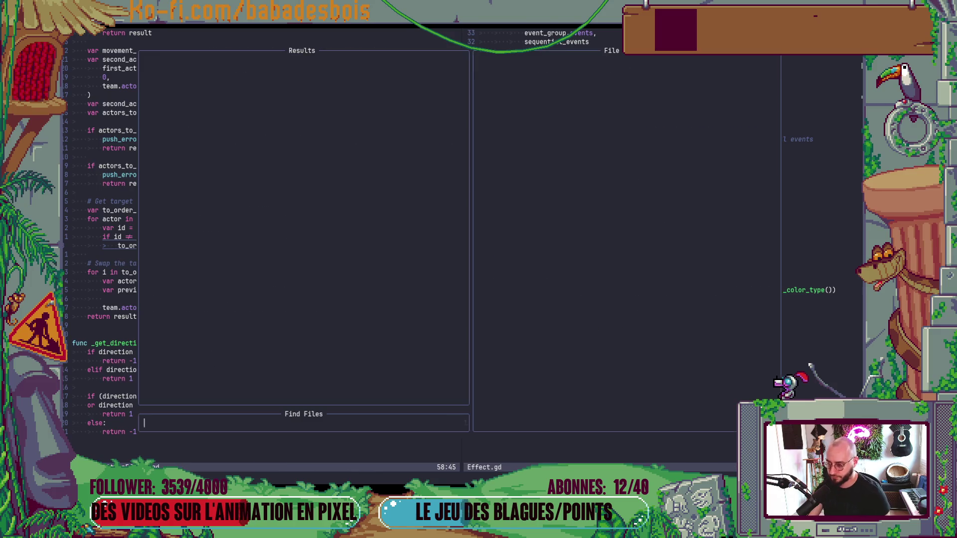
pyautogui.write('Event')
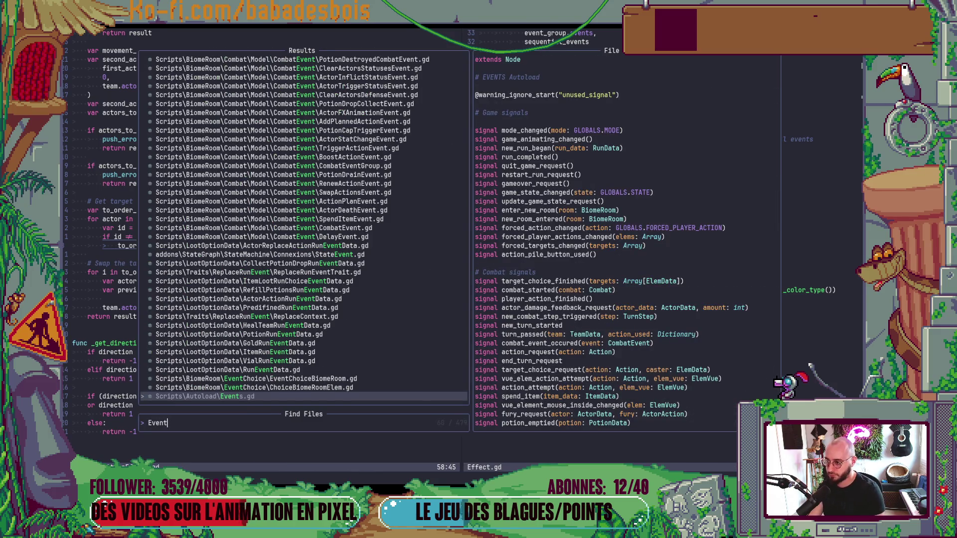
pyautogui.press('Up')
pyautogui.press('Up')
pyautogui.press('Up')
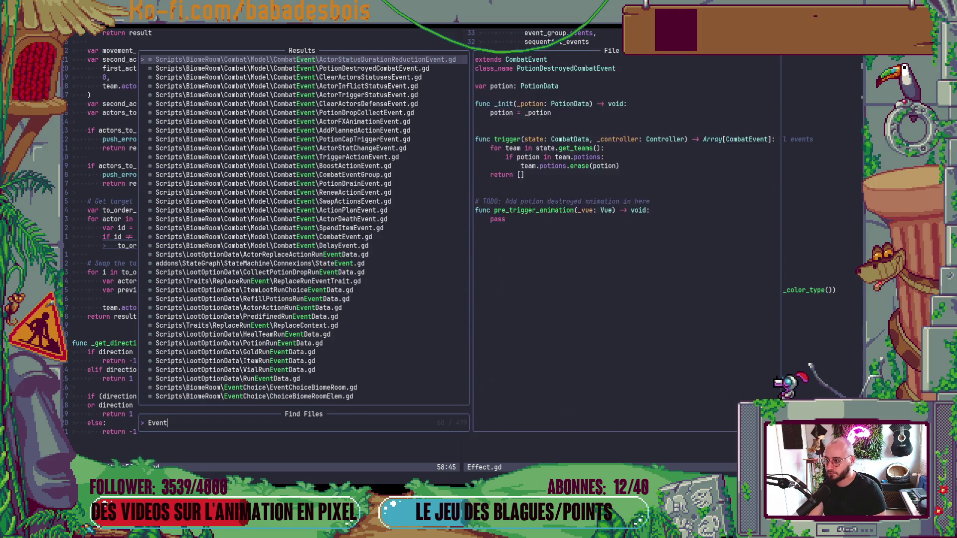
pyautogui.press('Up')
pyautogui.press('Up')
pyautogui.press('Up')
pyautogui.press('Down')
pyautogui.press('Down')
pyautogui.press('Down')
pyautogui.press('Down')
pyautogui.press('Return')
pyautogui.press('-')
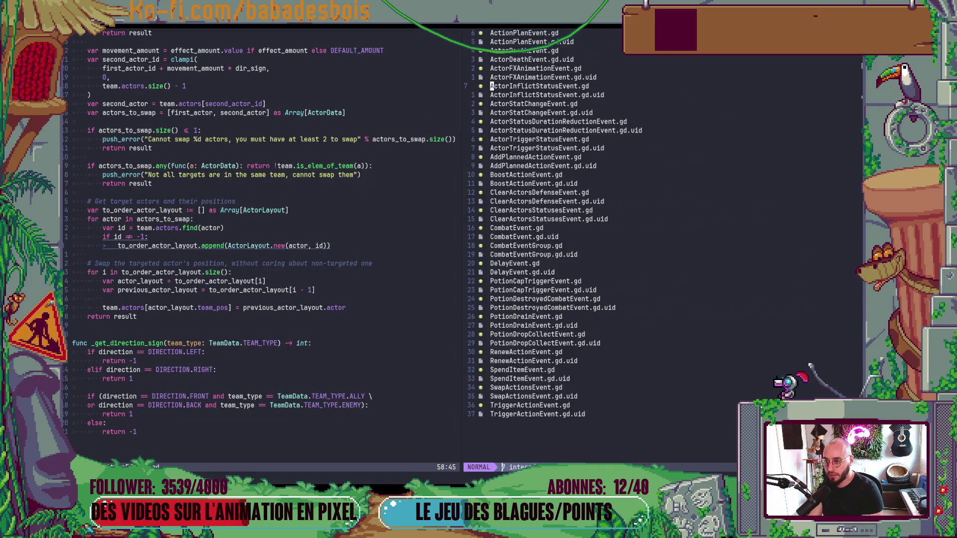
# Step: Add ActorMovePositionEvent.gd to the folder, confirm its creation, and open it
pyautogui.hotkey('shift', 'o')
pyautogui.write('ActorM')
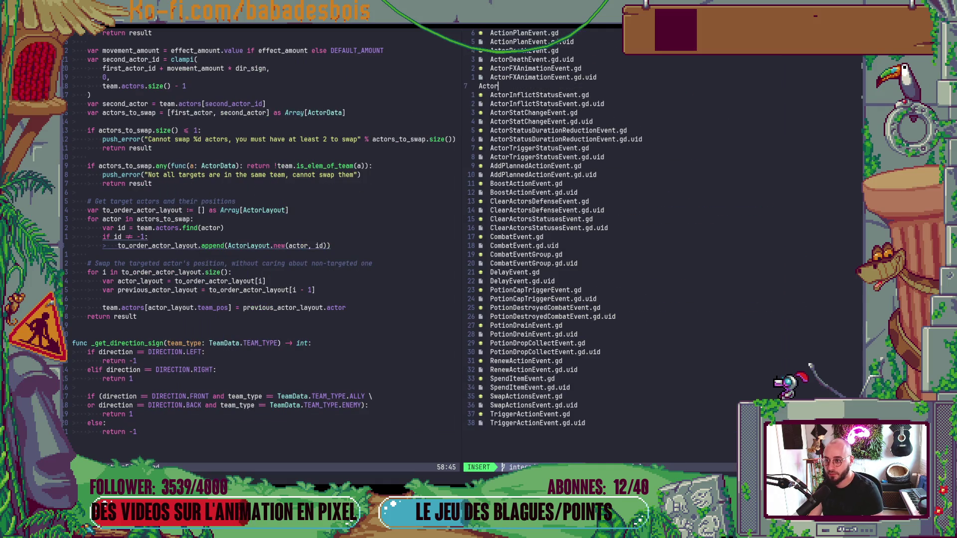
pyautogui.write('ovePosit')
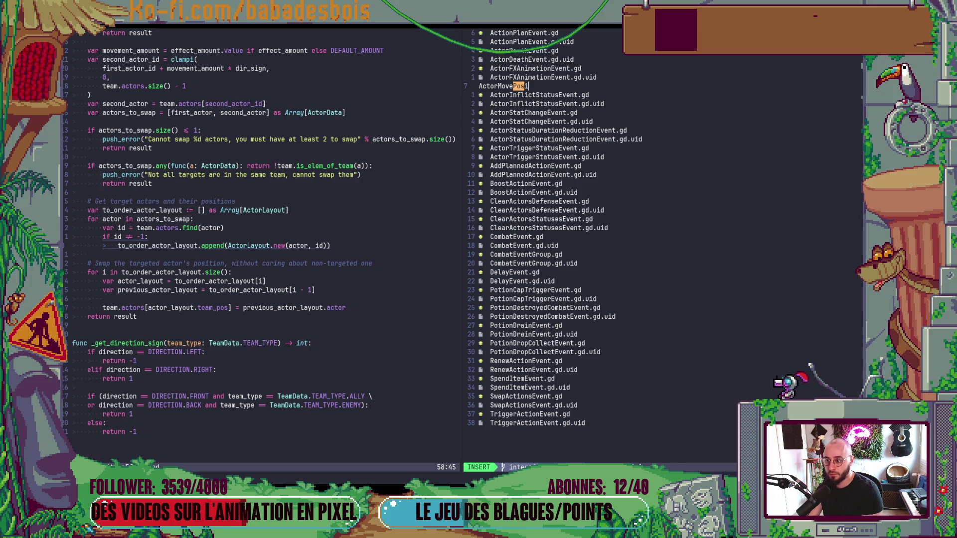
pyautogui.write('ionEven')
pyautogui.write('t.gd')
pyautogui.press('Escape')
pyautogui.write(':w')
pyautogui.press('Return')
pyautogui.press('y')
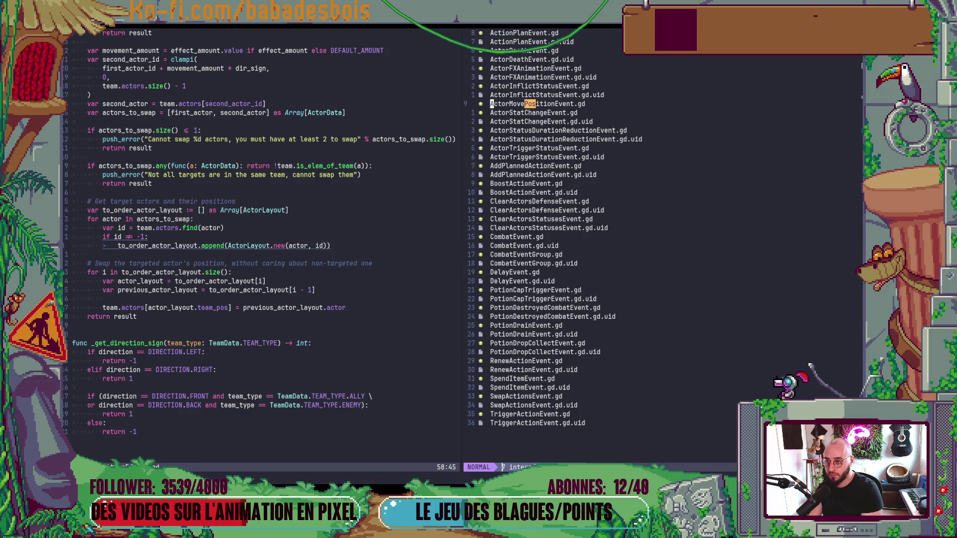
pyautogui.press('Return')
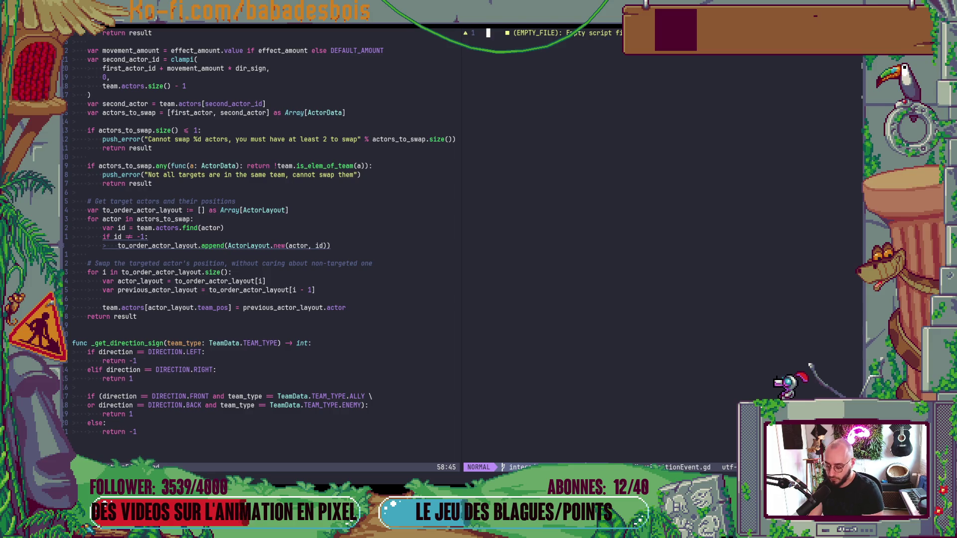
# Step: Write 'extends CombatEvent' above 'class_name ActorMovePositionEvent' and save the file
pyautogui.press('p')
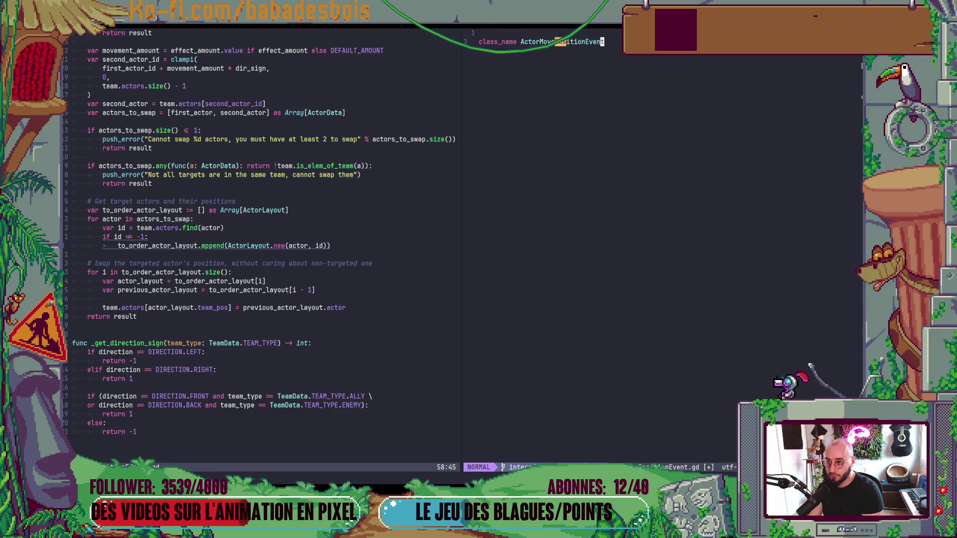
pyautogui.write('Oextends ')
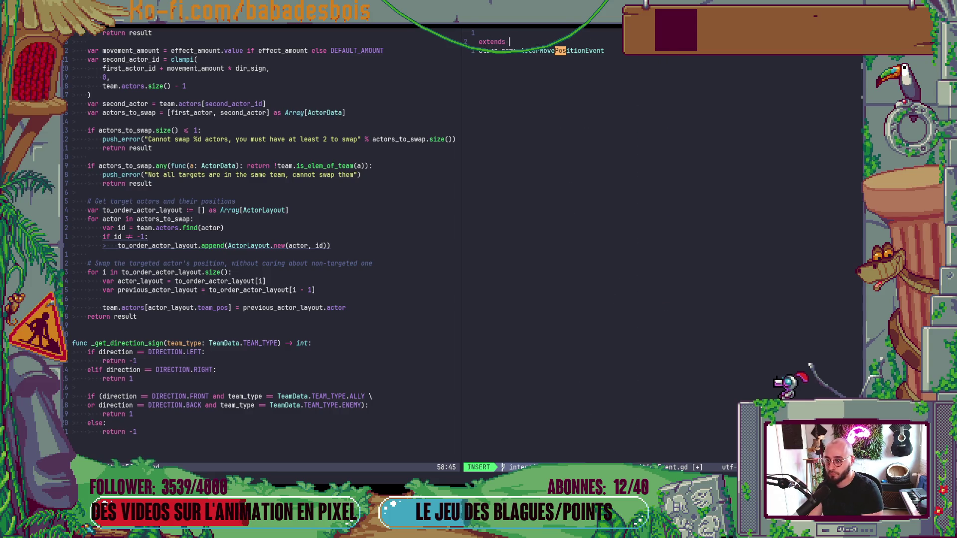
pyautogui.write('Event')
pyautogui.press('Escape')
pyautogui.press('d')
pyautogui.press('d')
pyautogui.write('biCombat')
pyautogui.press('Escape')
pyautogui.write(':w')
pyautogui.press('Return')
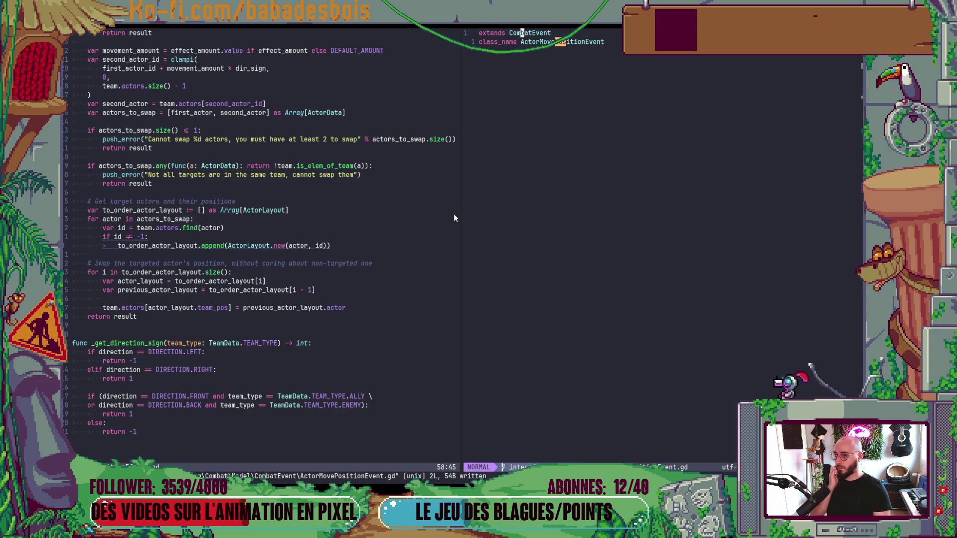
# Step: Add blank lines below the class_name declaration
pyautogui.click(581, 76)
pyautogui.press(':')
pyautogui.press('Escape')
pyautogui.press('o')
pyautogui.press('Return')
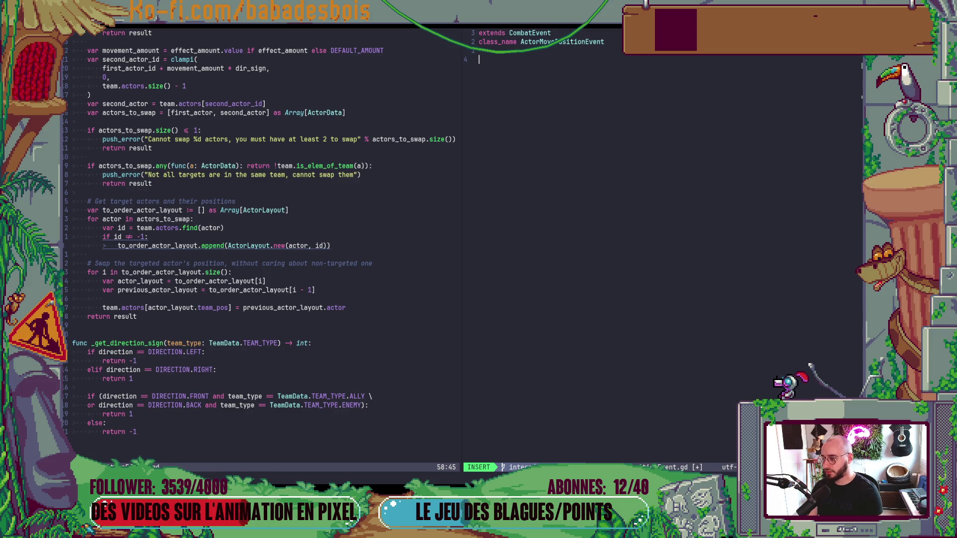
pyautogui.press('Escape')
pyautogui.press('space')
# Step: Open CombatEvent.gd and copy its trigger, pre_trigger_animation and post_trigger_animation stubs
pyautogui.press('f')
pyautogui.press('f')
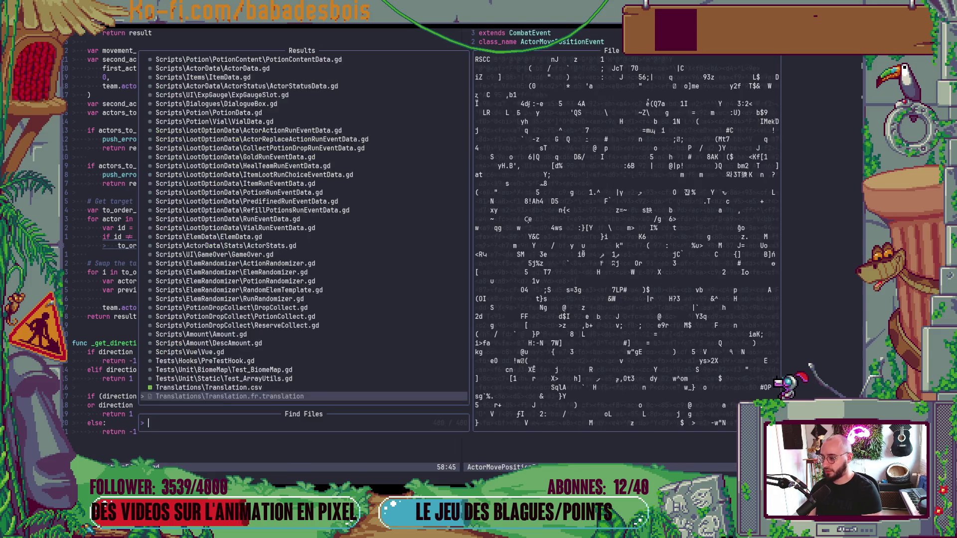
pyautogui.write('CombatEvent')
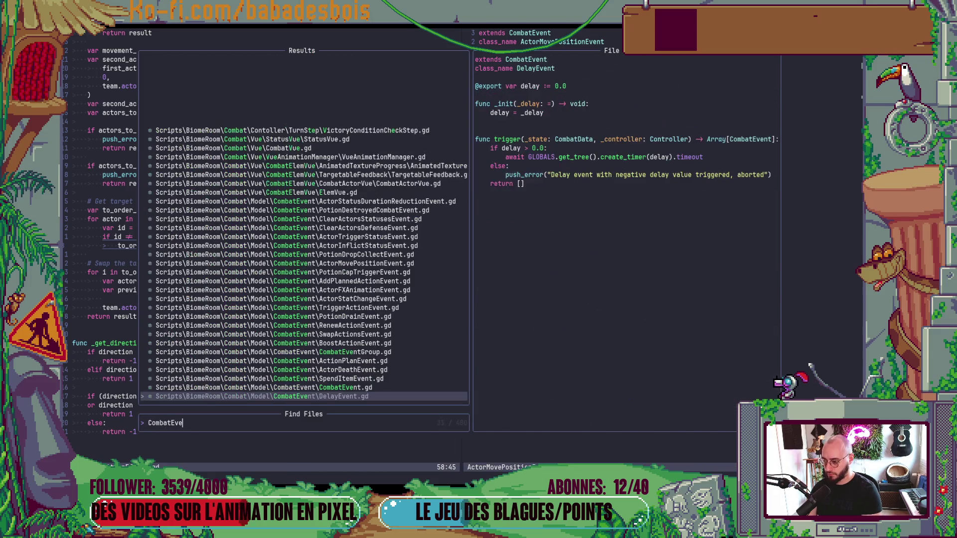
pyautogui.press('Return')
pyautogui.press('j')
pyautogui.press('j')
pyautogui.press('j')
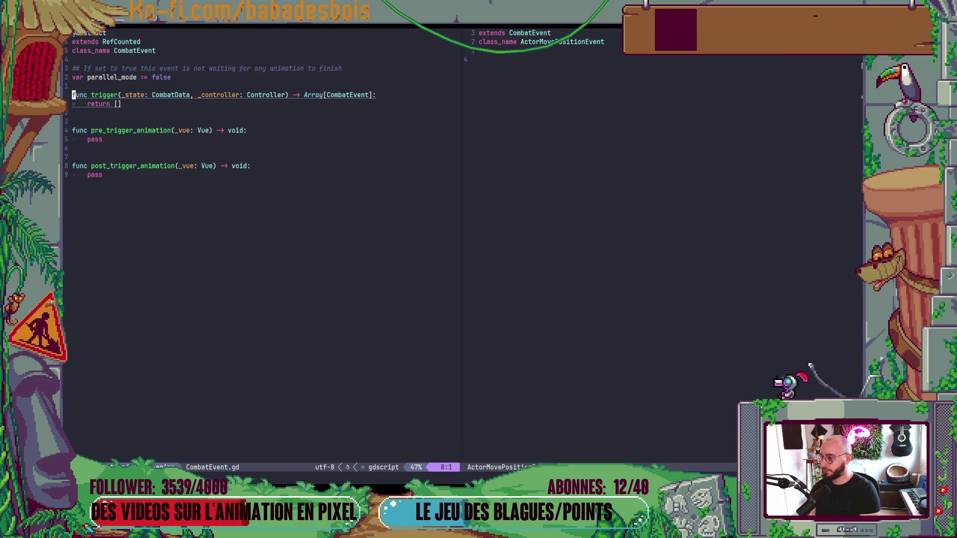
pyautogui.press('V')
pyautogui.press('j')
pyautogui.press('j')
pyautogui.press('j')
pyautogui.press('j')
pyautogui.press('j')
pyautogui.press('y')
# Step: Paste the stubs into ActorMovePositionEvent.gd and switch back to MoveActorPositionEffect.gd
pyautogui.hotkey('ctrl', 'w')
pyautogui.press('l')
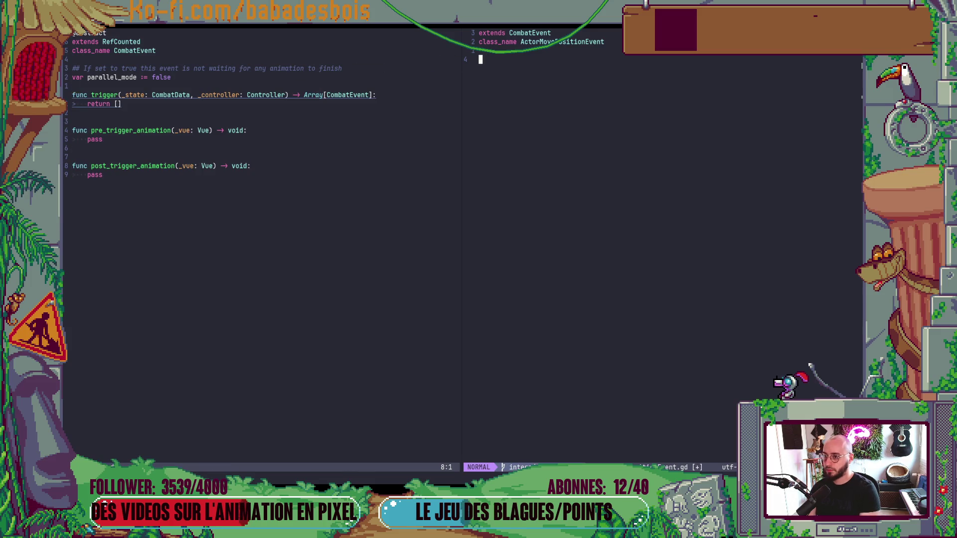
pyautogui.press('p')
pyautogui.hotkey('ctrl', 'w')
pyautogui.press('h')
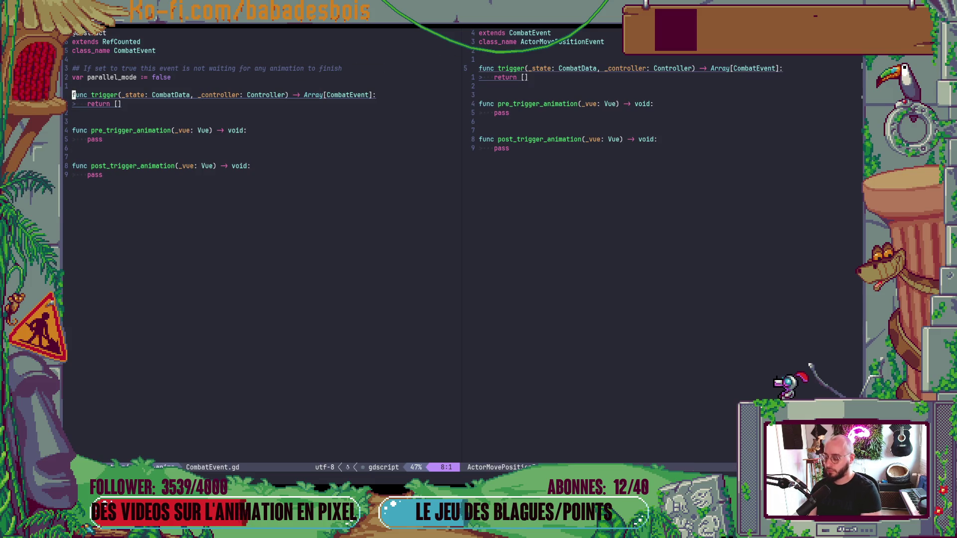
pyautogui.hotkey('ctrl', '6')
# Step: Insert 'var actor : ActorData' above the stub functions in ActorMovePositionEvent.gd
pyautogui.press('j')
pyautogui.press('j')
pyautogui.press('j')
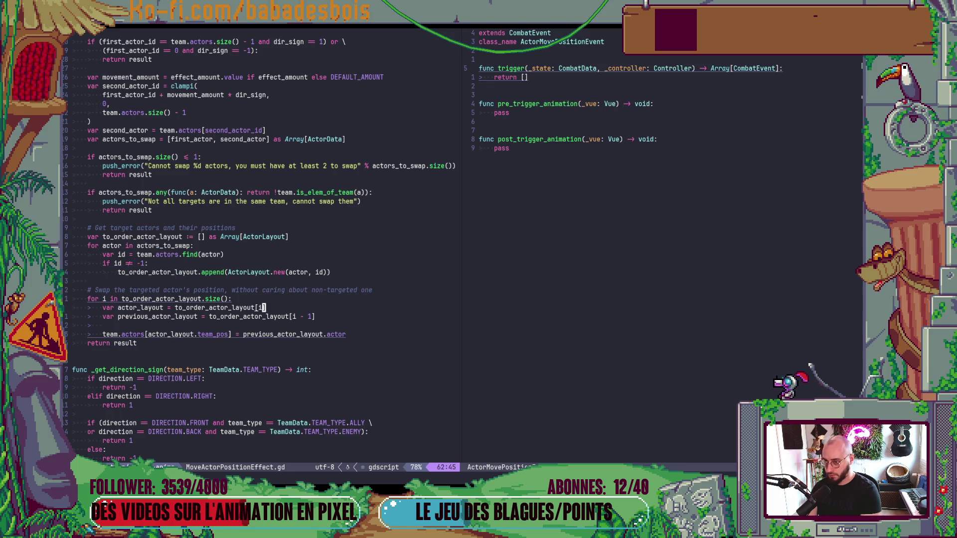
pyautogui.hotkey('ctrl', 'w')
pyautogui.press('l')
pyautogui.press('k')
pyautogui.press('O')
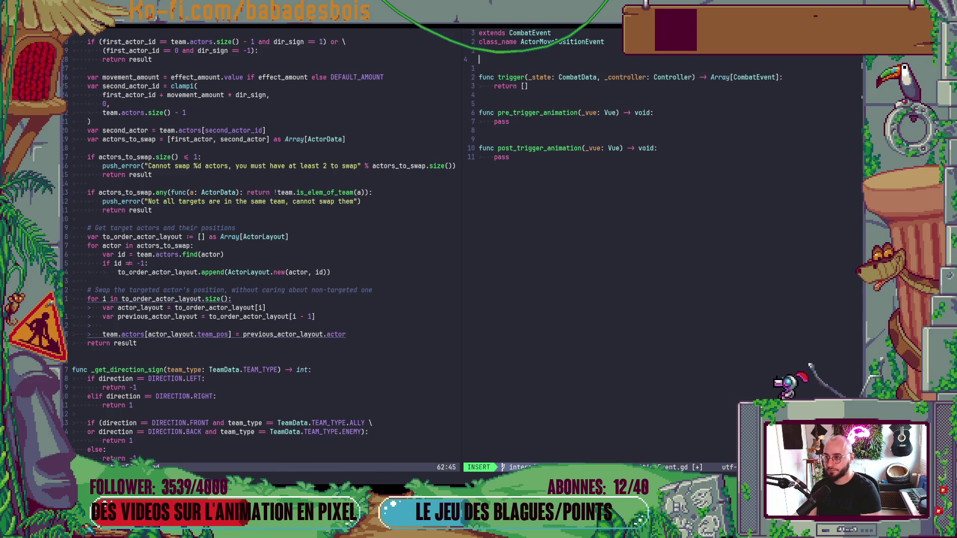
pyautogui.write('var actor : Actro')
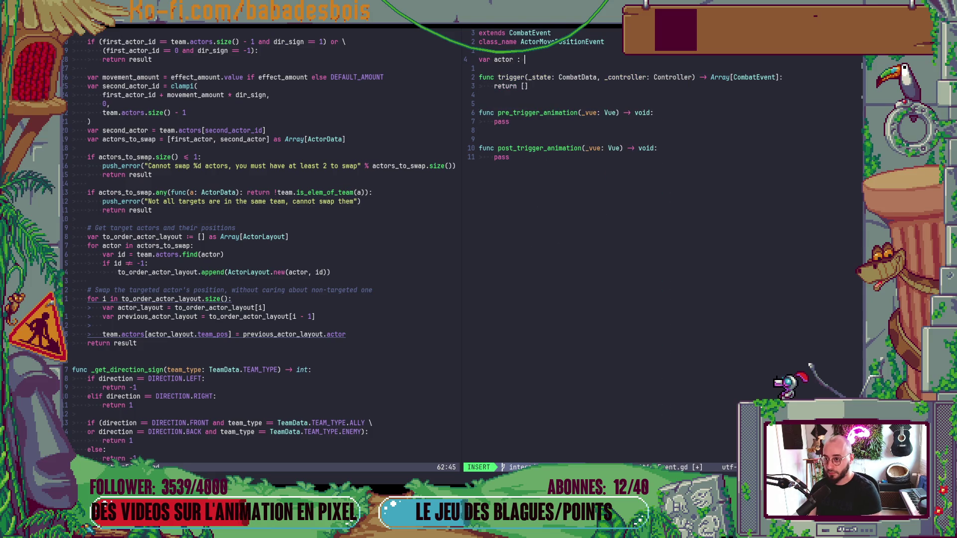
pyautogui.press('BackSpace')
pyautogui.press('BackSpace')
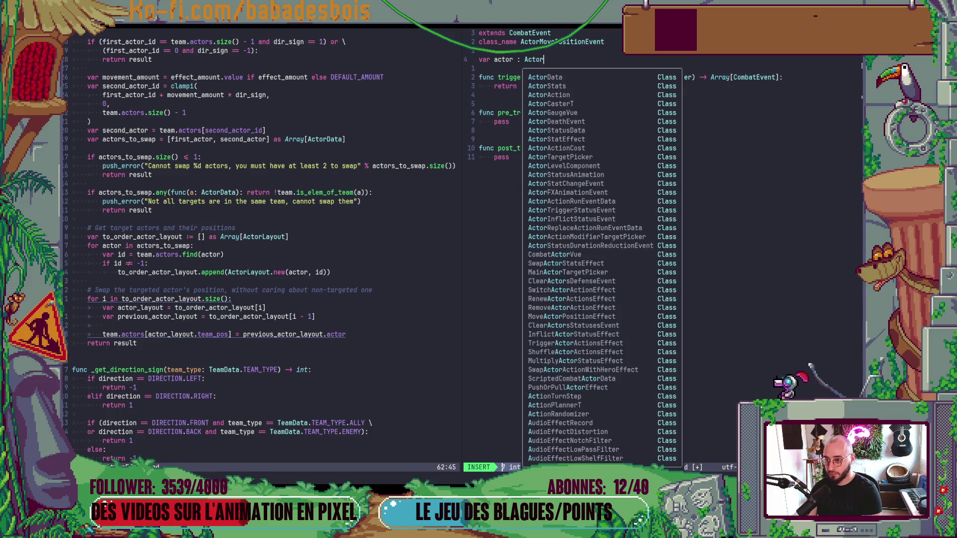
pyautogui.write('orData')
pyautogui.press('Escape')
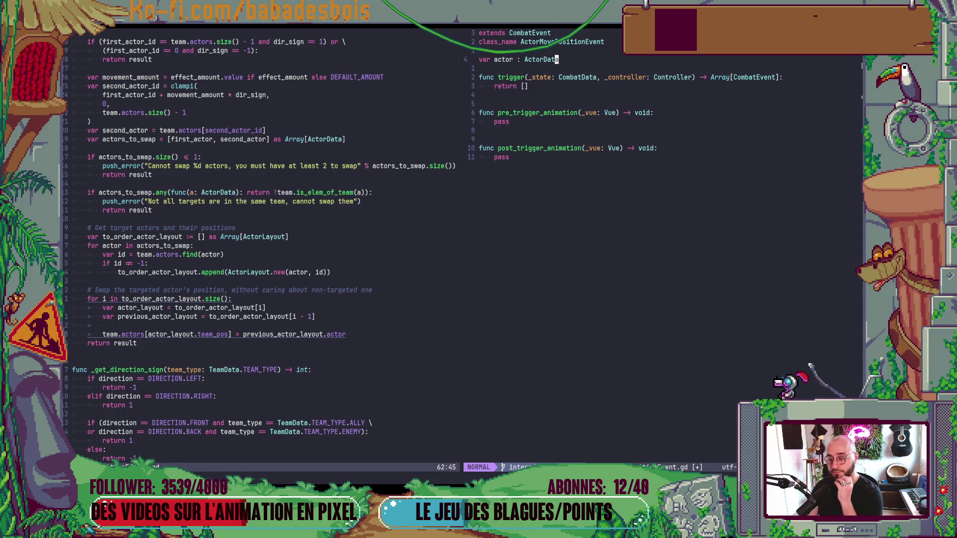